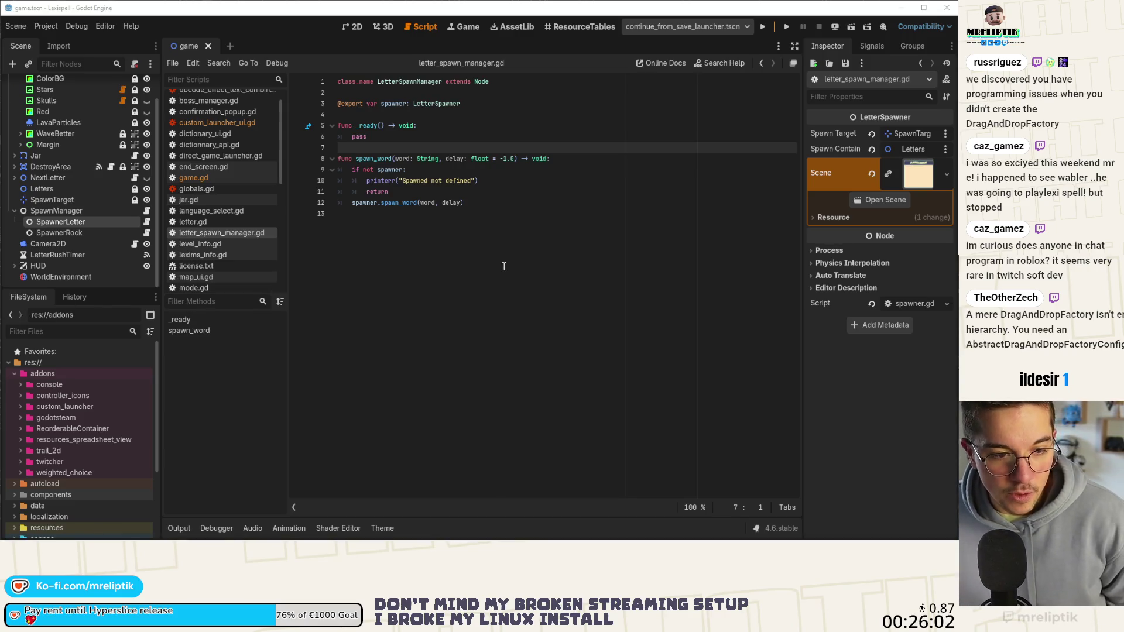
Look over letter_spawn_manager.gd's lines and the game scene layout.
{"action": "left_click", "coordinate": [504, 202]}
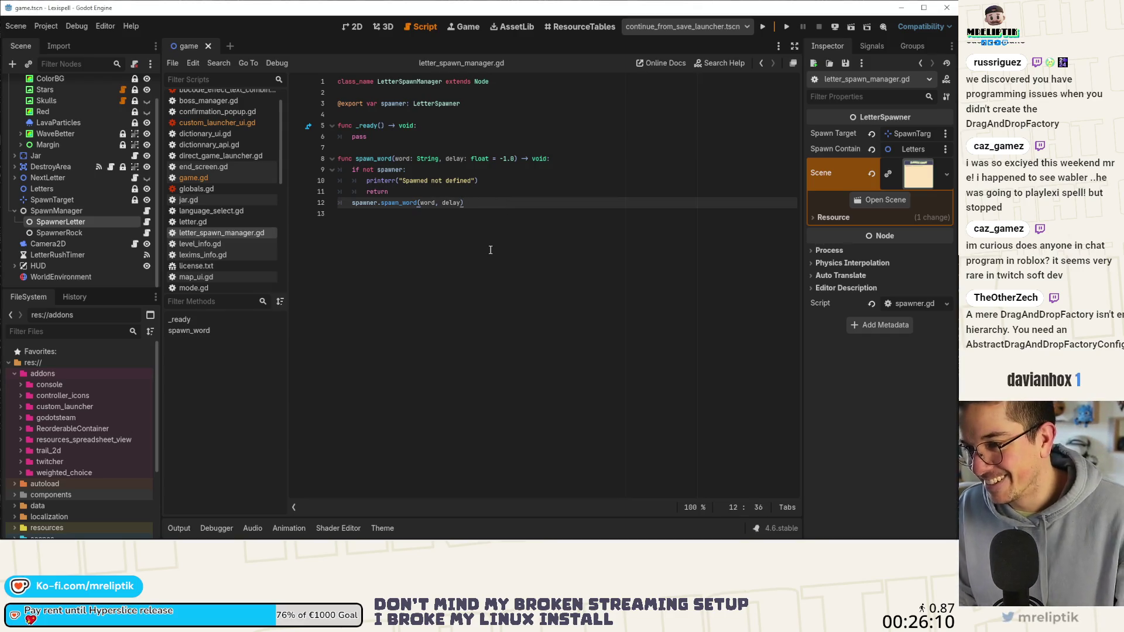
{"action": "left_click", "coordinate": [490, 250]}
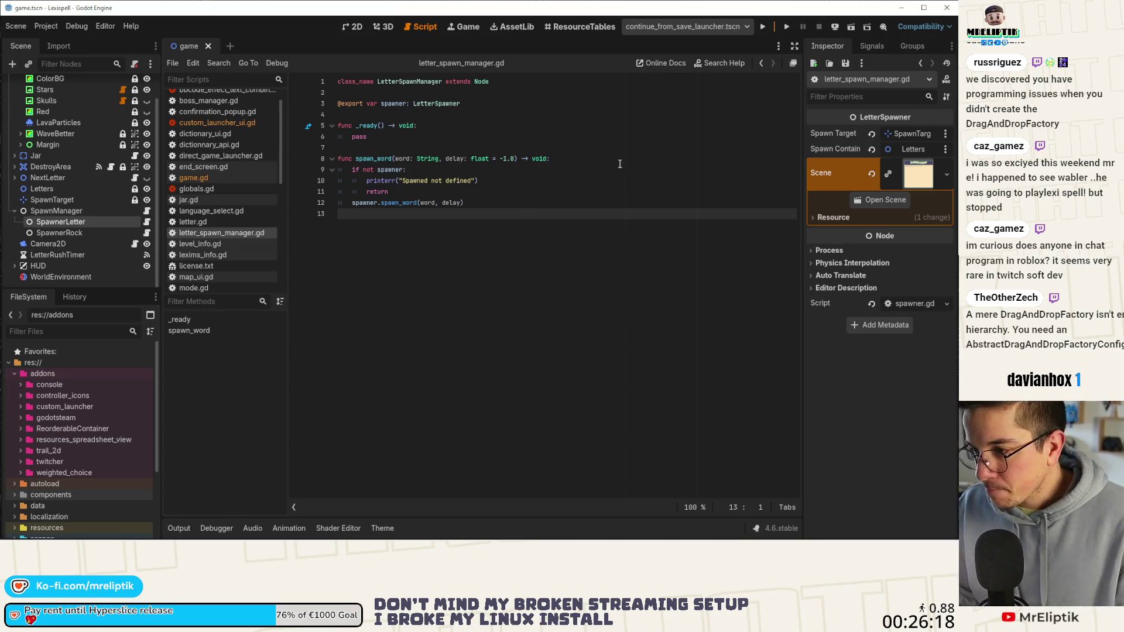
{"action": "left_click", "coordinate": [479, 192]}
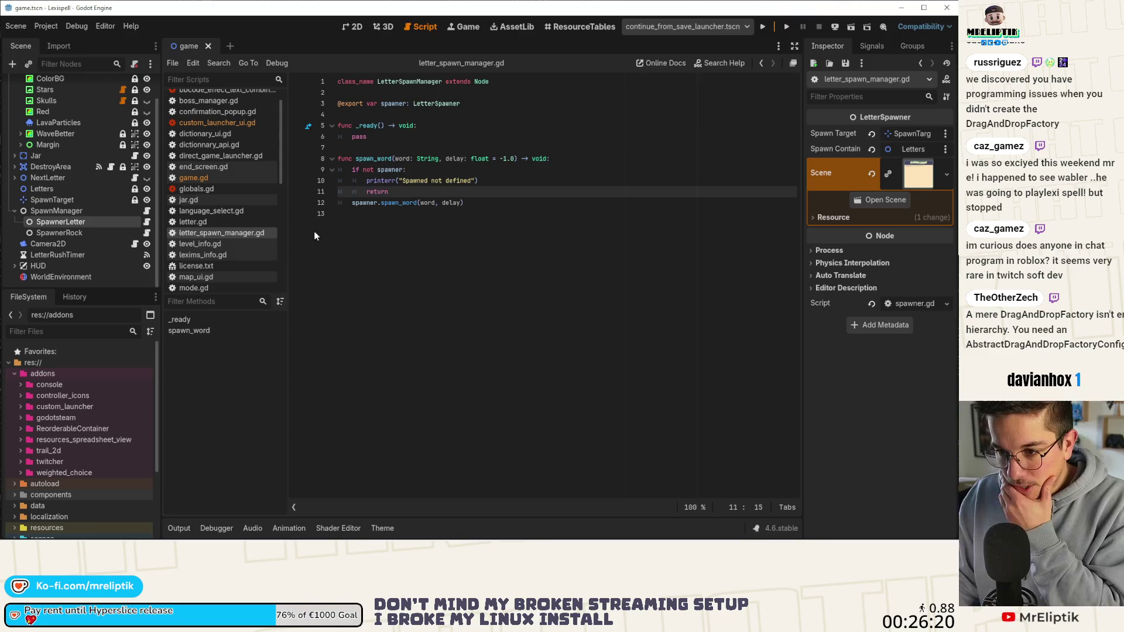
{"action": "left_click", "coordinate": [355, 27]}
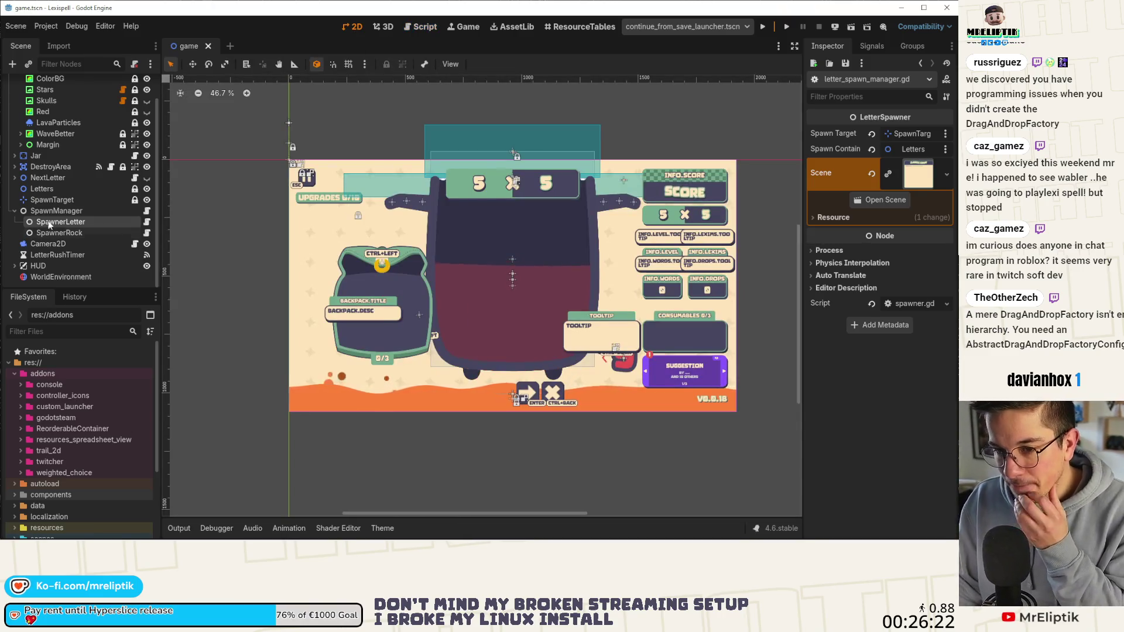
{"action": "left_click", "coordinate": [147, 210]}
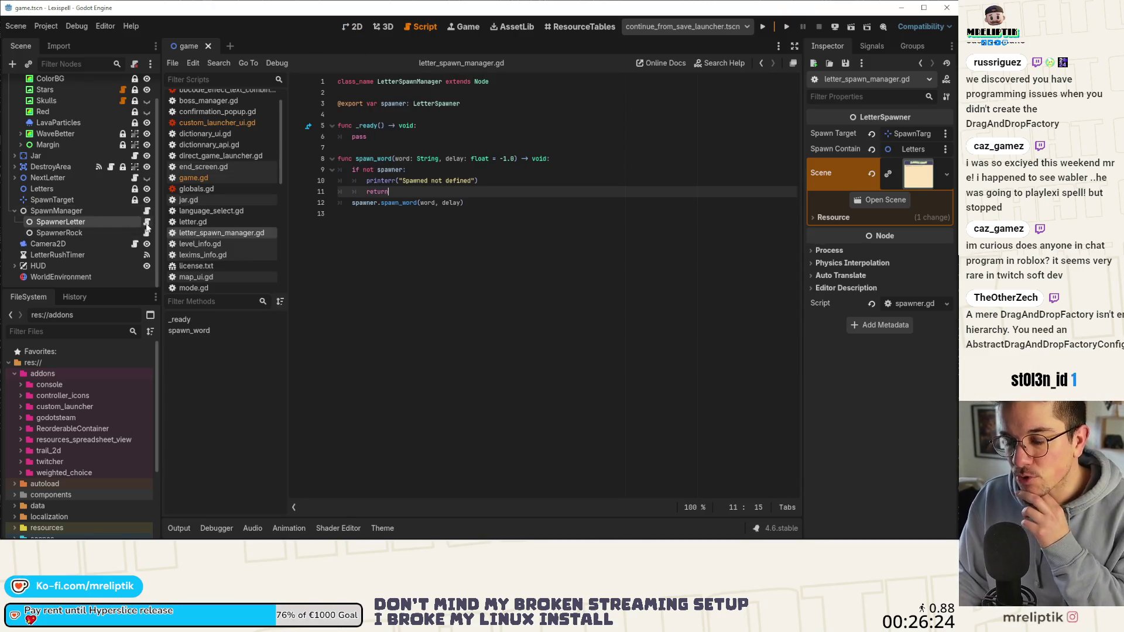
{"action": "left_click", "coordinate": [370, 159]}
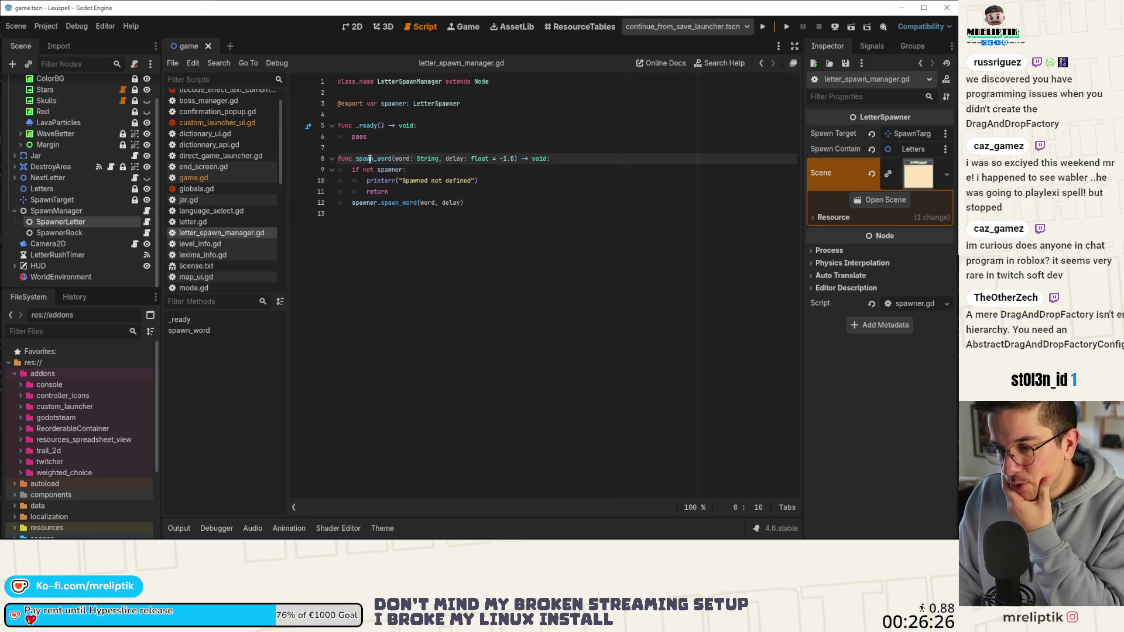
{"action": "left_click", "coordinate": [412, 217]}
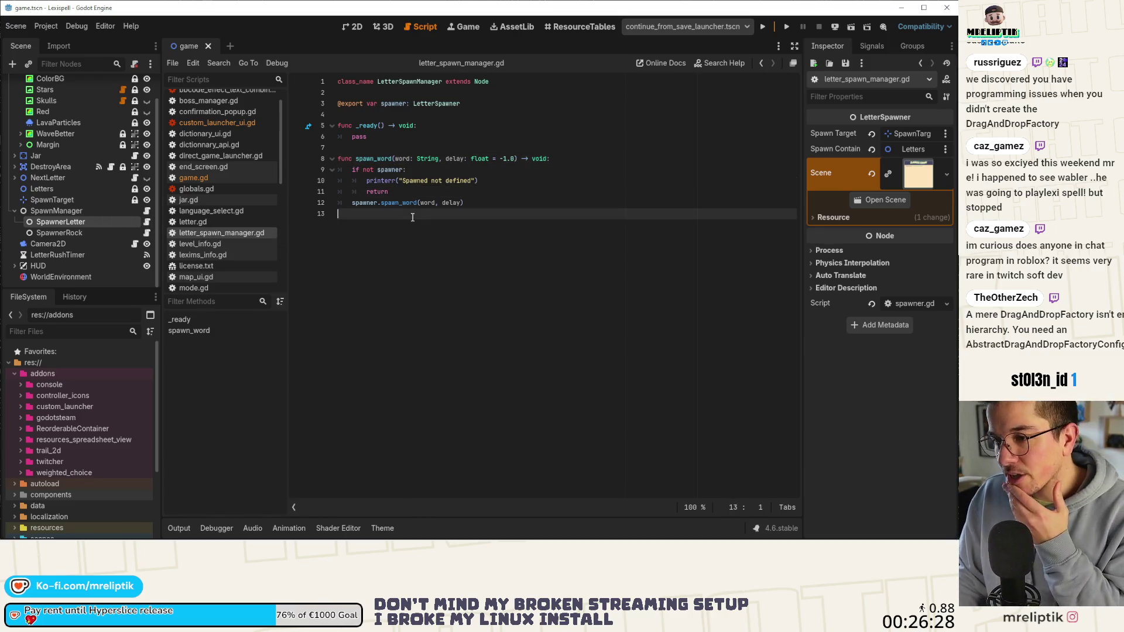
Declare 'var spawn_queue: Array[Dictionary]' below the spawner export and save the script.
{"action": "left_click", "coordinate": [406, 113]}
{"action": "key", "text": "Return"}
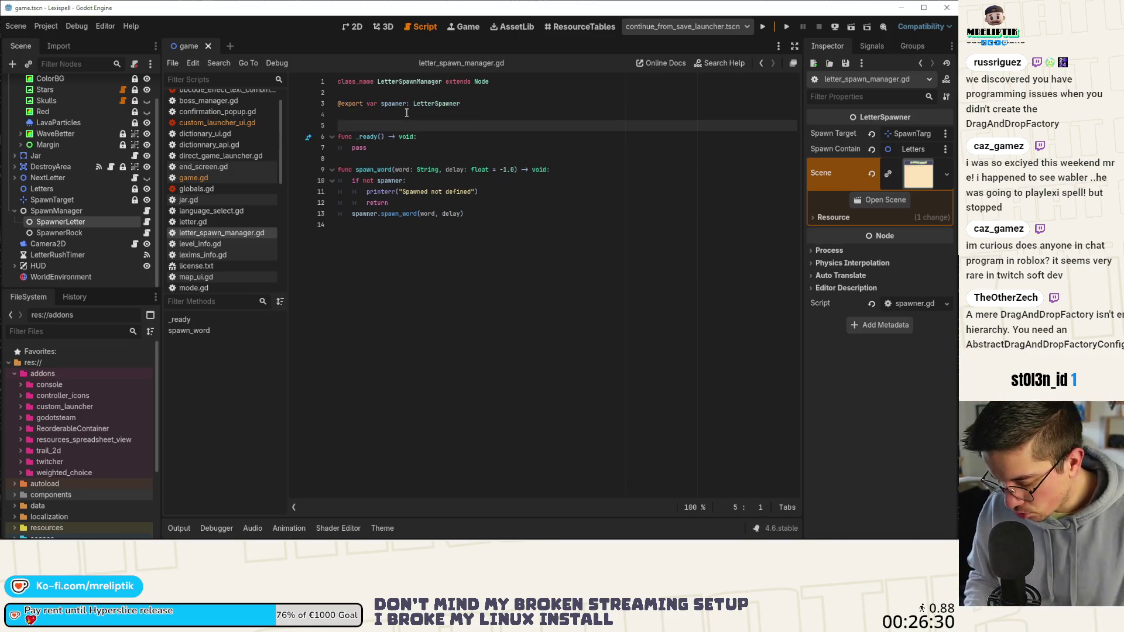
{"action": "key", "text": "Return"}
{"action": "key", "text": "Up"}
{"action": "type", "text": "var "}
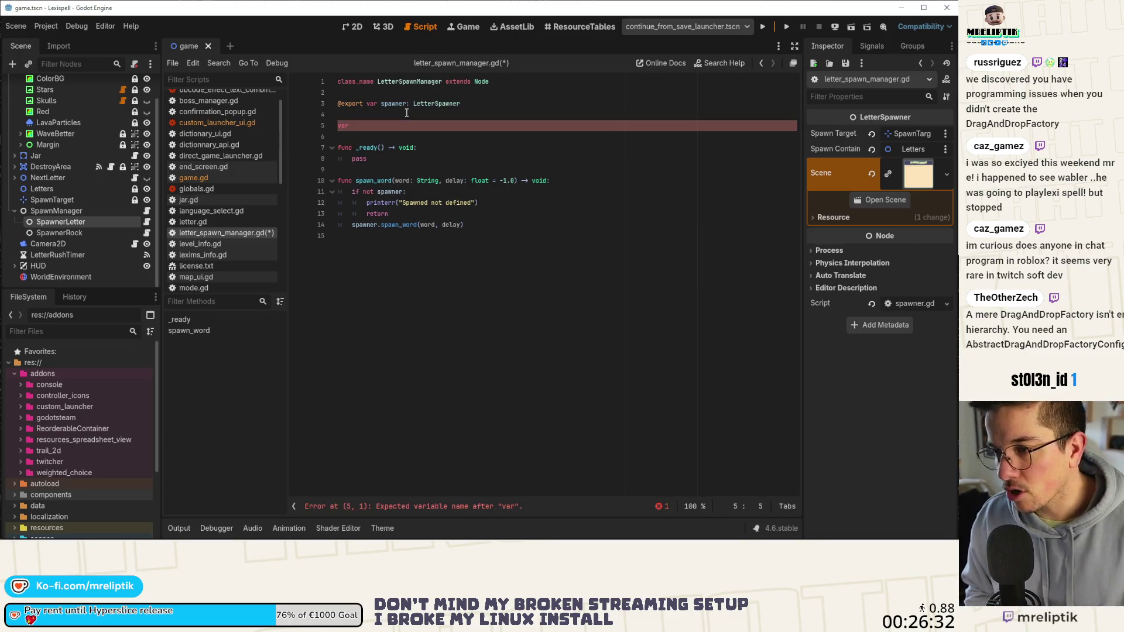
{"action": "type", "text": "spaw"}
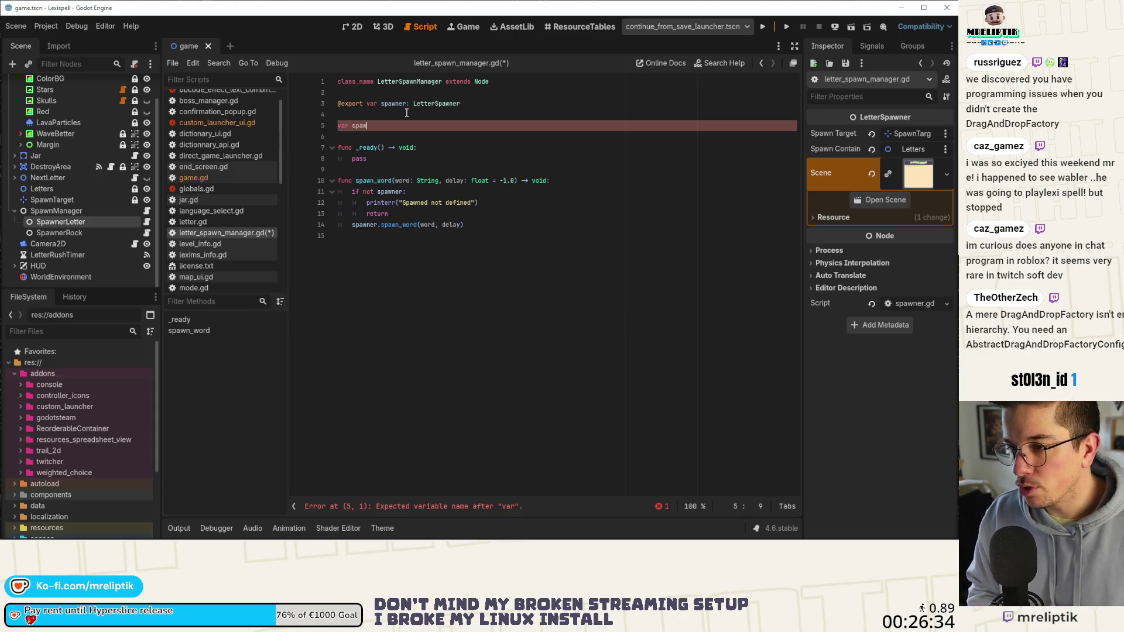
{"action": "type", "text": "n_que"}
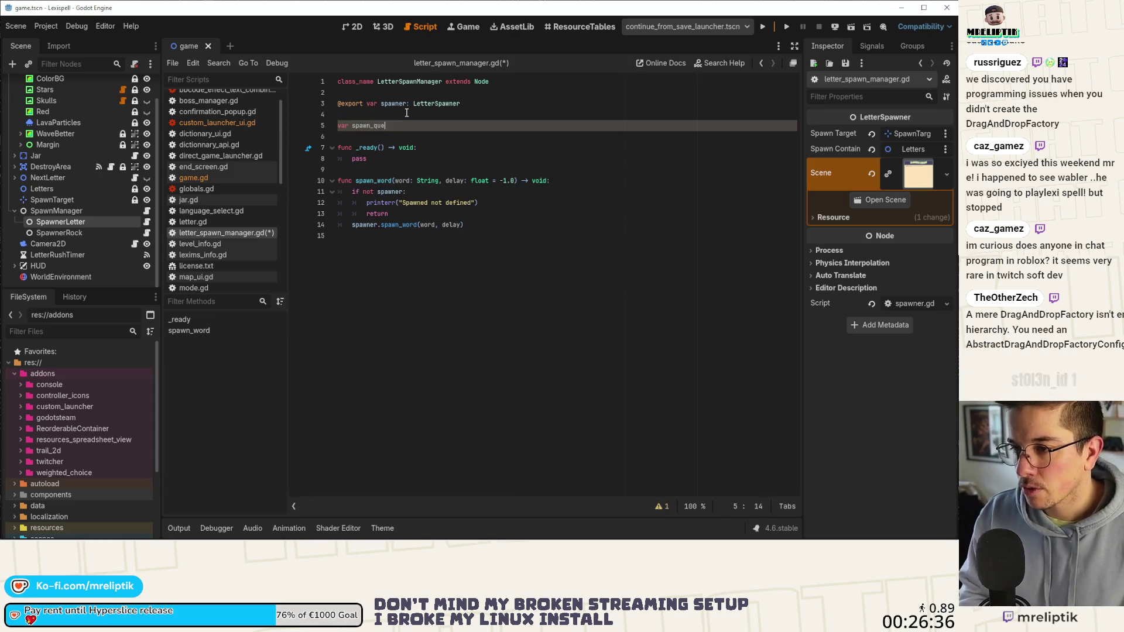
{"action": "type", "text": "ue: Arrea"}
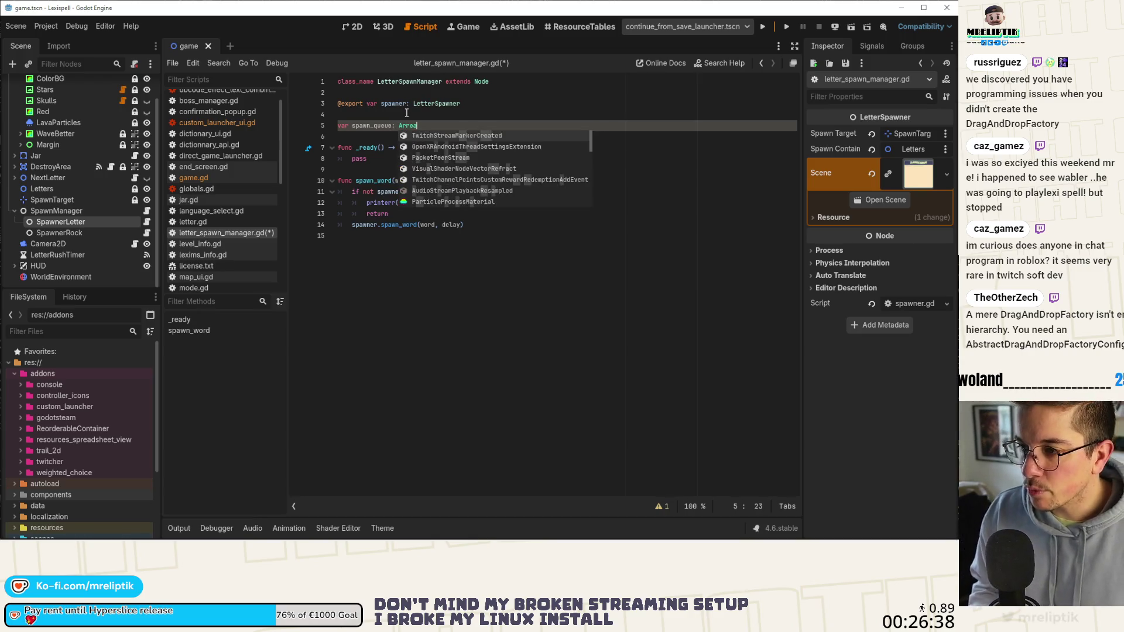
{"action": "key", "text": "BackSpace"}
{"action": "key", "text": "BackSpace"}
{"action": "type", "text": "ay"}
{"action": "key", "text": "ctrl+s"}
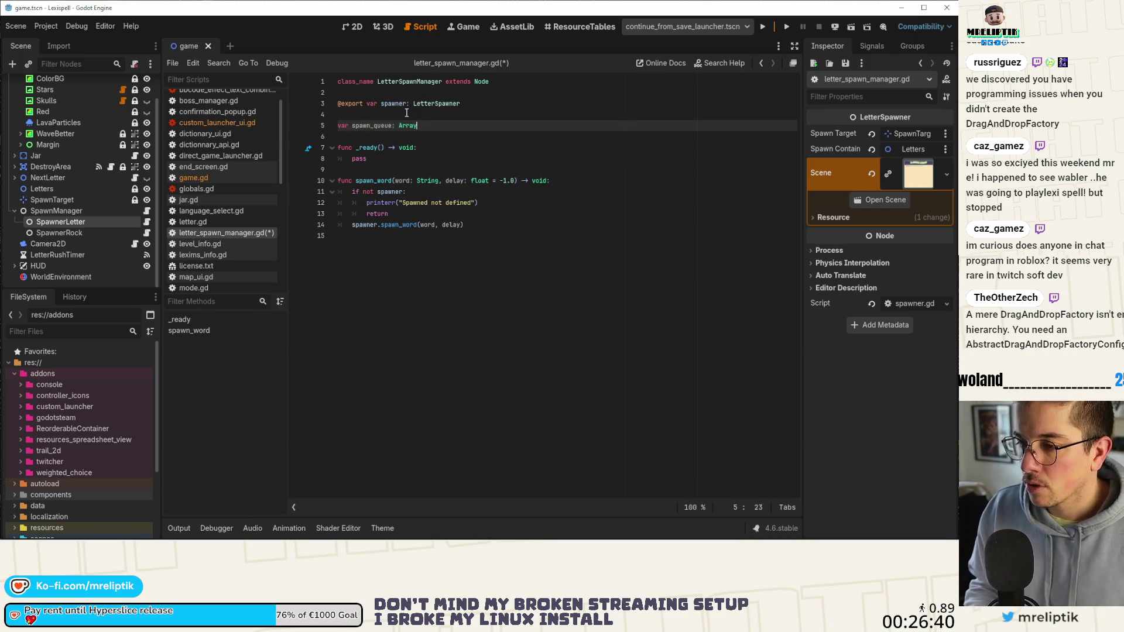
{"action": "type", "text": "[FDi"}
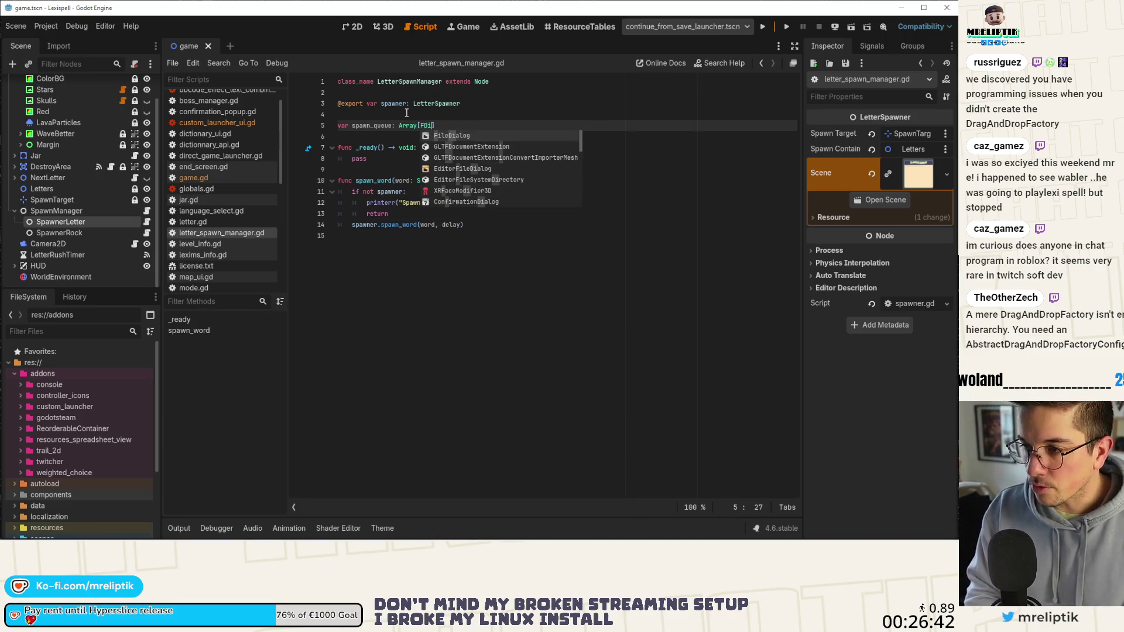
{"action": "type", "text": "Diction"}
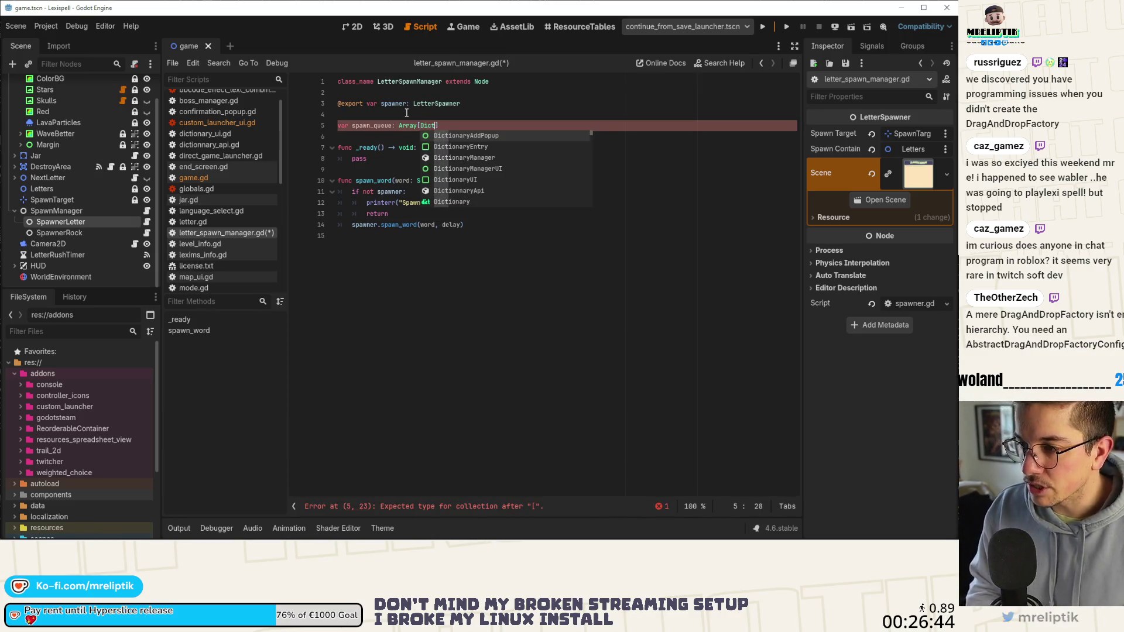
{"action": "key", "text": "Down"}
{"action": "key", "text": "Down"}
{"action": "key", "text": "Down"}
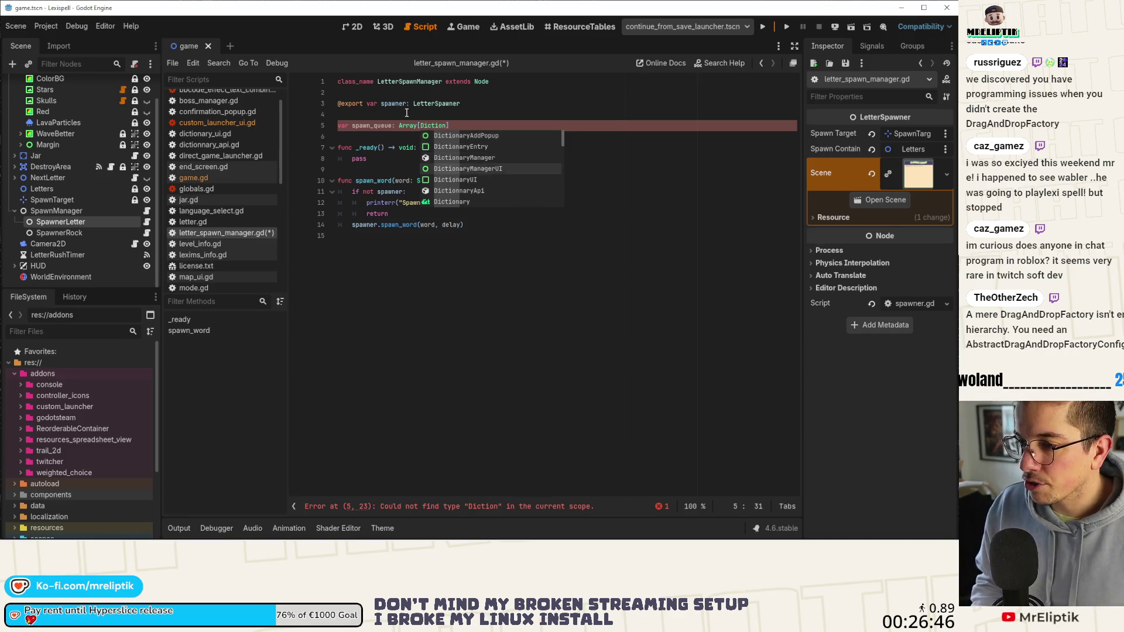
{"action": "key", "text": "Return"}
{"action": "key", "text": "ctrl+s"}
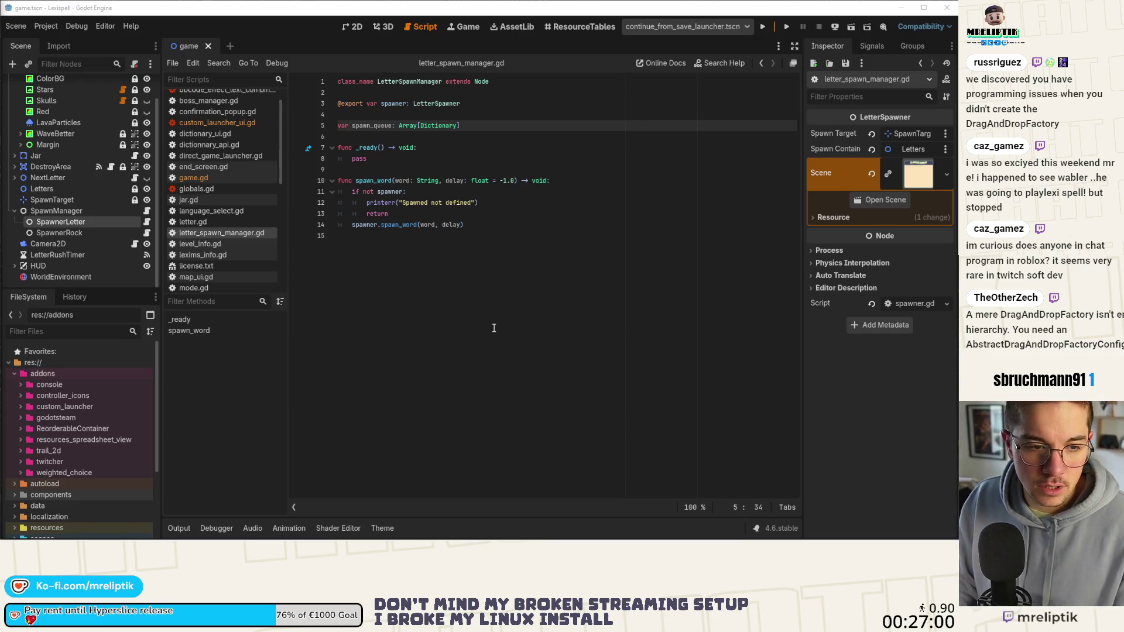
Insert a blank line in spawn_word before the spawner.spawn_word call.
{"action": "left_click", "coordinate": [471, 241]}
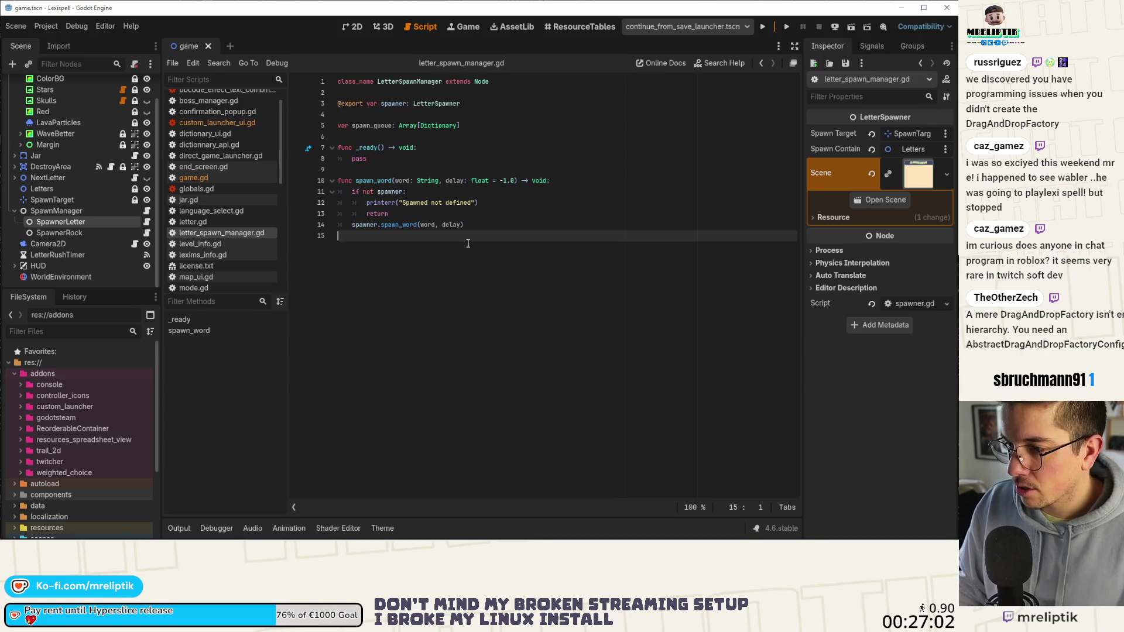
{"action": "double_click", "coordinate": [392, 126]}
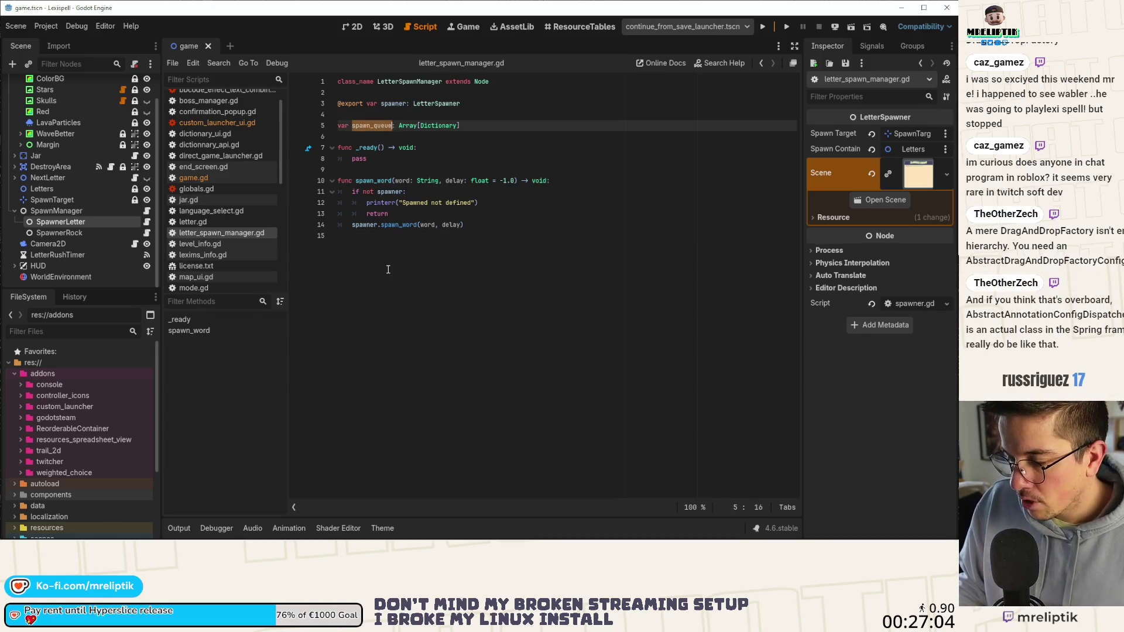
{"action": "left_click", "coordinate": [579, 183]}
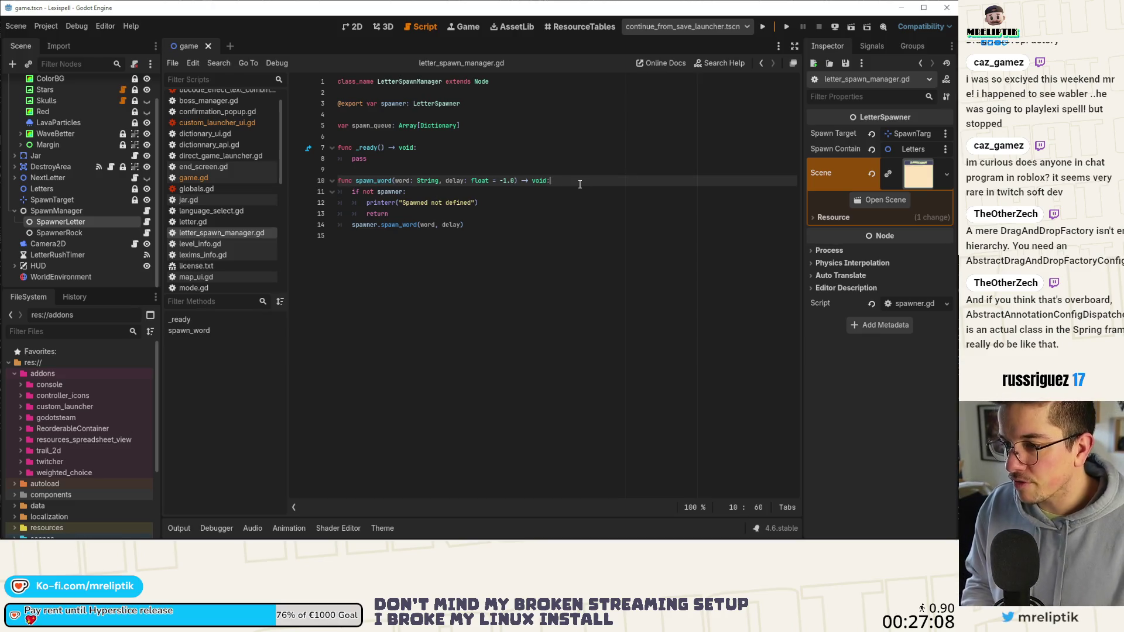
{"action": "key", "text": "Down"}
{"action": "key", "text": "Down"}
{"action": "key", "text": "Down"}
{"action": "key", "text": "Return"}
{"action": "key", "text": "Return"}
{"action": "key", "text": "Up"}
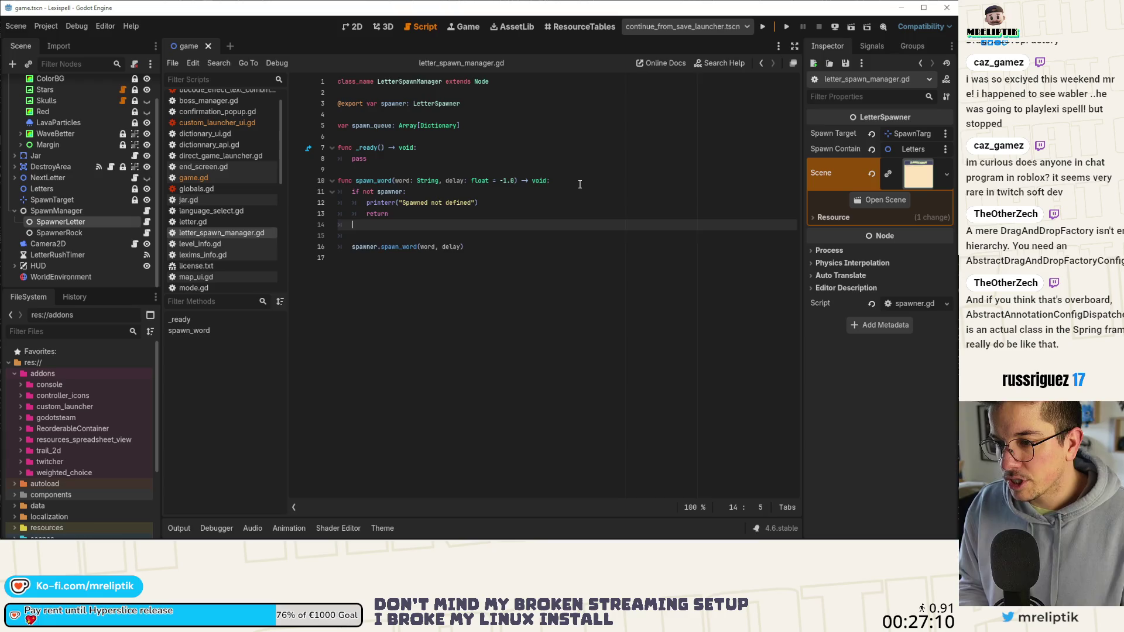
{"action": "key", "text": "Return"}
Write spawn_queue.append({"word": word, "delay": delay}) there and save letter_spawn_manager.gd.
{"action": "type", "text": "spawn_queue.a"}
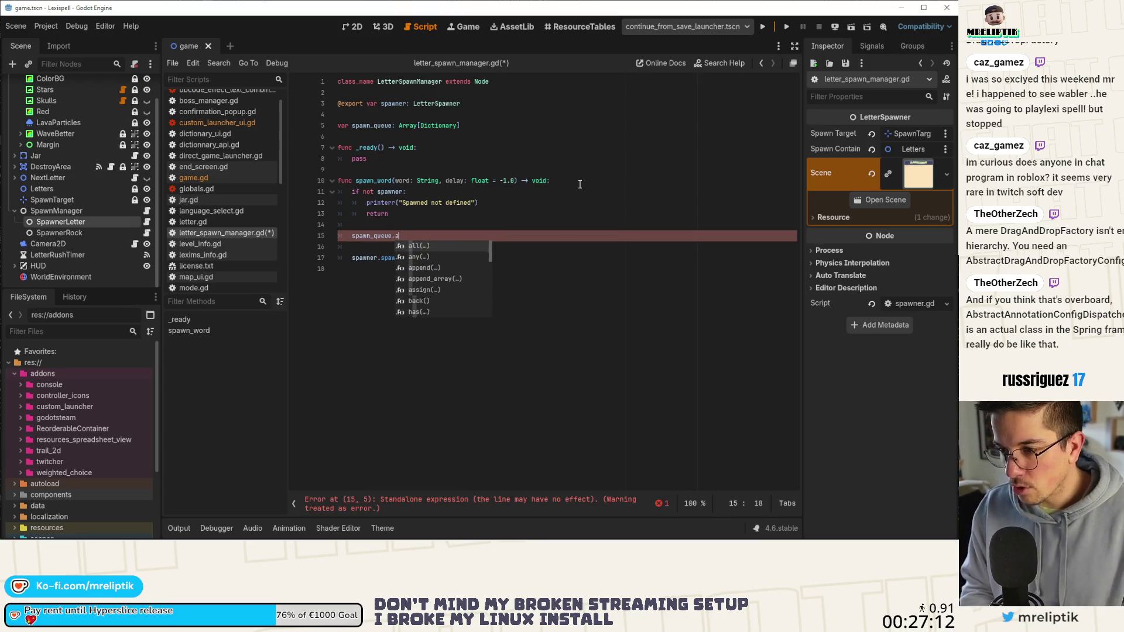
{"action": "type", "text": "pp"}
{"action": "key", "text": "Return"}
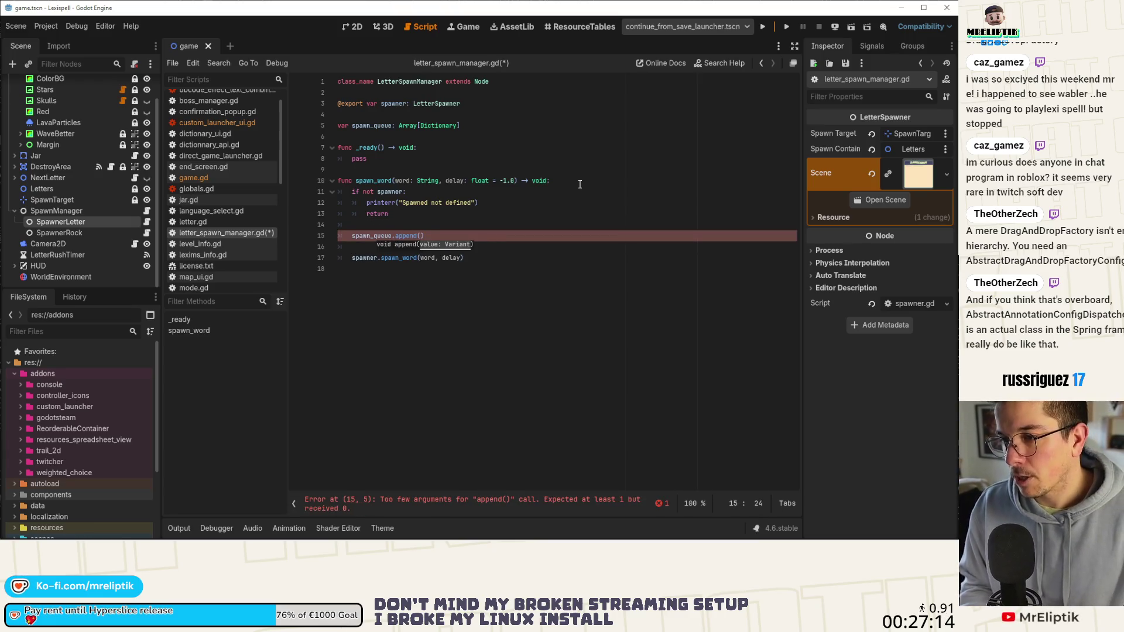
{"action": "type", "text": "word"}
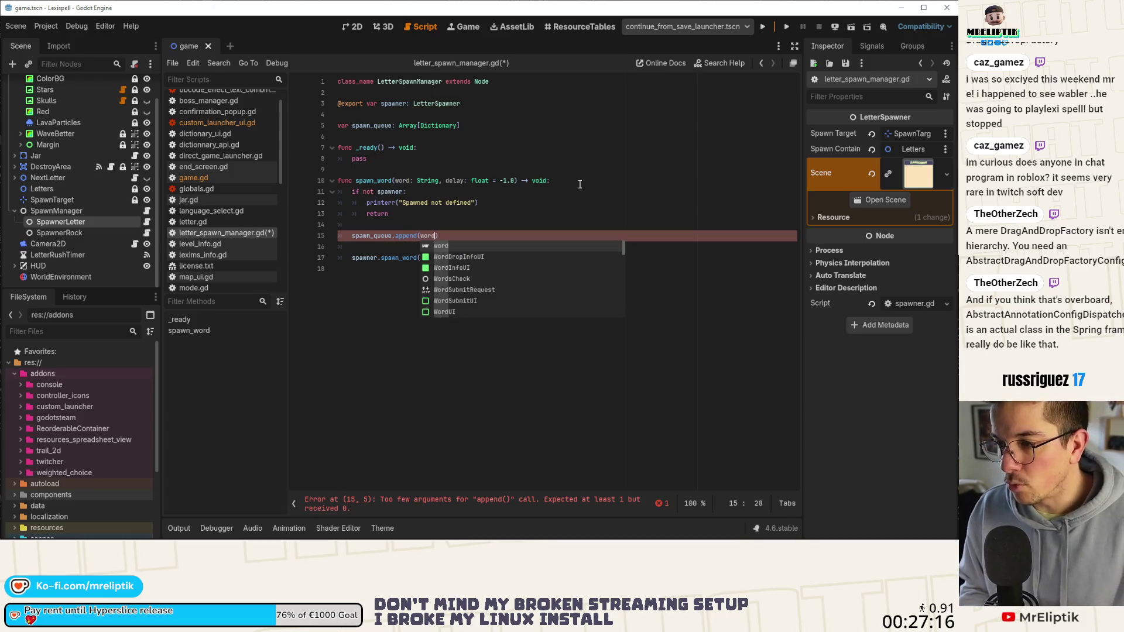
{"action": "key", "text": "ctrl+s"}
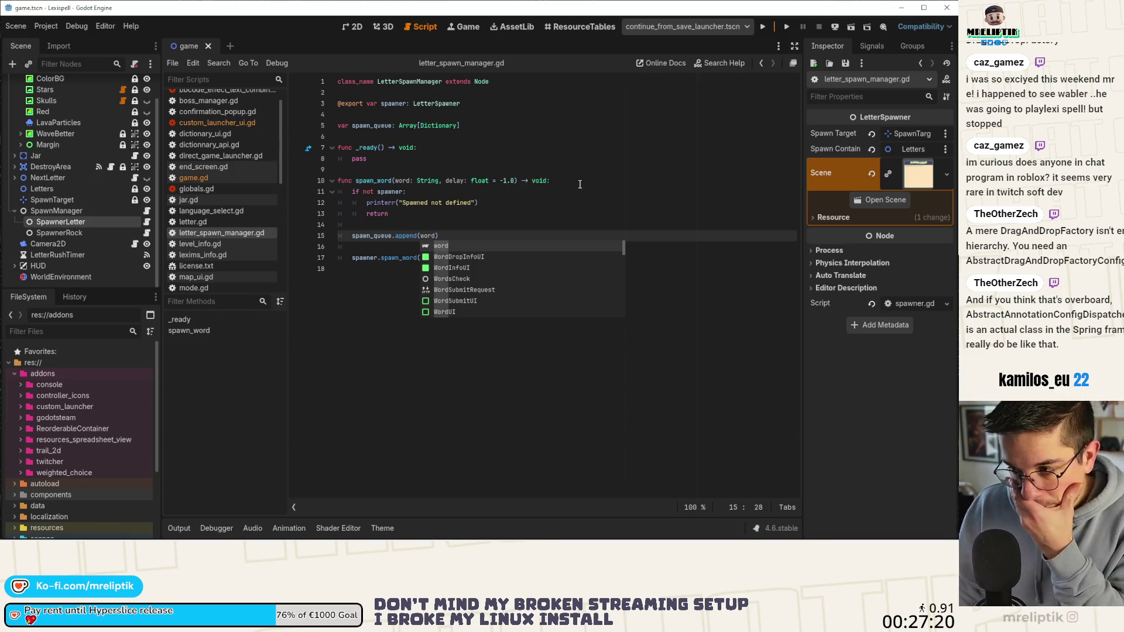
{"action": "key", "text": "BackSpace"}
{"action": "key", "text": "BackSpace"}
{"action": "key", "text": "BackSpace"}
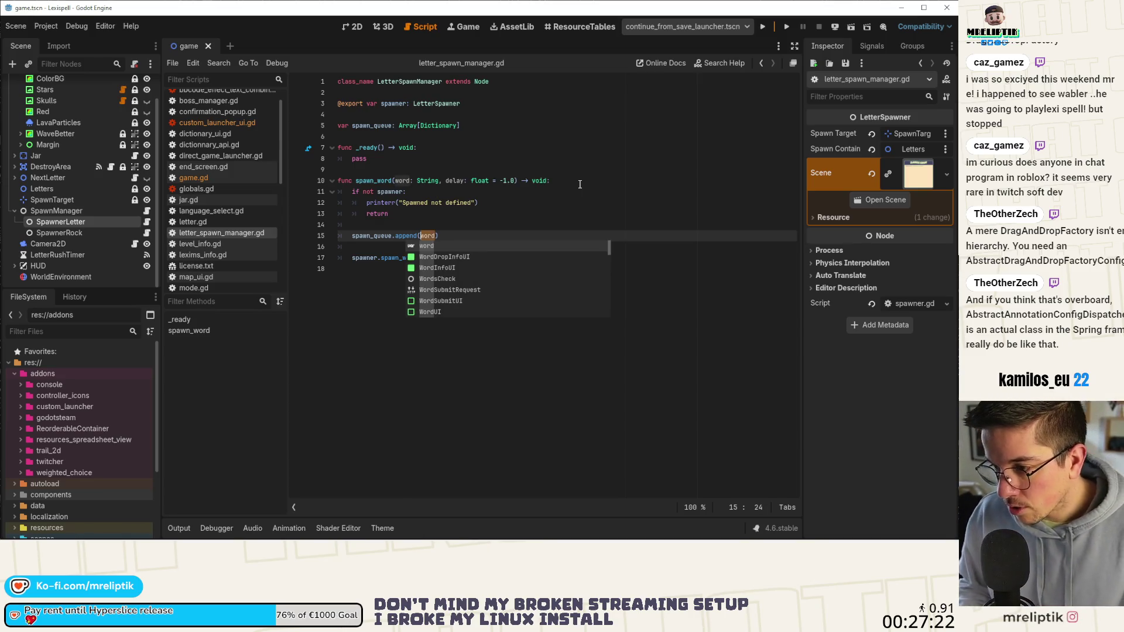
{"action": "type", "text": "{\""}
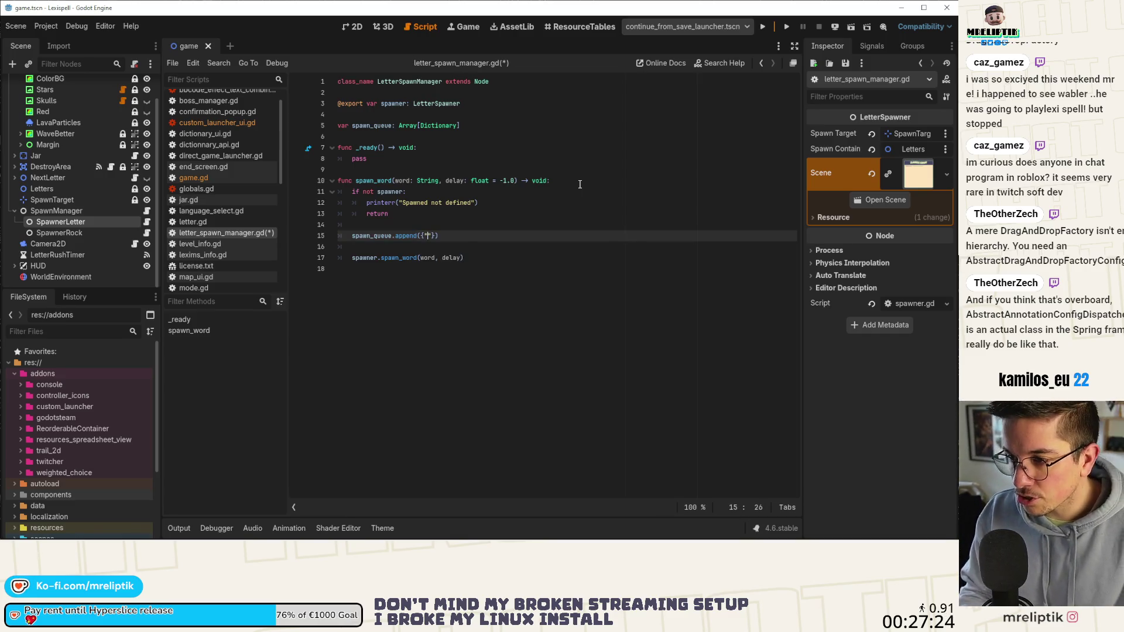
{"action": "type", "text": "word"}
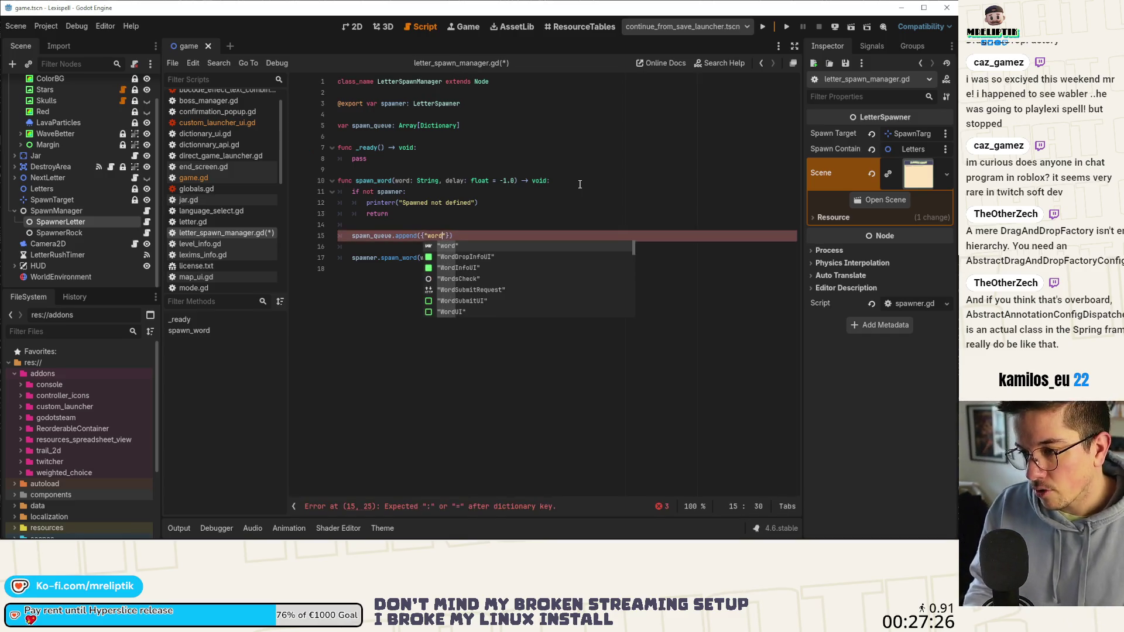
{"action": "type", "text": "\""}
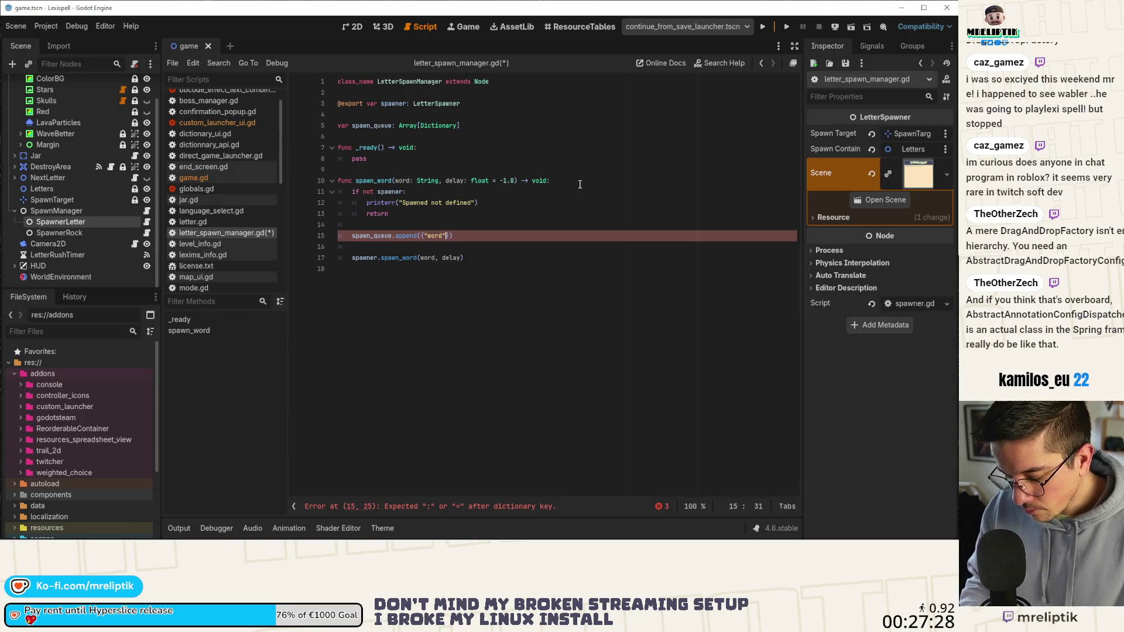
{"action": "type", "text": ": word,"}
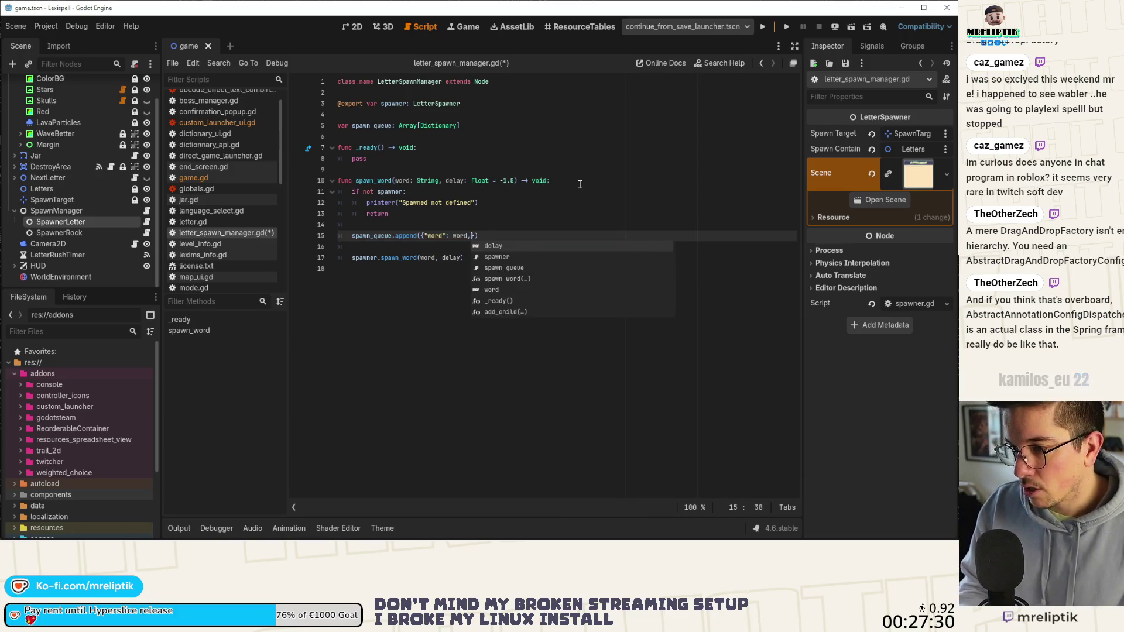
{"action": "type", "text": " \"delay\""}
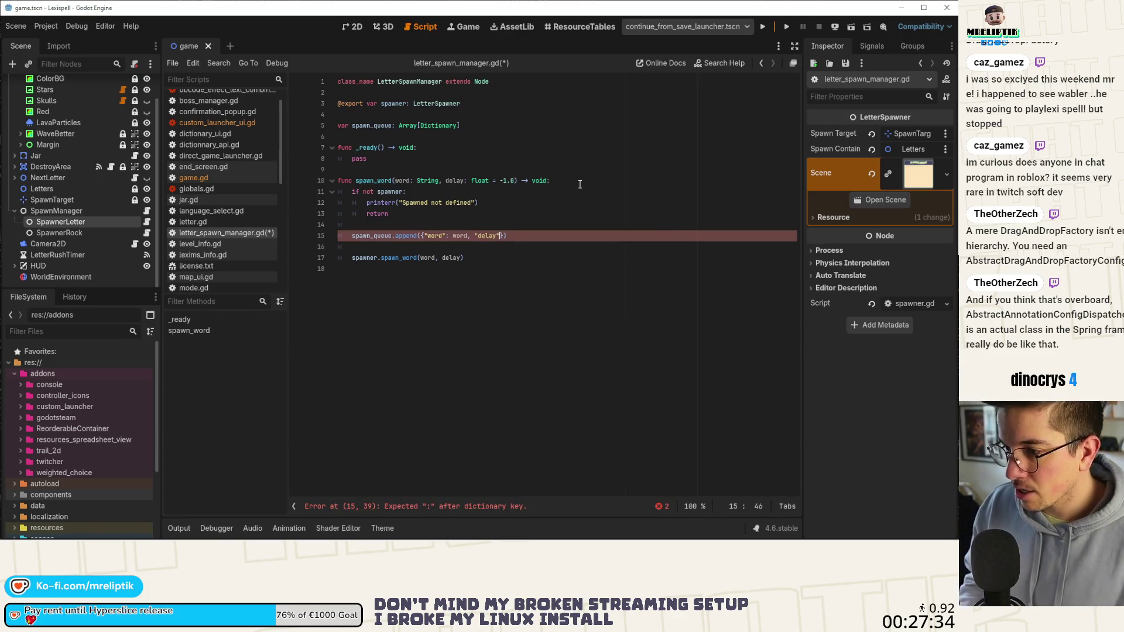
{"action": "type", "text": ":"}
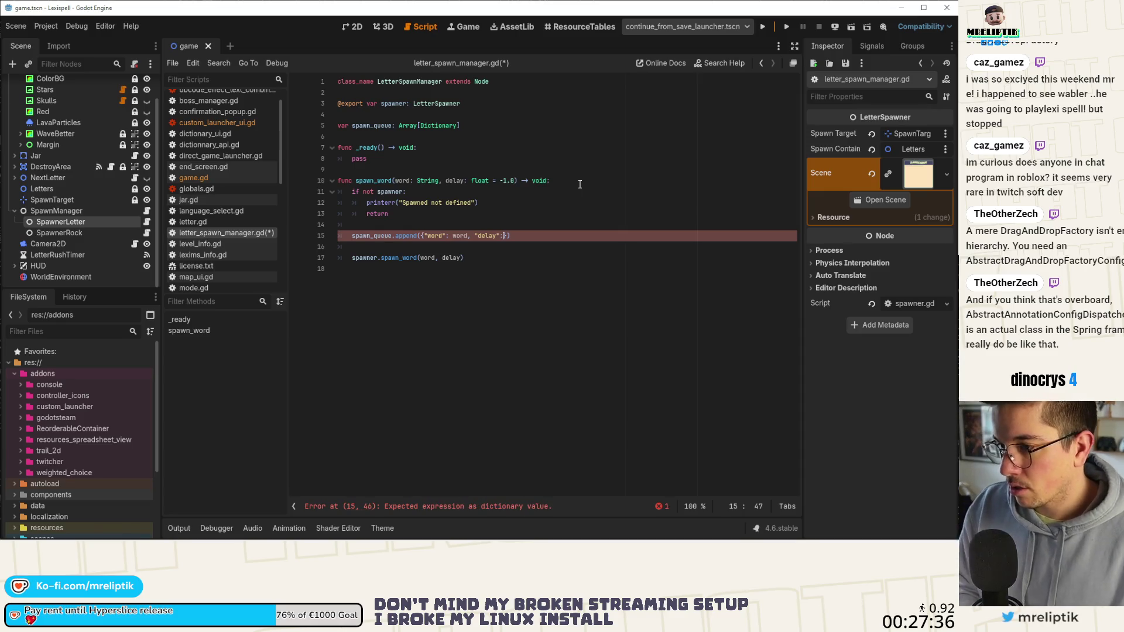
{"action": "type", "text": " delay"}
{"action": "key", "text": "ctrl+s"}
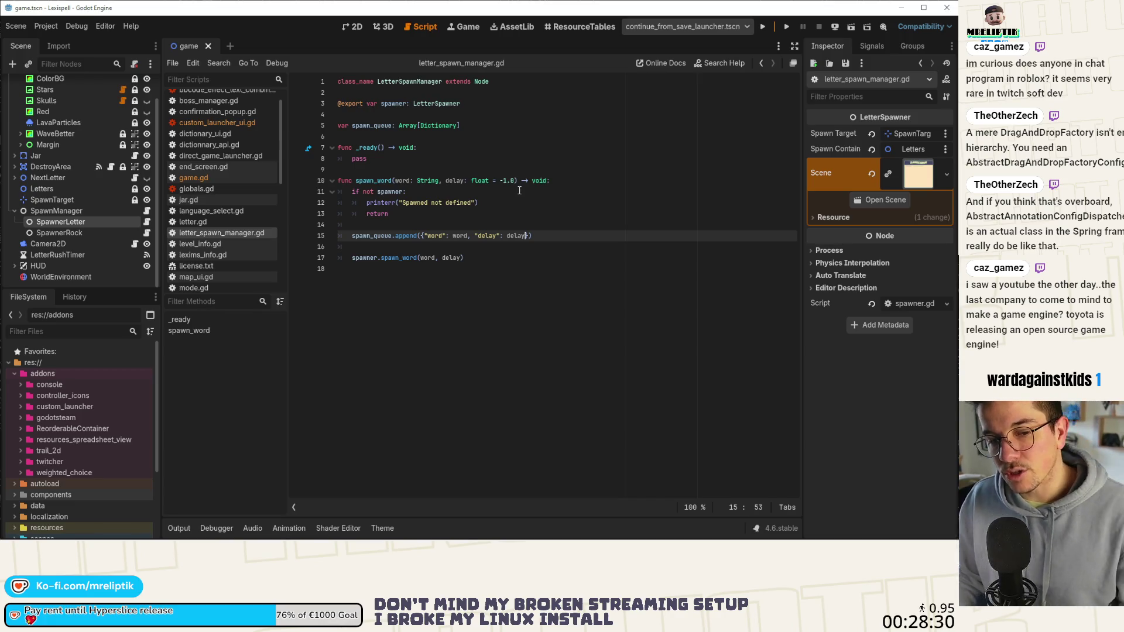
{"action": "left_click", "coordinate": [440, 168]}
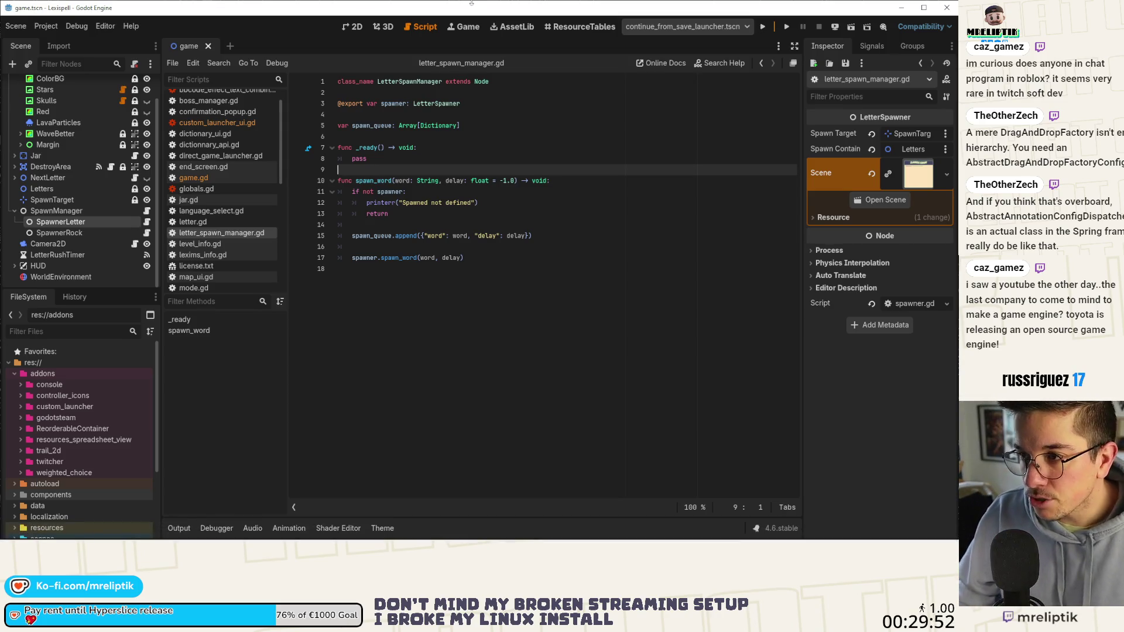
Inspect the Letters node and jar lose area in 2D, then open SpawnerLetter's spawner.gd.
{"action": "left_click", "coordinate": [353, 28]}
{"action": "scroll", "coordinate": [410, 147], "scroll_direction": "up", "scroll_amount": 5}
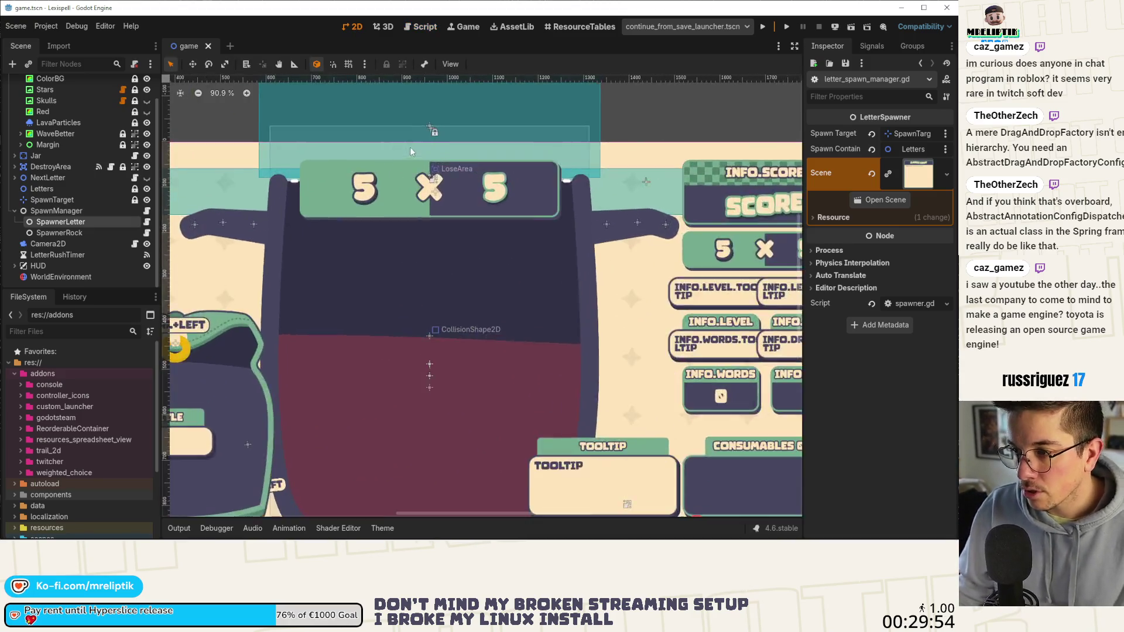
{"action": "scroll", "coordinate": [429, 124], "scroll_direction": "down", "scroll_amount": 4}
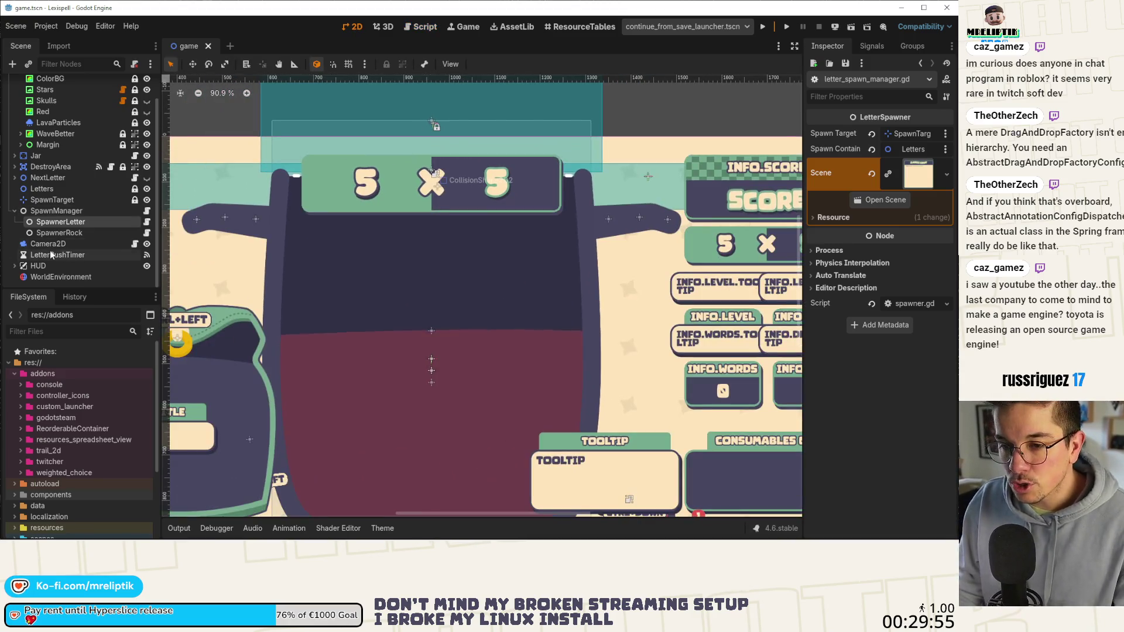
{"action": "left_click", "coordinate": [47, 189]}
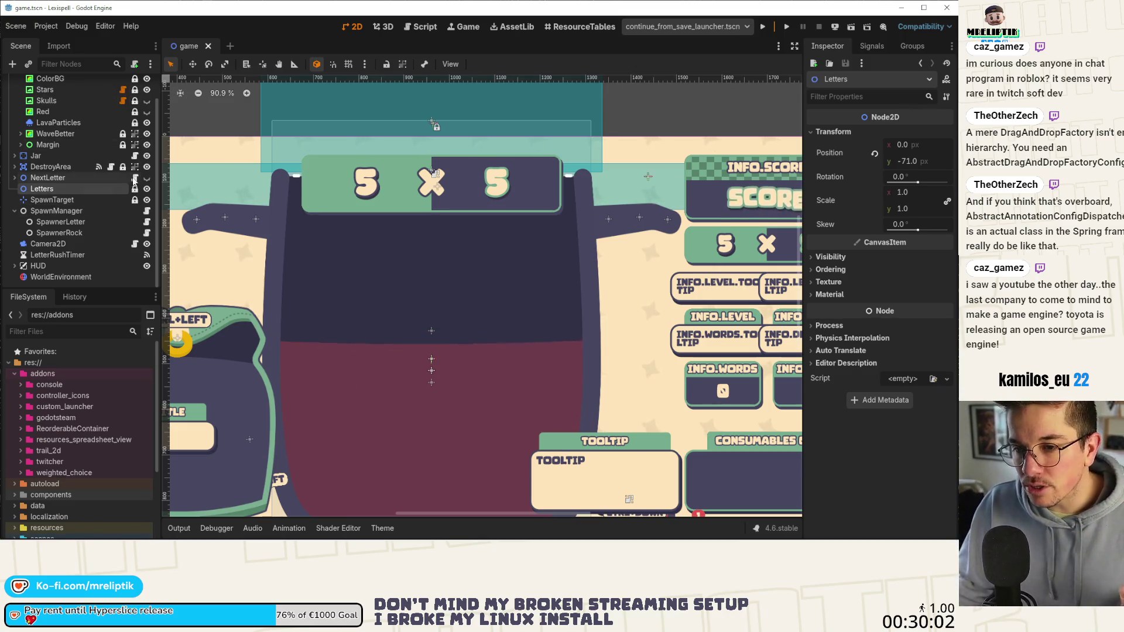
{"action": "scroll", "coordinate": [102, 200], "scroll_direction": "up", "scroll_amount": 2}
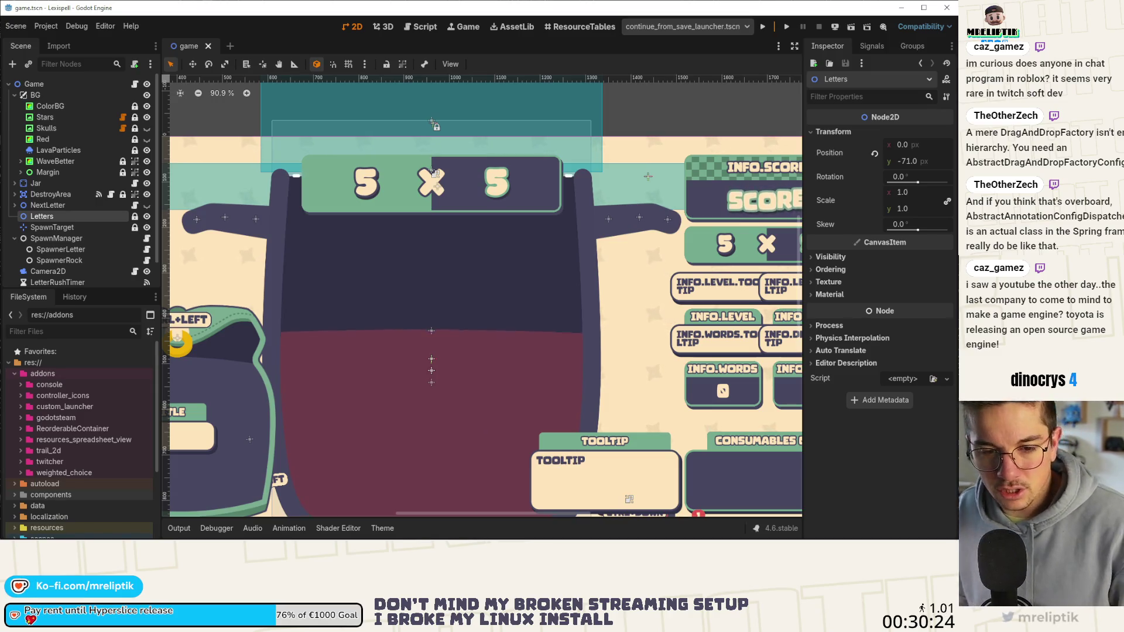
{"action": "scroll", "coordinate": [295, 167], "scroll_direction": "down", "scroll_amount": 8}
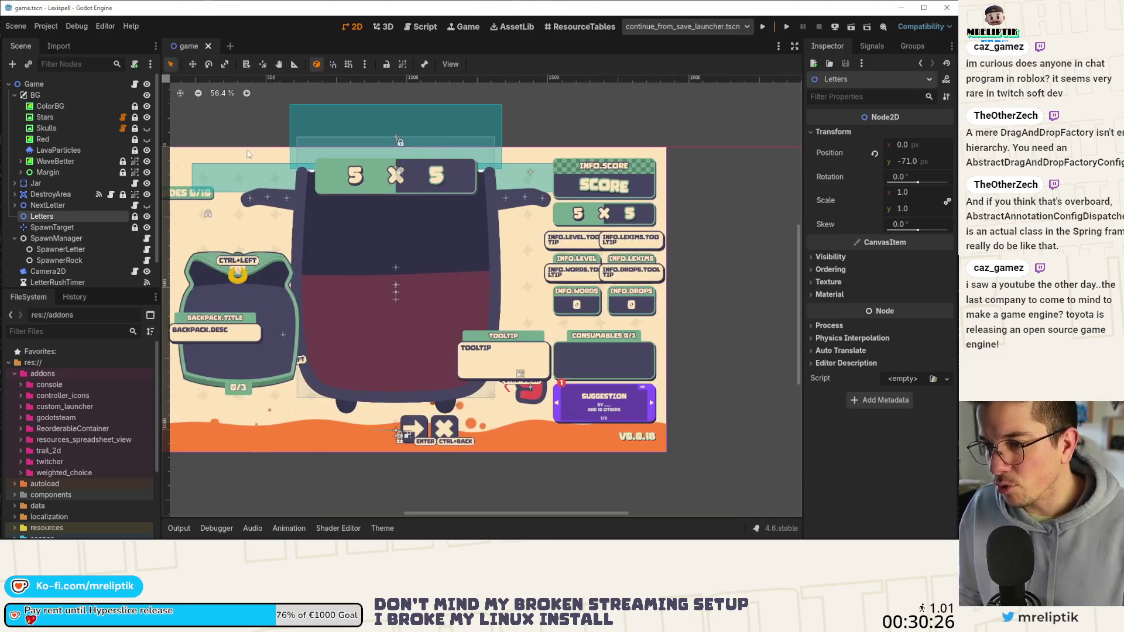
{"action": "scroll", "coordinate": [347, 206], "scroll_direction": "up", "scroll_amount": 2}
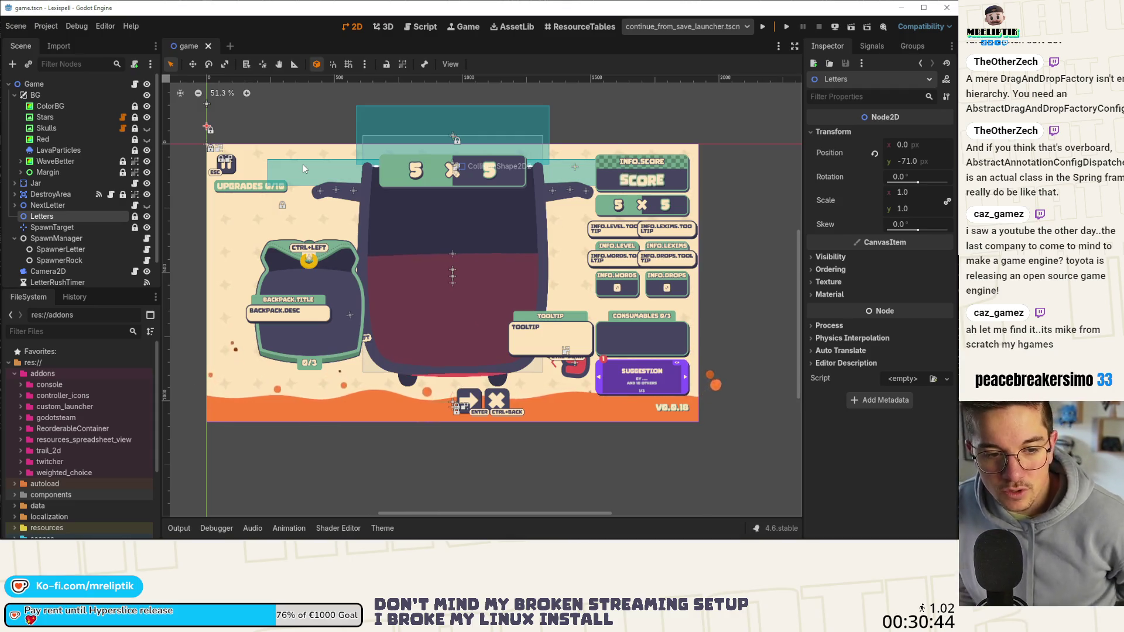
{"action": "scroll", "coordinate": [252, 205], "scroll_direction": "down", "scroll_amount": 1}
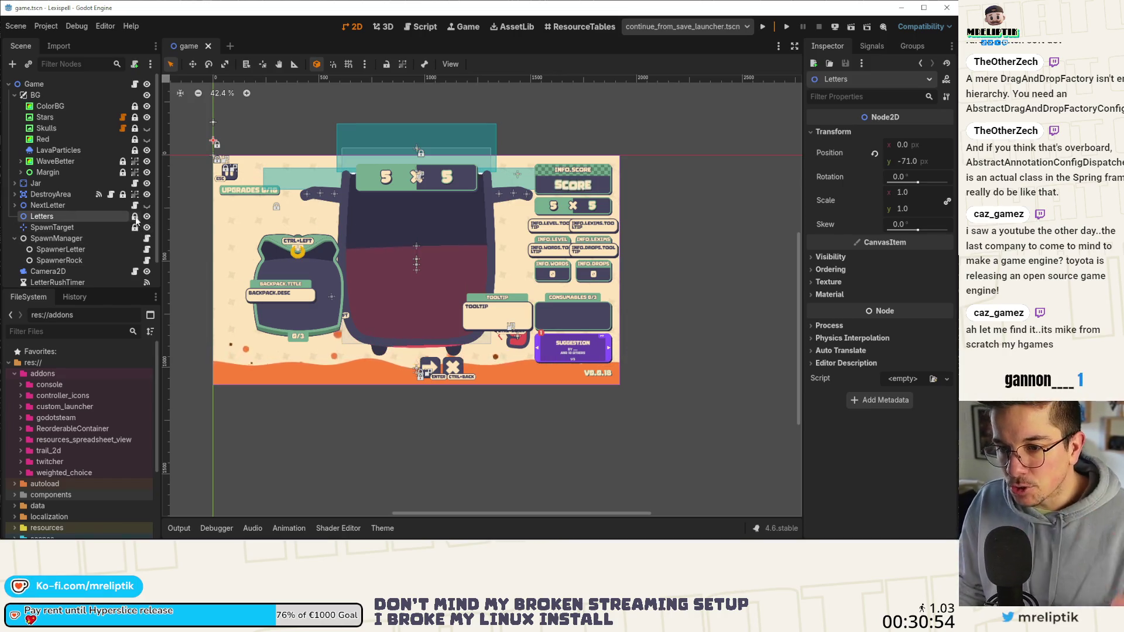
{"action": "left_click", "coordinate": [151, 250]}
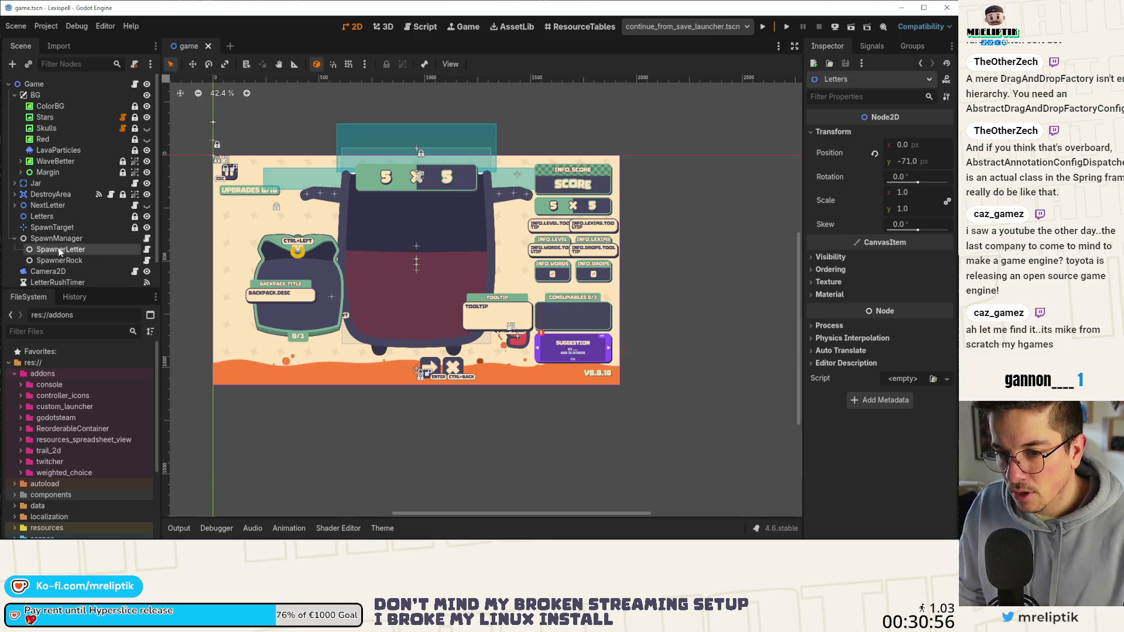
{"action": "left_click", "coordinate": [147, 249]}
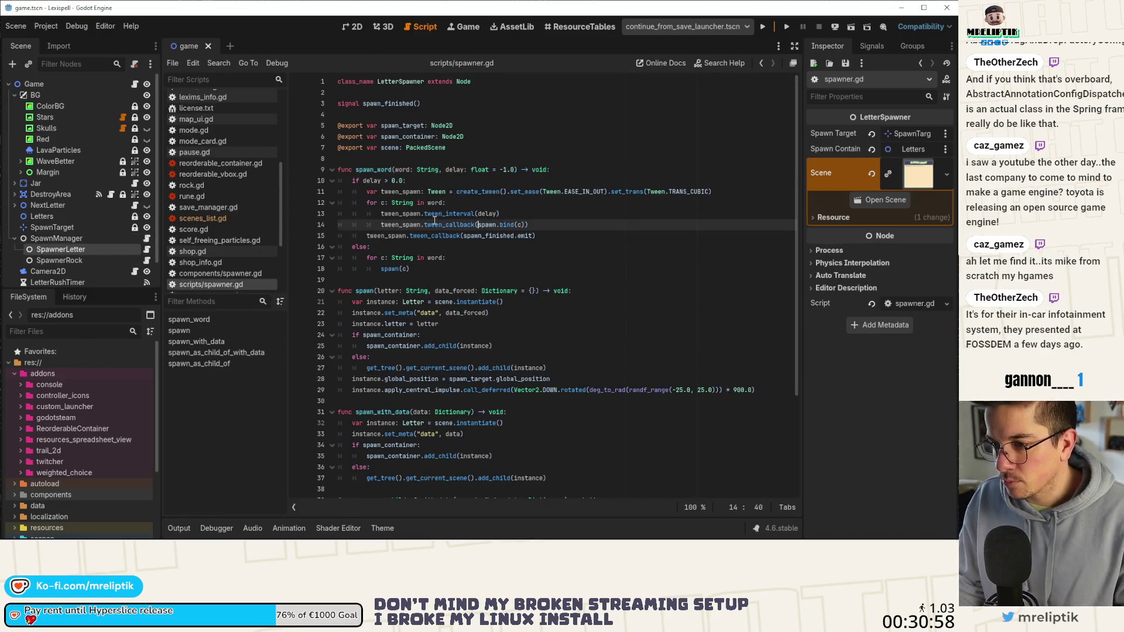
{"action": "scroll", "coordinate": [414, 209], "scroll_direction": "down", "scroll_amount": 1}
{"action": "double_click", "coordinate": [365, 227]}
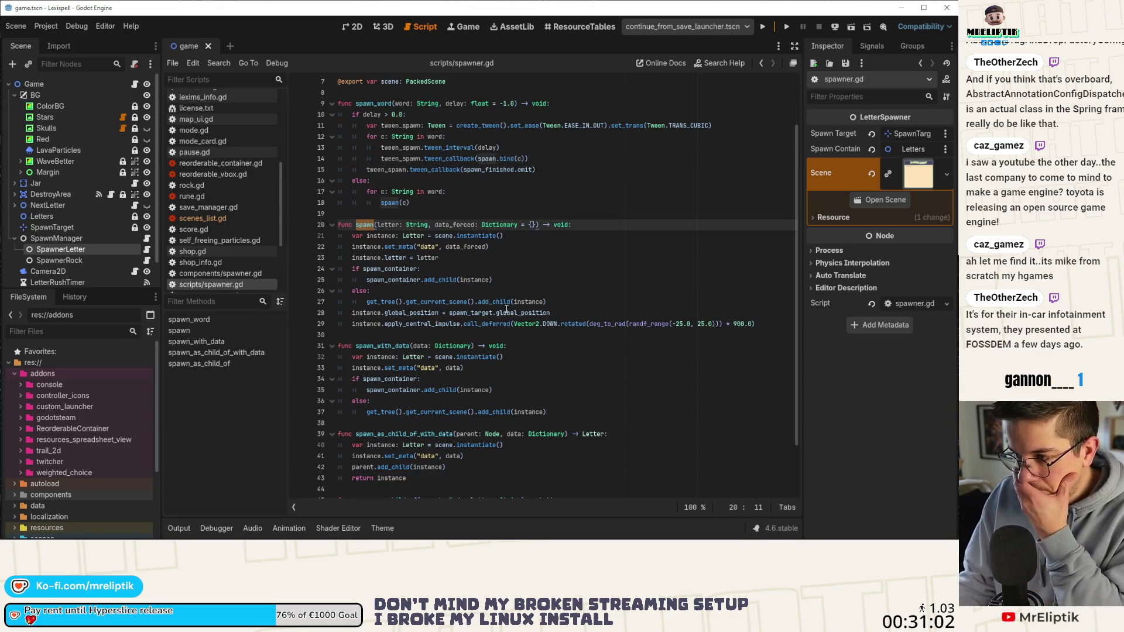
{"action": "left_click", "coordinate": [562, 283]}
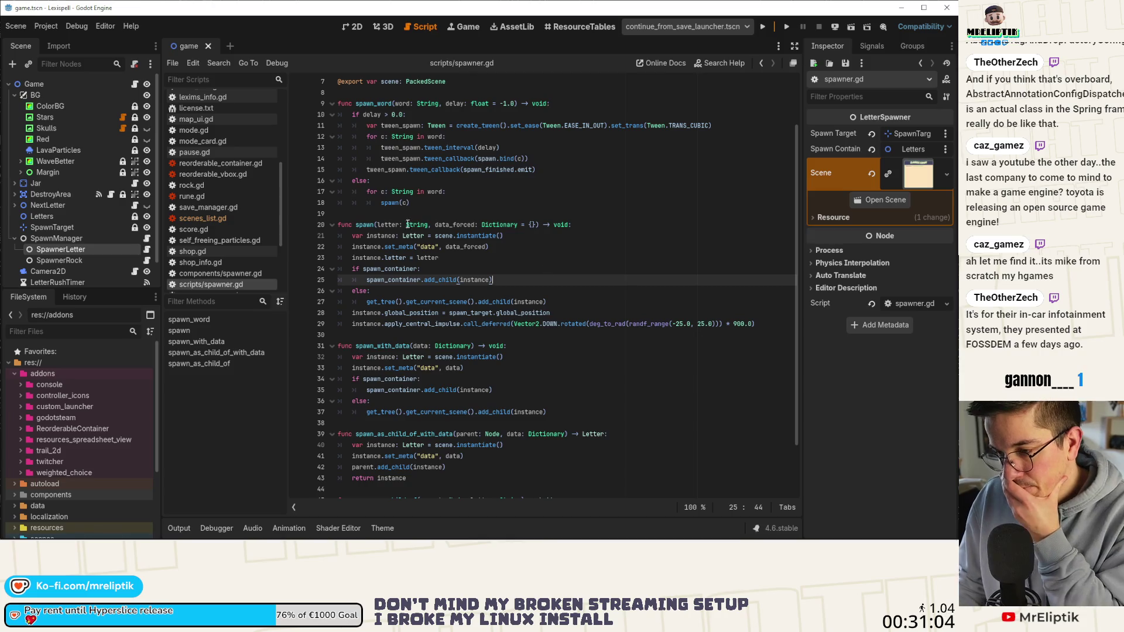
{"action": "double_click", "coordinate": [365, 227]}
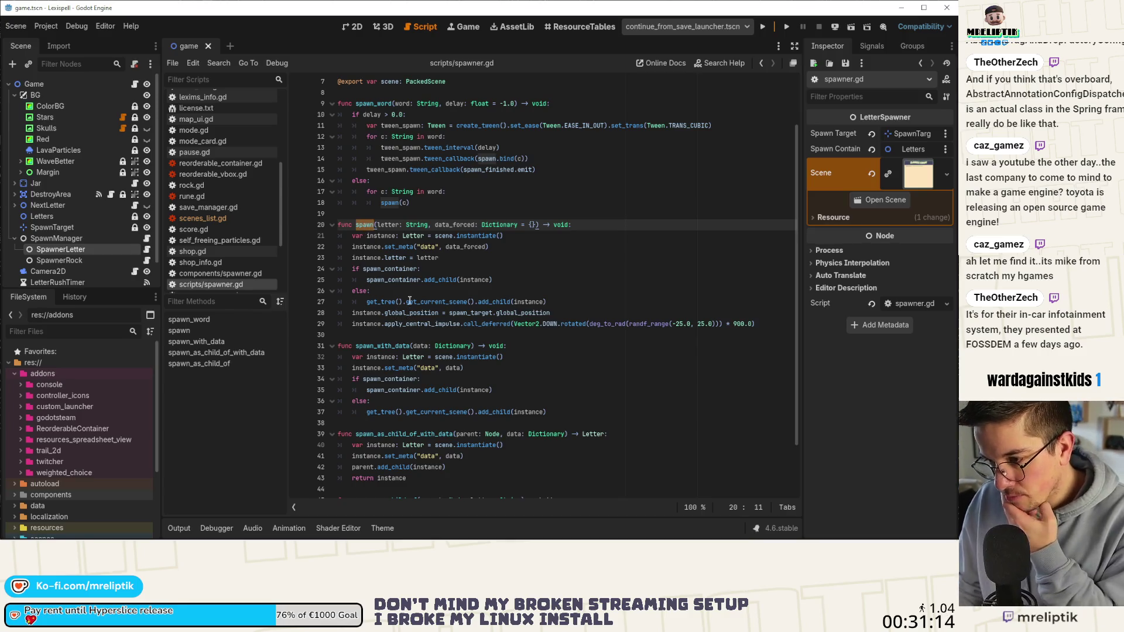
{"action": "left_click", "coordinate": [362, 225]}
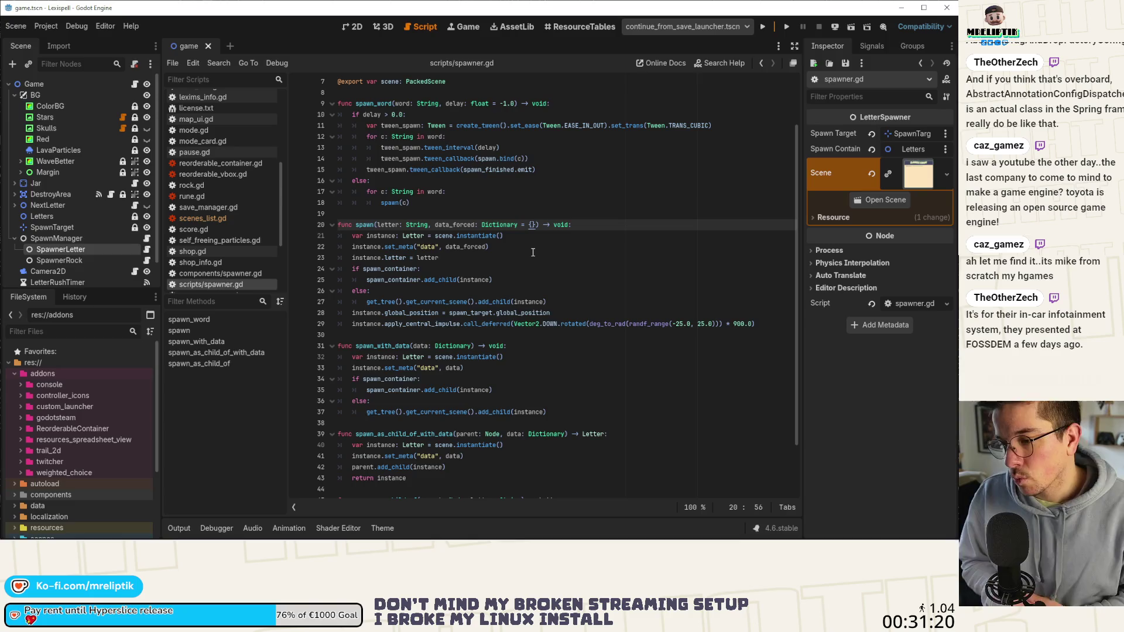
Add disabled: bool = false and hidden: bool = false parameters to spawn().
{"action": "type", "text": ","}
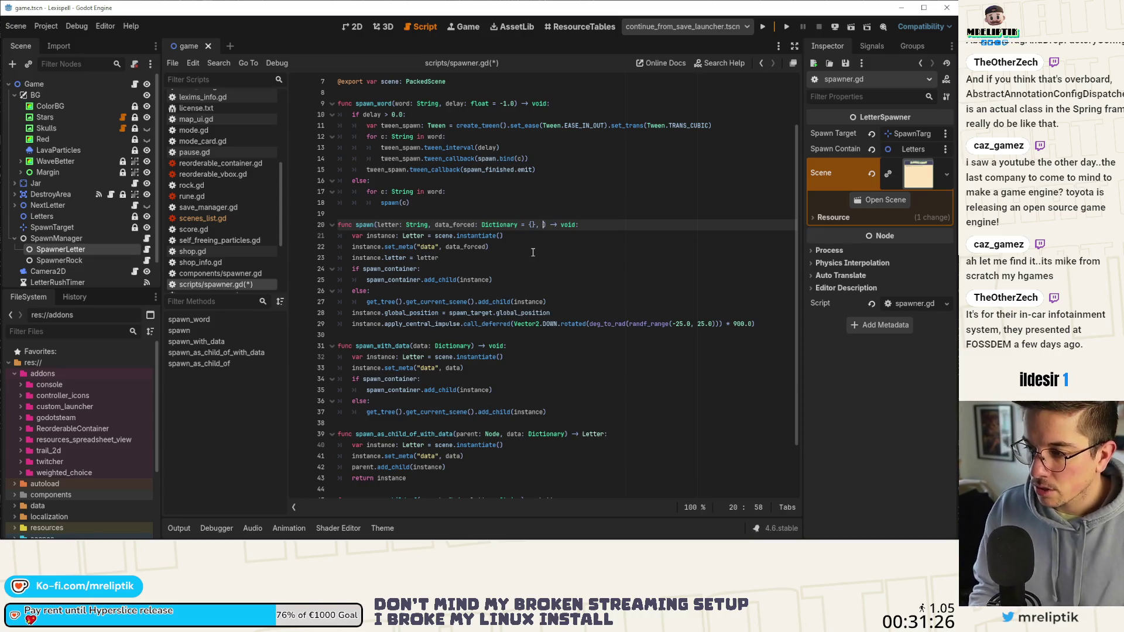
{"action": "type", "text": "disabl"}
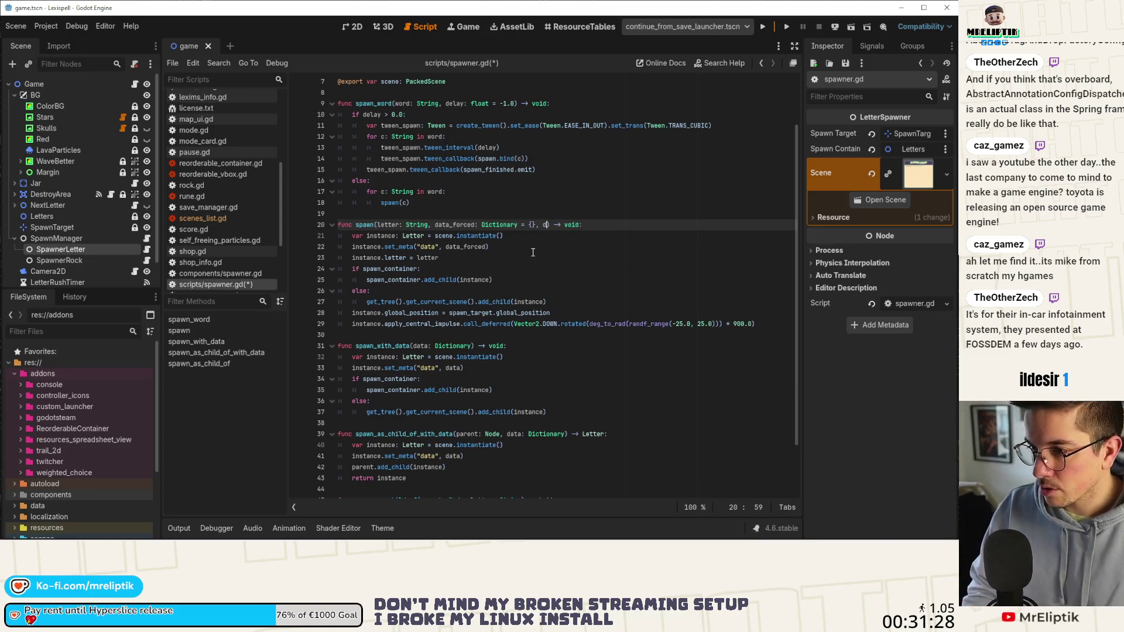
{"action": "type", "text": "ed: bool"}
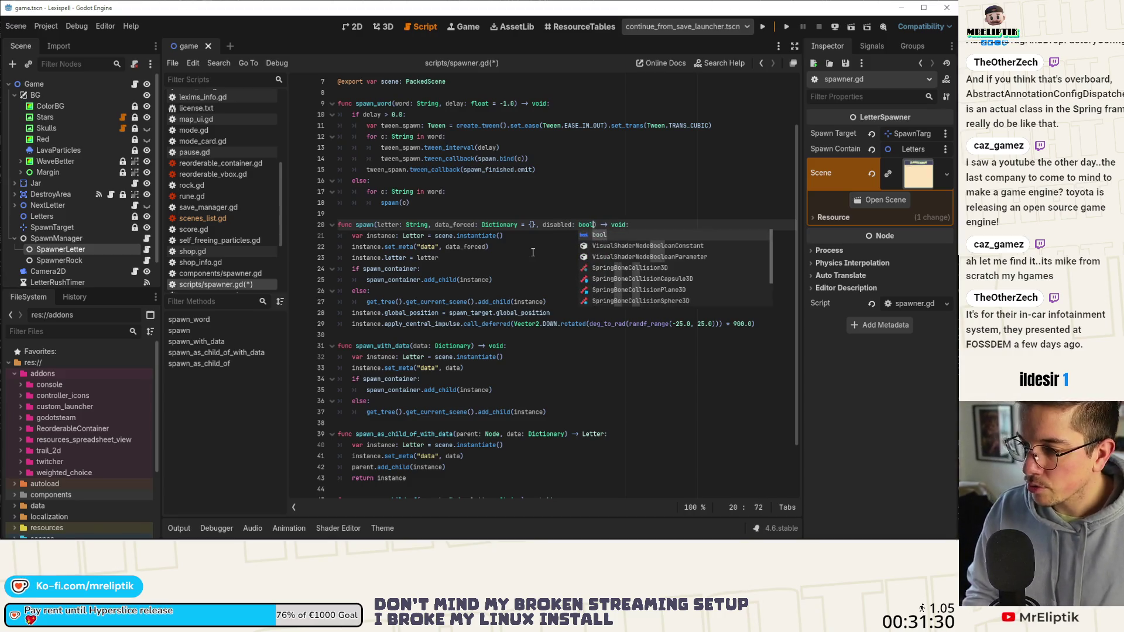
{"action": "type", "text": " = "}
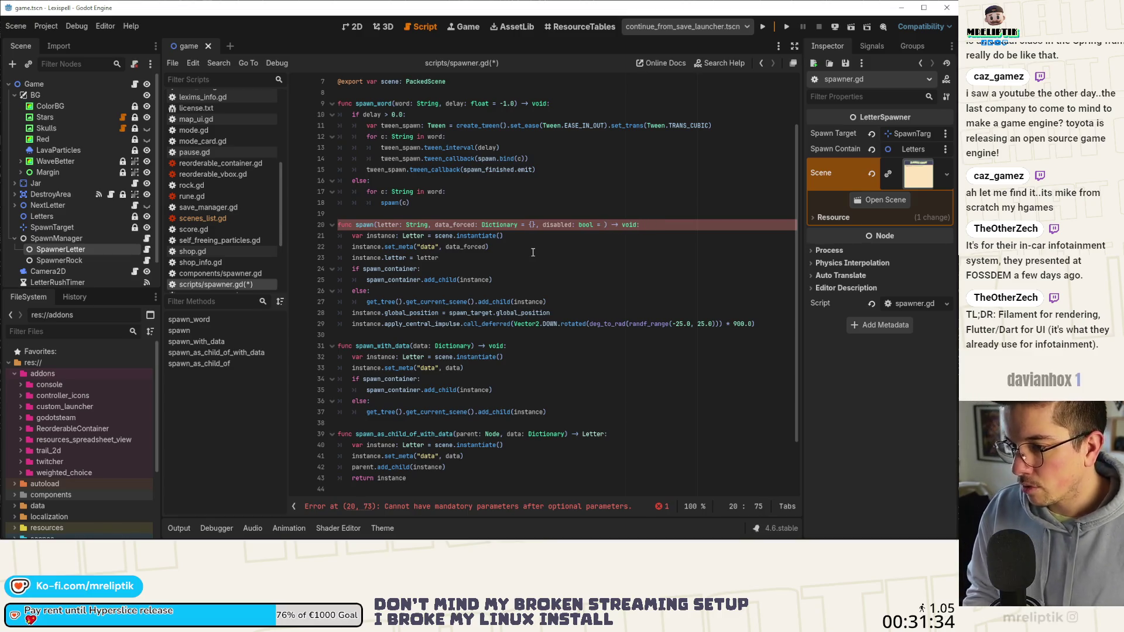
{"action": "type", "text": "tr"}
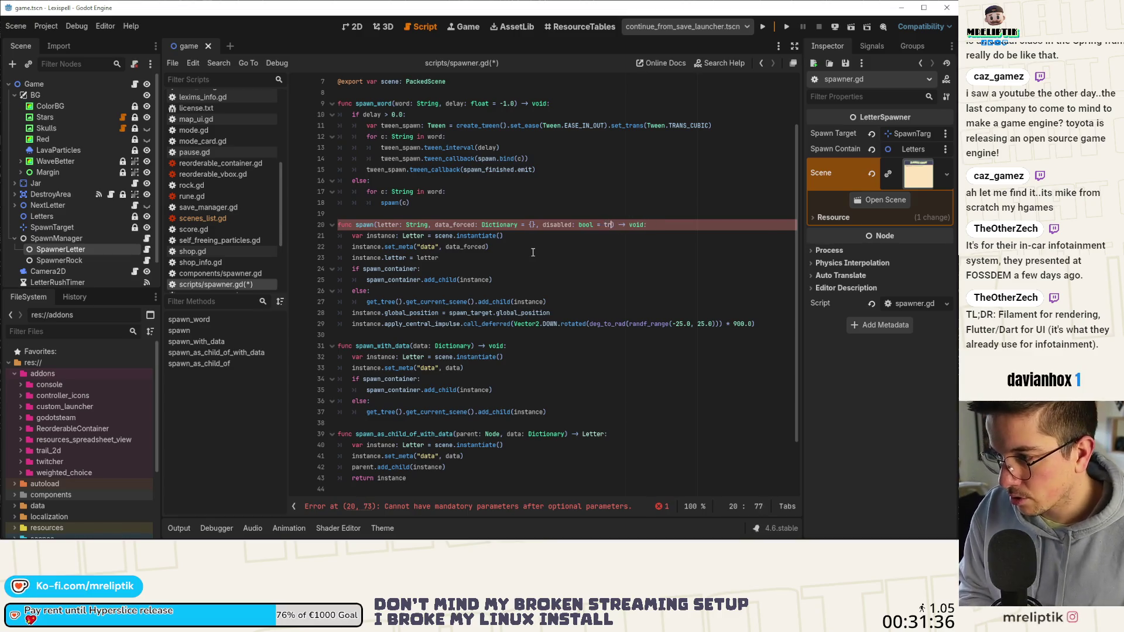
{"action": "type", "text": "ue,"}
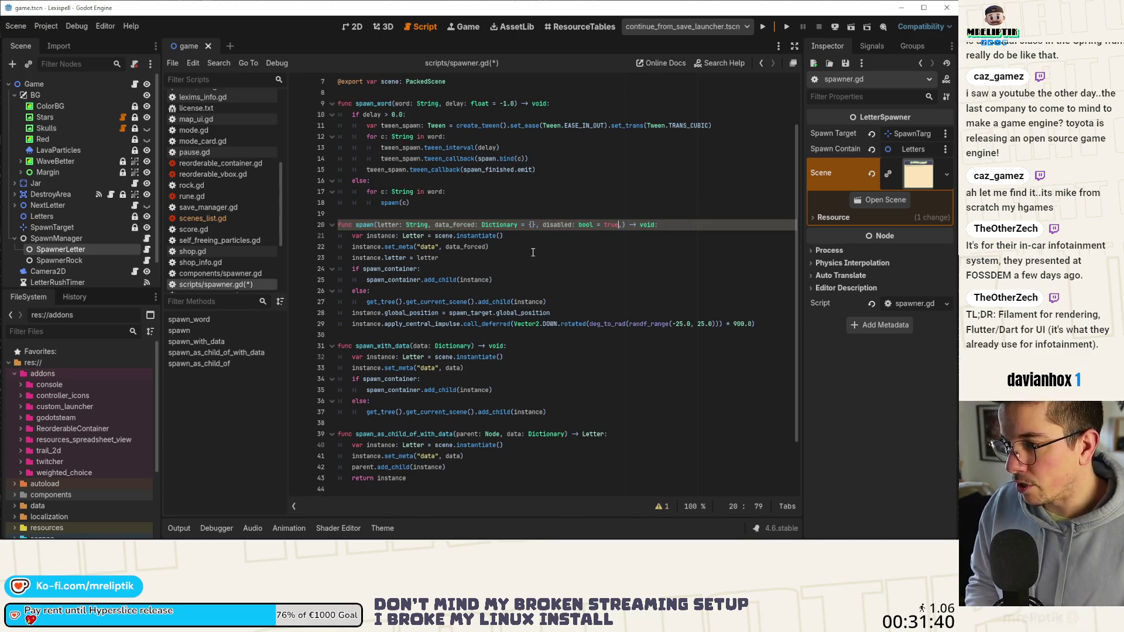
{"action": "key", "text": "BackSpace"}
{"action": "key", "text": "BackSpace"}
{"action": "key", "text": "BackSpace"}
{"action": "type", "text": "false"}
{"action": "key", "text": "Right"}
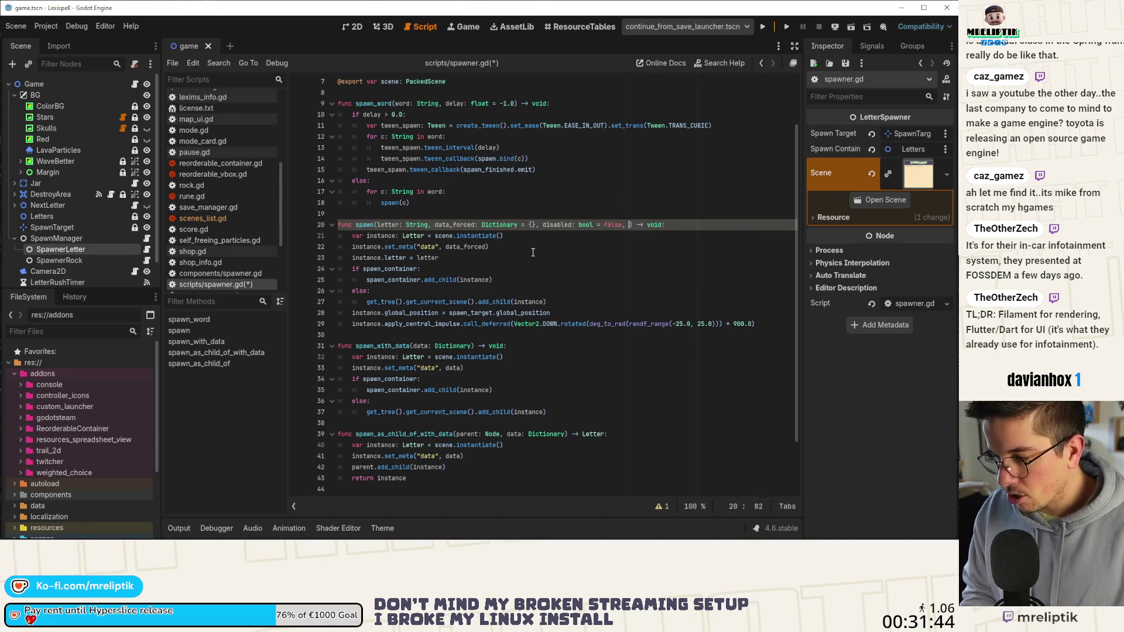
{"action": "type", "text": "hidden:"}
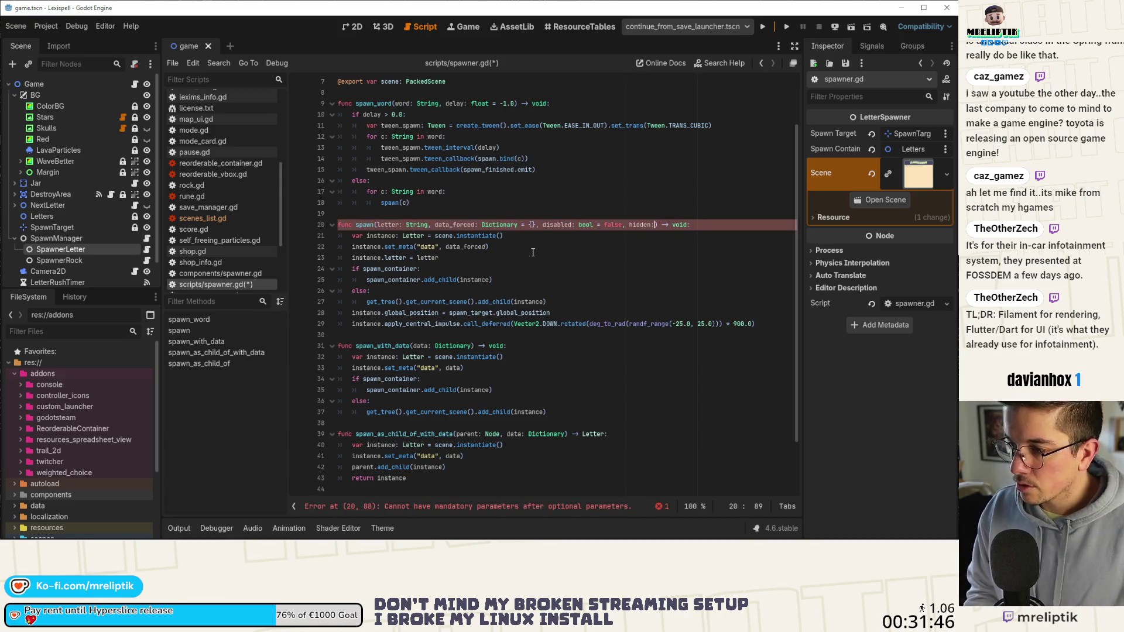
{"action": "type", "text": " bool"}
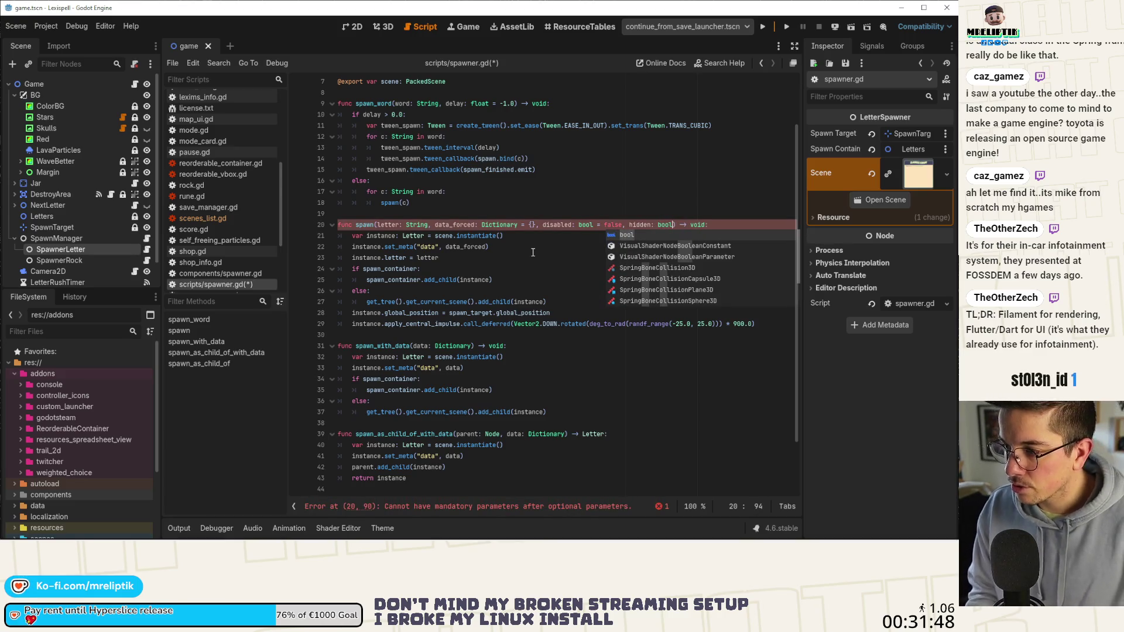
{"action": "type", "text": " = false,"}
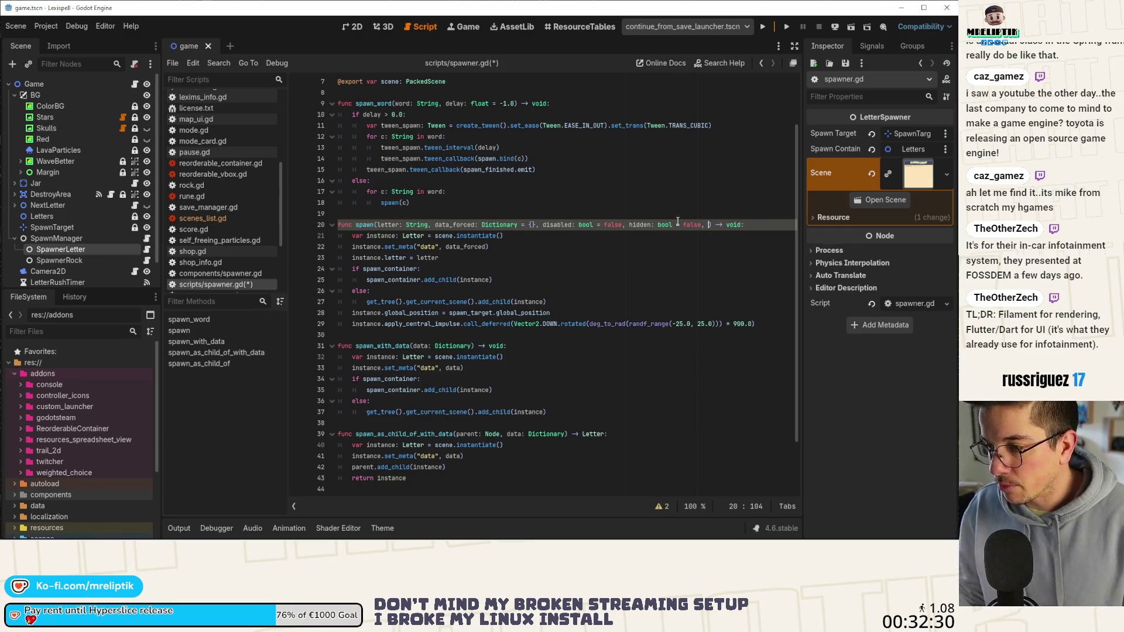
Save spawner.gd and place the caret at the end of the spawn signature.
{"action": "left_click", "coordinate": [577, 274]}
{"action": "key", "text": "ctrl+s"}
{"action": "scroll", "coordinate": [578, 243], "scroll_direction": "down", "scroll_amount": 2}
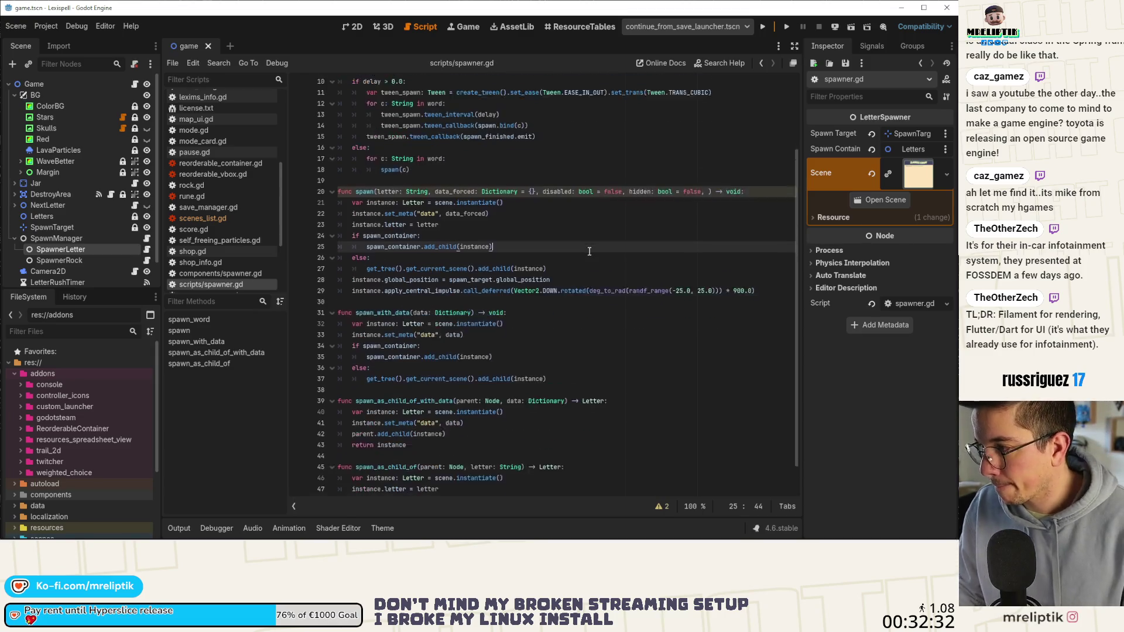
{"action": "scroll", "coordinate": [712, 197], "scroll_direction": "up", "scroll_amount": 1}
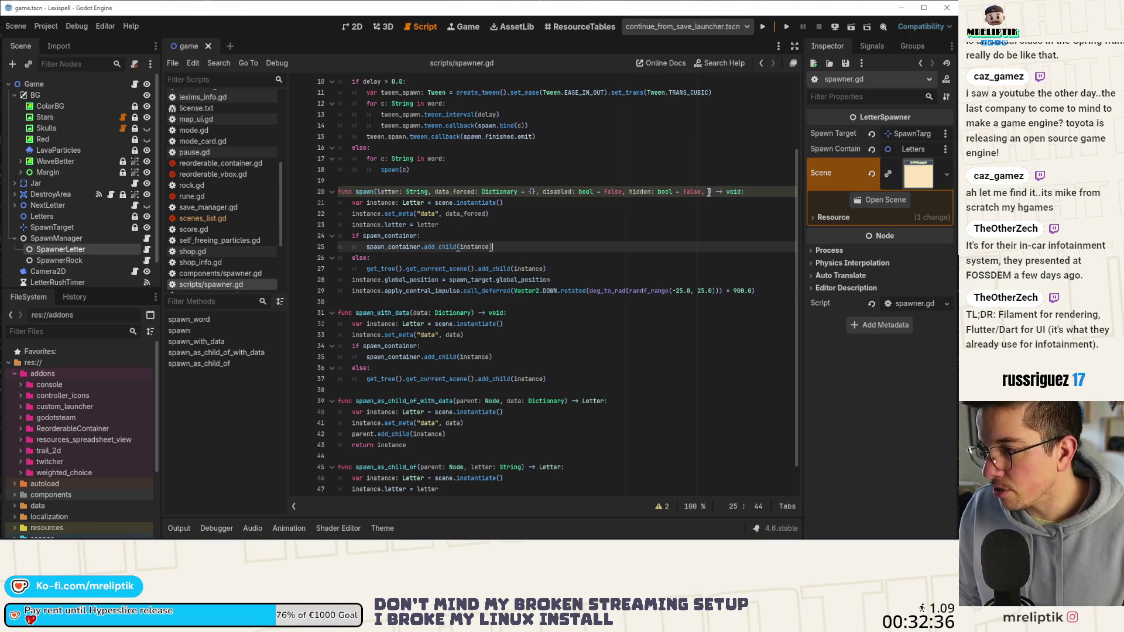
{"action": "left_click", "coordinate": [709, 192]}
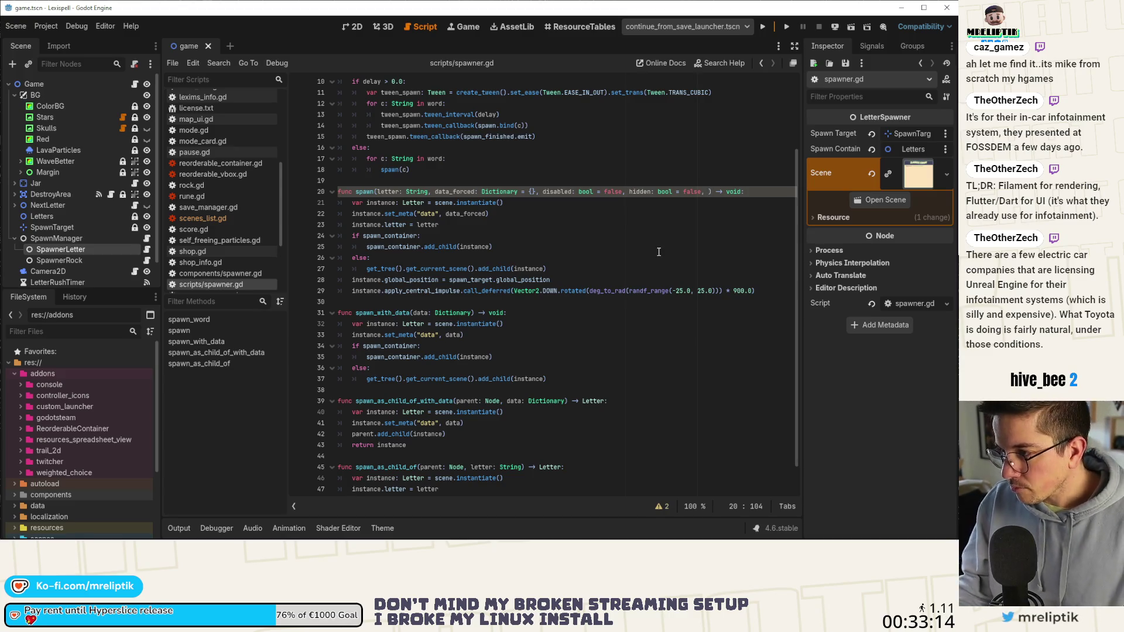
Delete the trailing comma after hidden: bool = false on line 20.
{"action": "key", "text": "BackSpace"}
{"action": "key", "text": "BackSpace"}
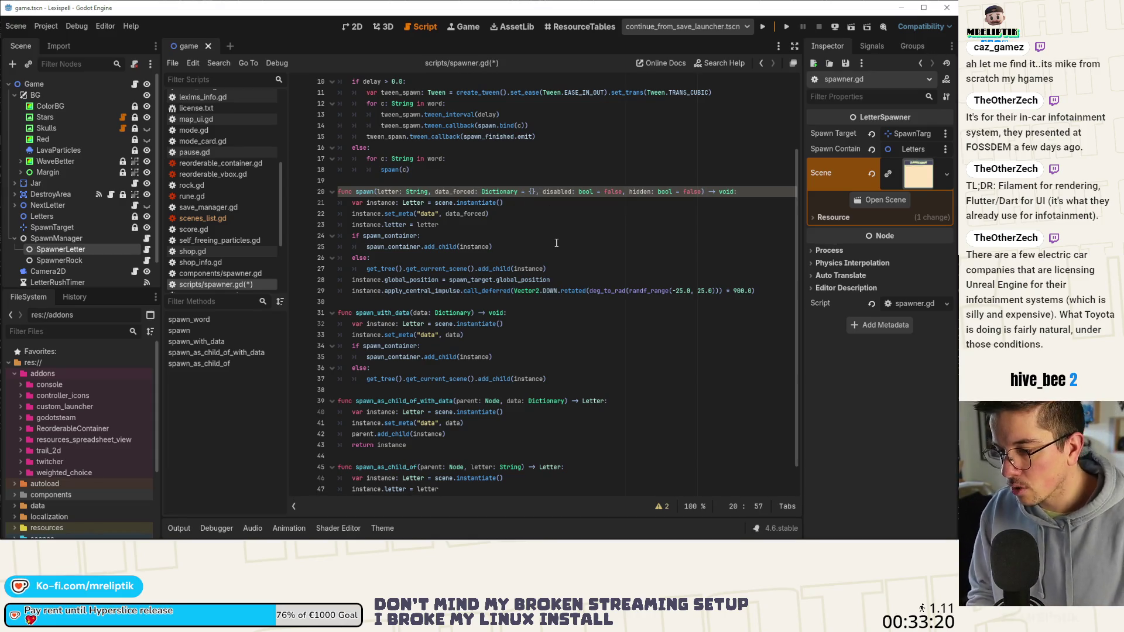
Add a random_impulse: bool = true parameter before disabled and save.
{"action": "type", "text": "imp"}
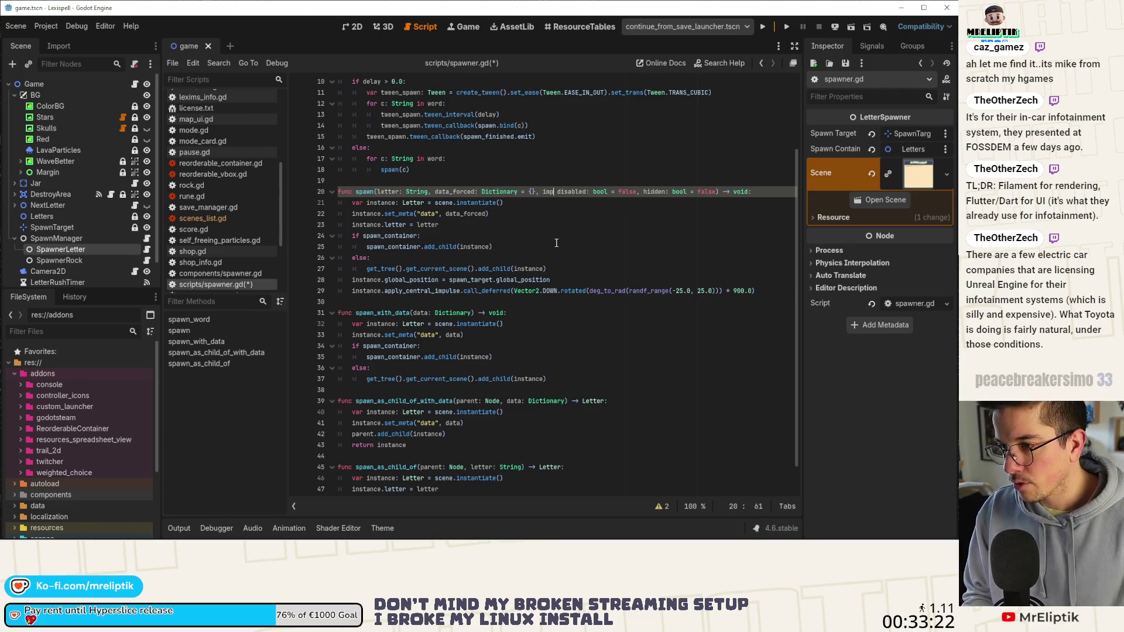
{"action": "key", "text": "BackSpace"}
{"action": "key", "text": "BackSpace"}
{"action": "key", "text": "BackSpace"}
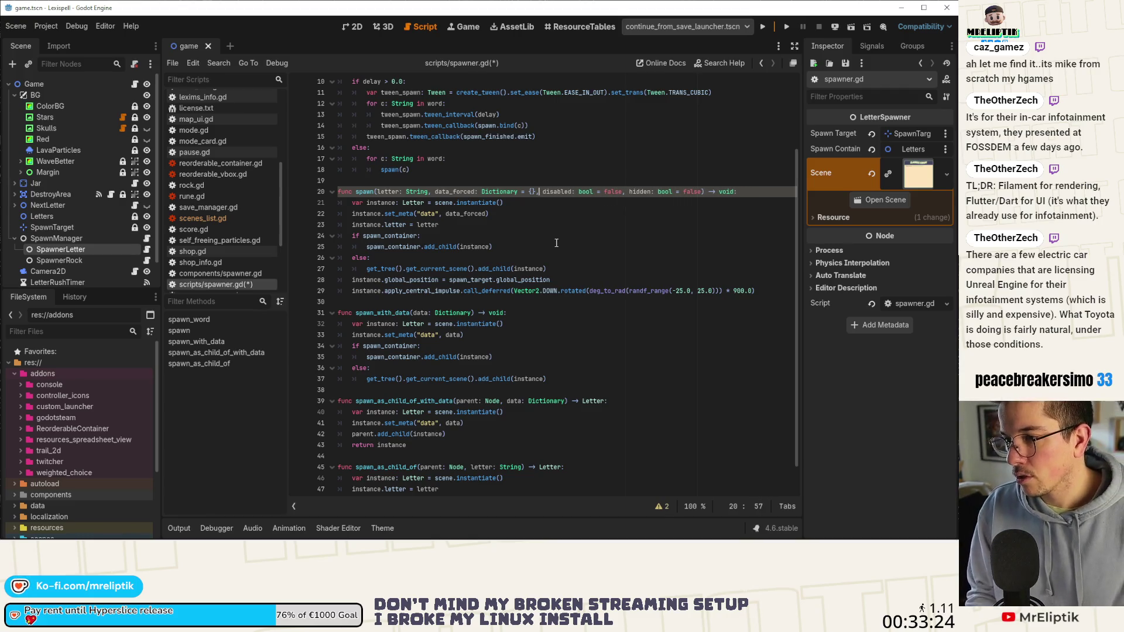
{"action": "type", "text": "random_i "}
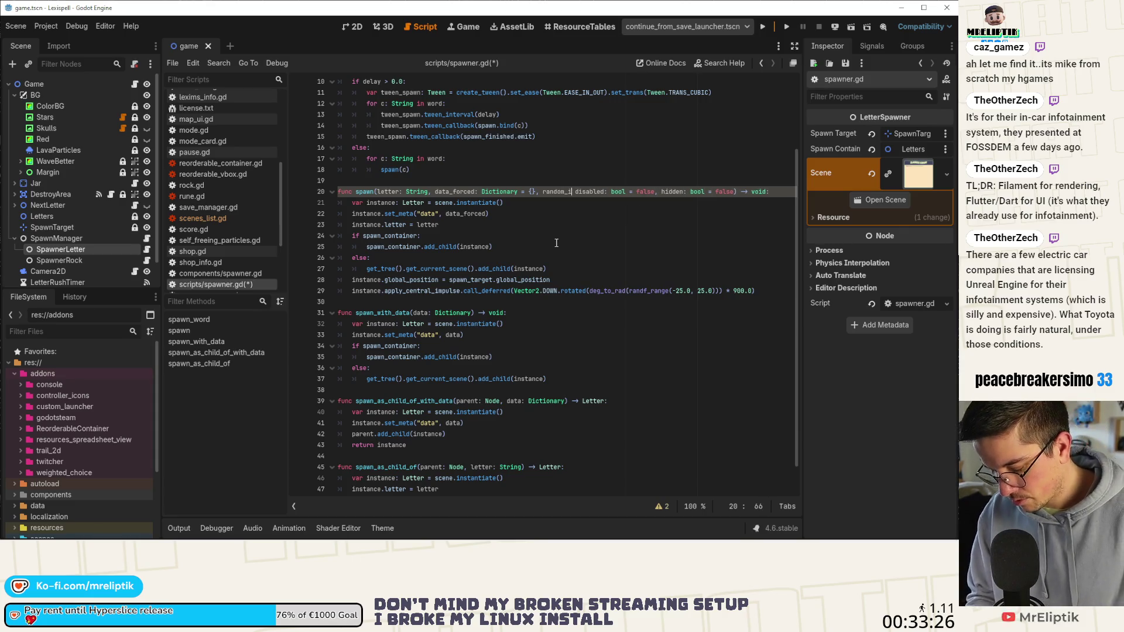
{"action": "type", "text": "mpulse"}
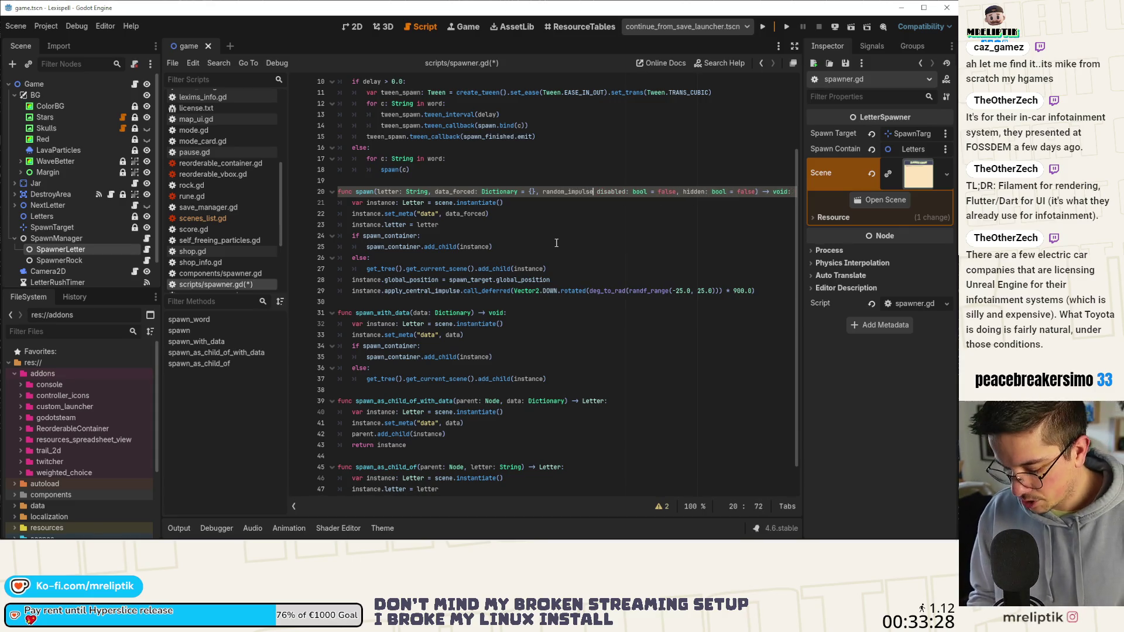
{"action": "type", "text": ": bool "}
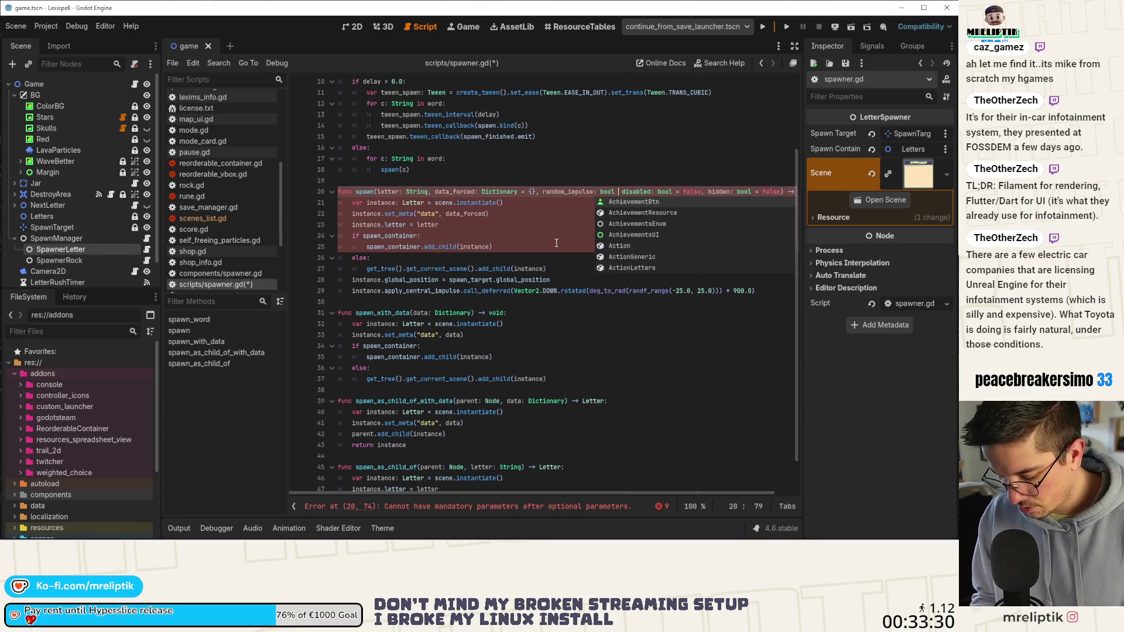
{"action": "type", "text": "= true,"}
{"action": "key", "text": "ctrl+s"}
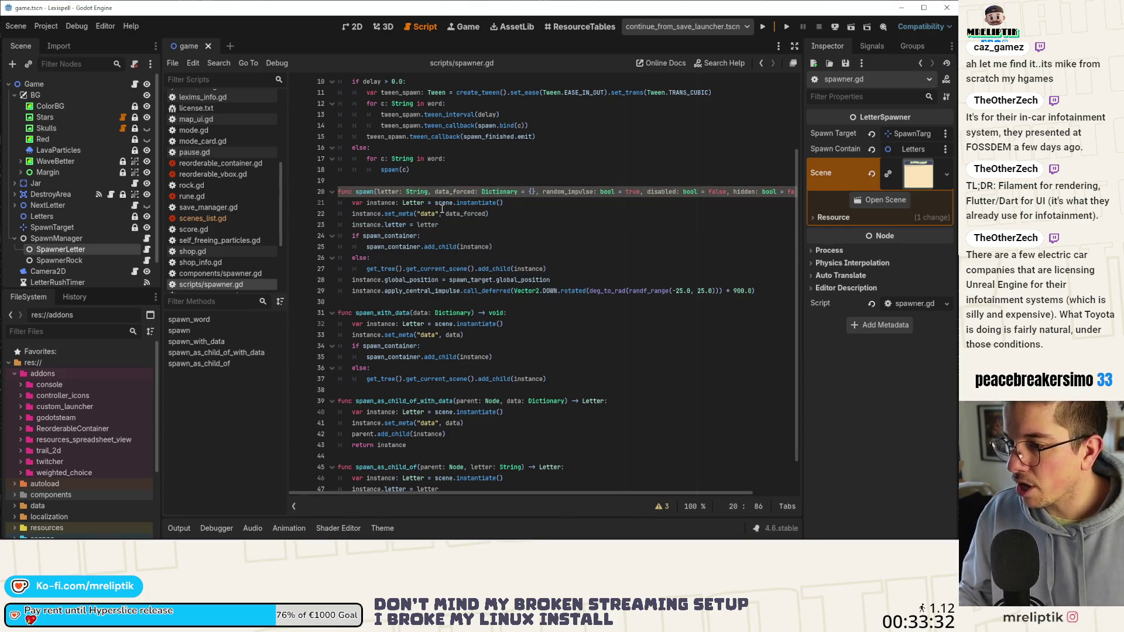
Wrap the signature so random_impulse starts an indented second line, and save.
{"action": "left_click", "coordinate": [541, 192]}
{"action": "key", "text": "Return"}
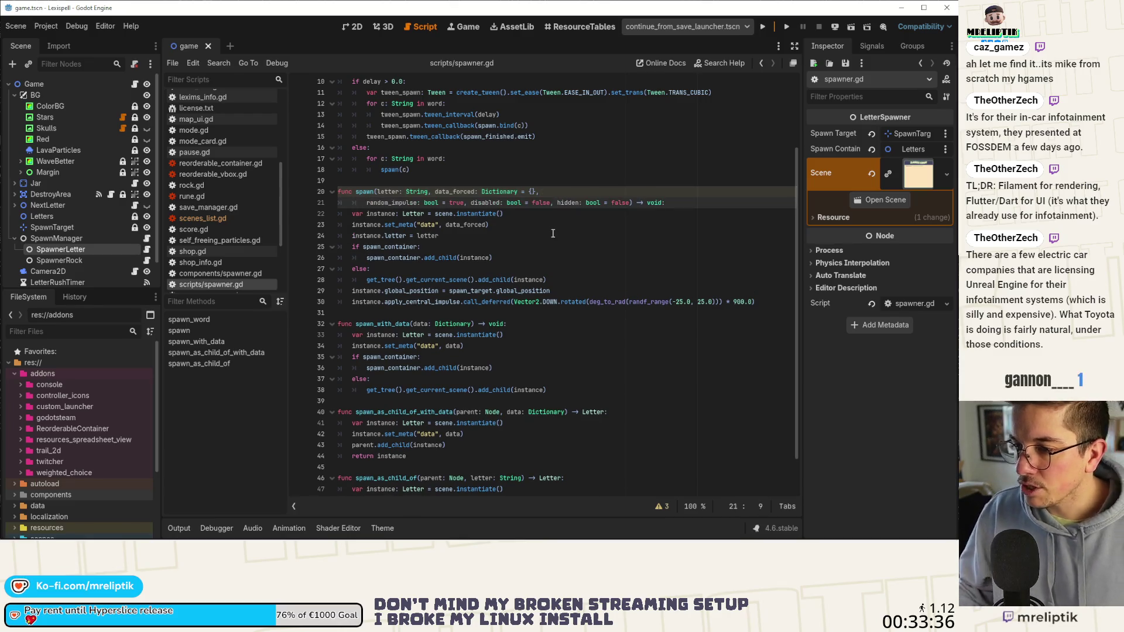
{"action": "key", "text": "BackSpace"}
{"action": "key", "text": "ctrl+s"}
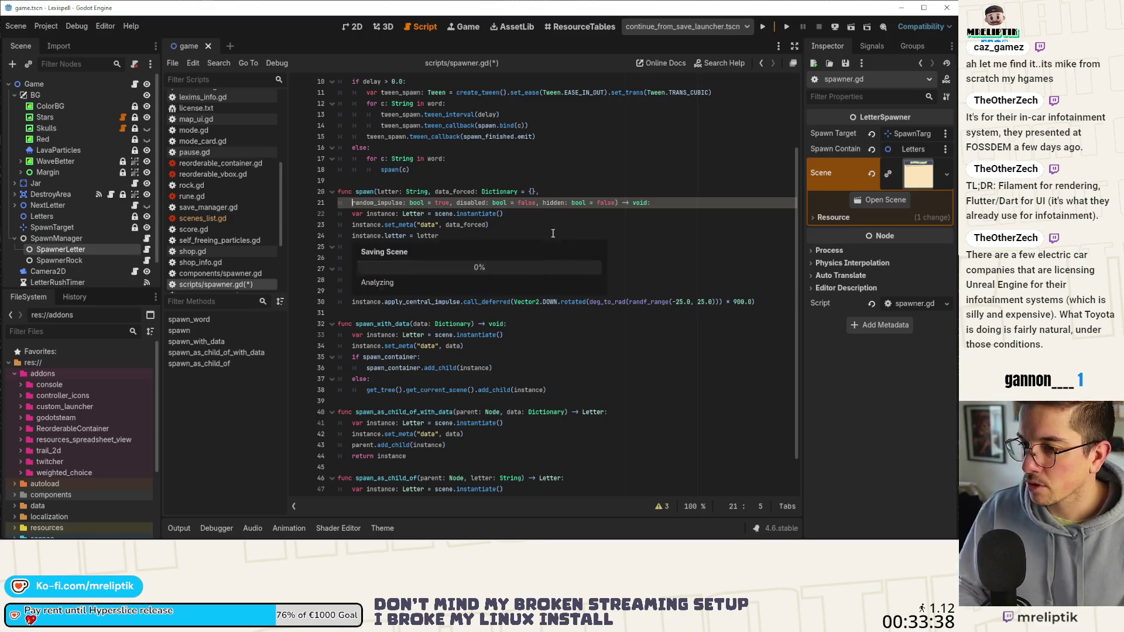
{"action": "left_click", "coordinate": [660, 201]}
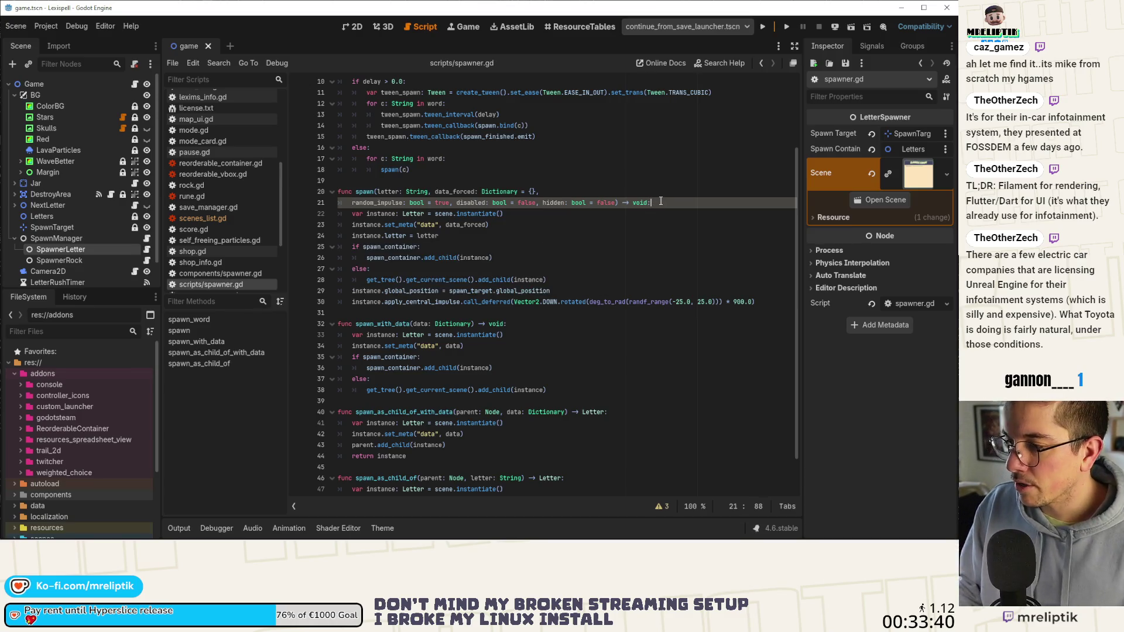
{"action": "left_click", "coordinate": [340, 202]}
{"action": "key", "text": "Tab"}
{"action": "key", "text": "ctrl+s"}
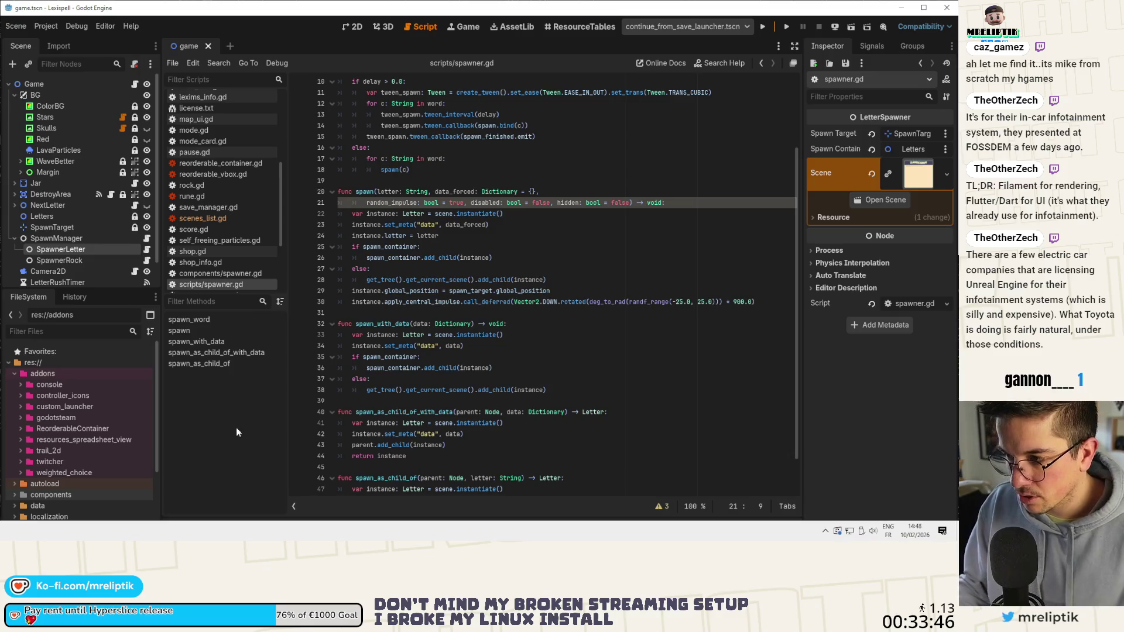
Add an 'if disabled:' block setting instance.process_mode to PROCESS_MODE_DISABLED.
{"action": "left_click", "coordinate": [405, 214]}
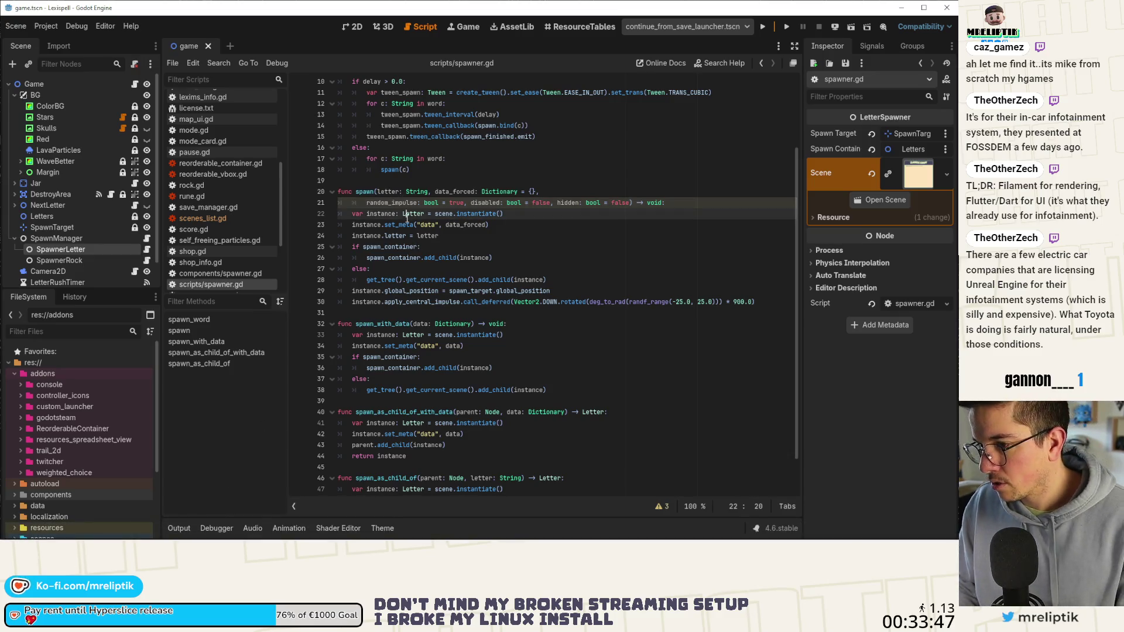
{"action": "left_click", "coordinate": [527, 236]}
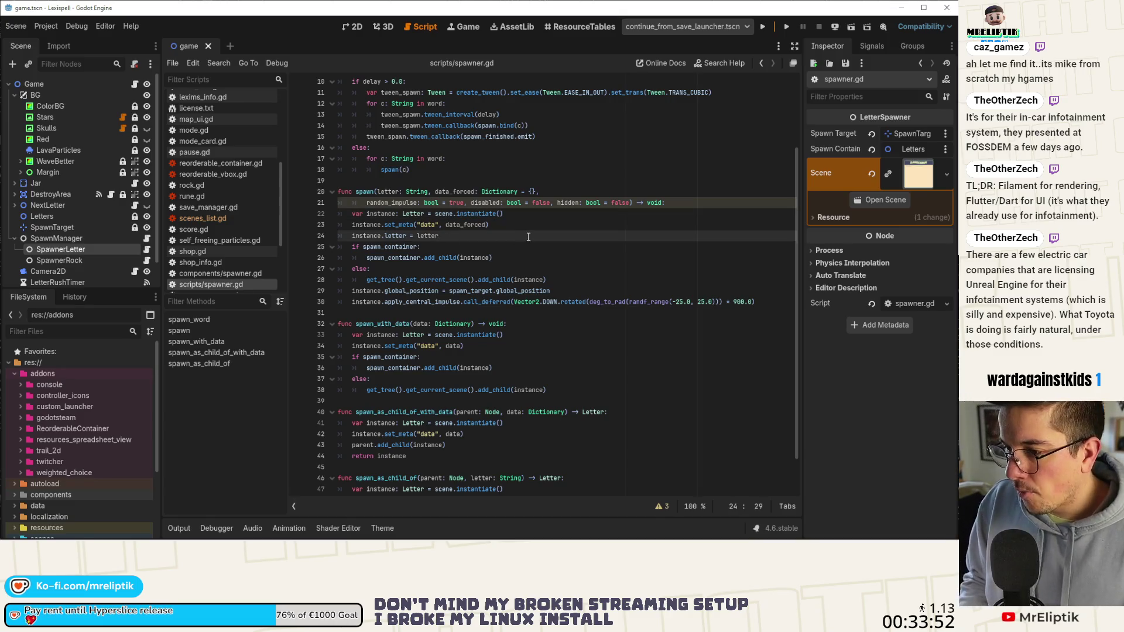
{"action": "key", "text": "Return"}
{"action": "type", "text": "if di"}
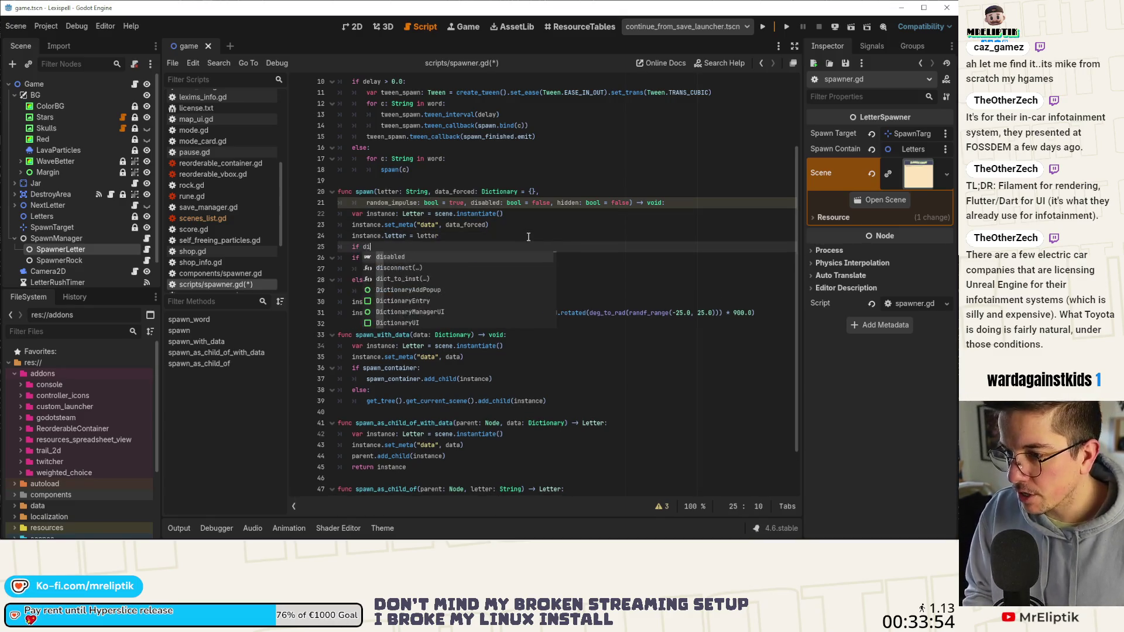
{"action": "type", "text": "sabled:"}
{"action": "key", "text": "Return"}
{"action": "type", "text": "instance.d"}
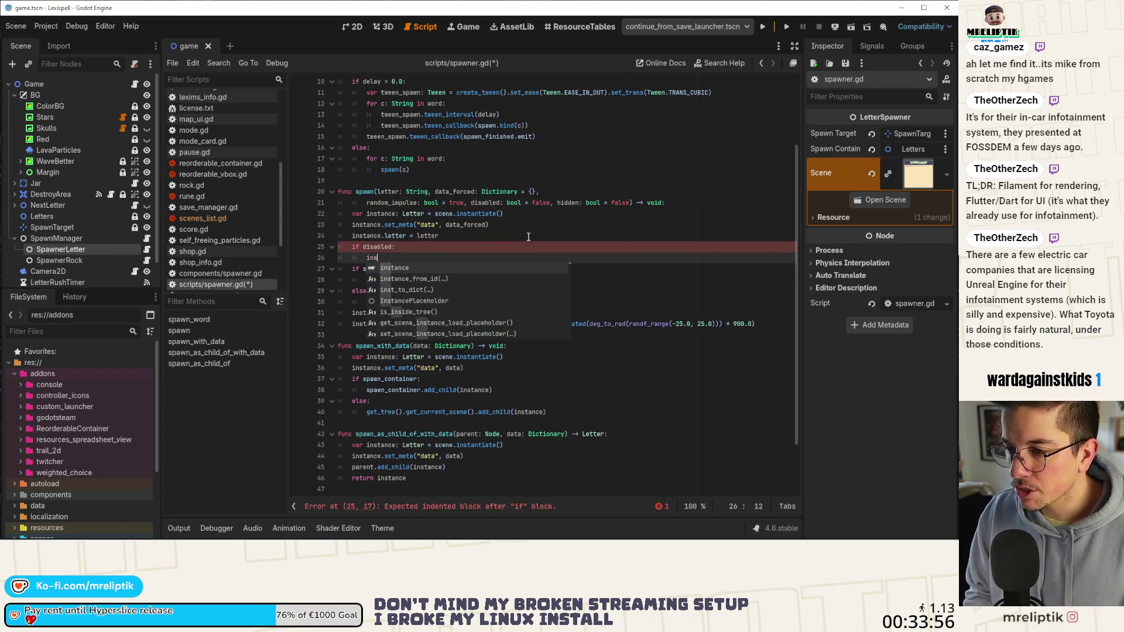
{"action": "key", "text": "BackSpace"}
{"action": "type", "text": "process_mode "}
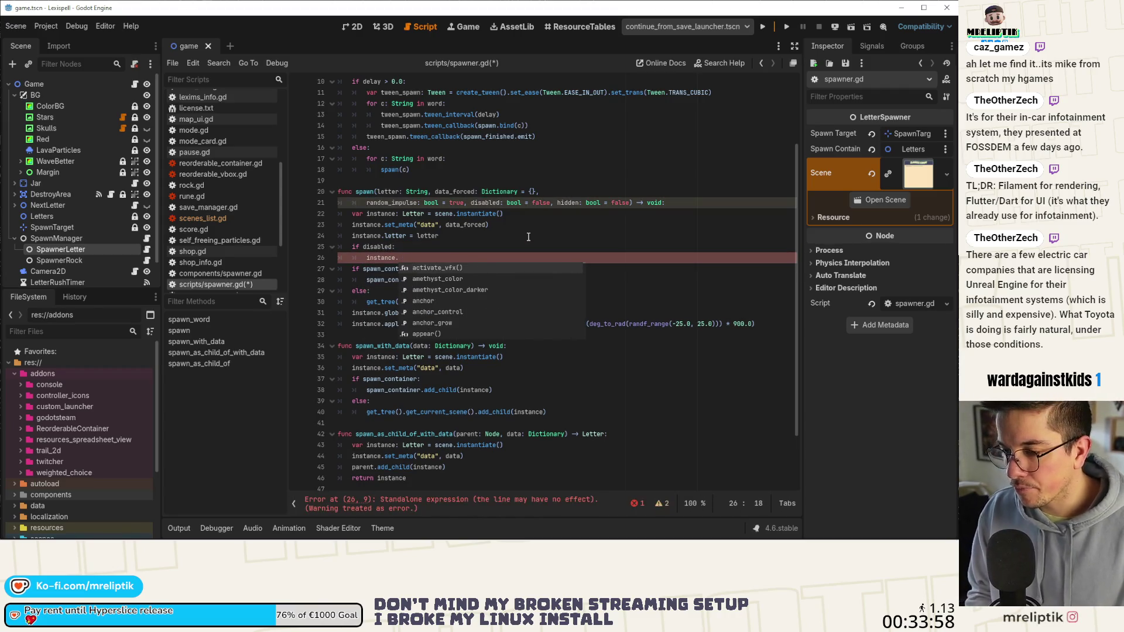
{"action": "type", "text": "="}
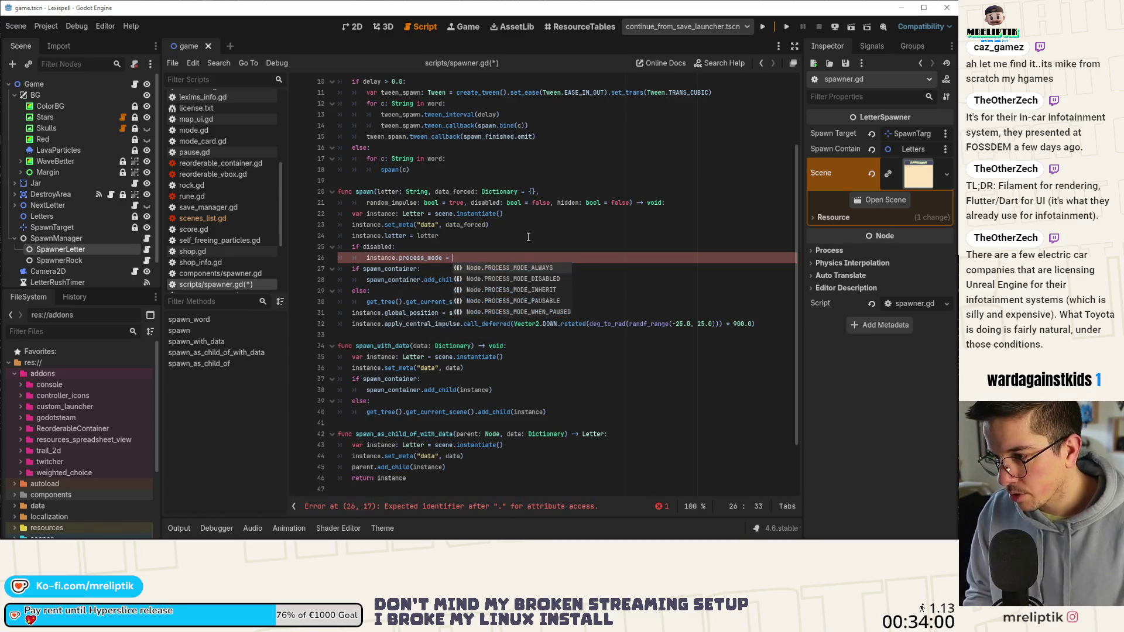
{"action": "key", "text": "Down"}
{"action": "key", "text": "Return"}
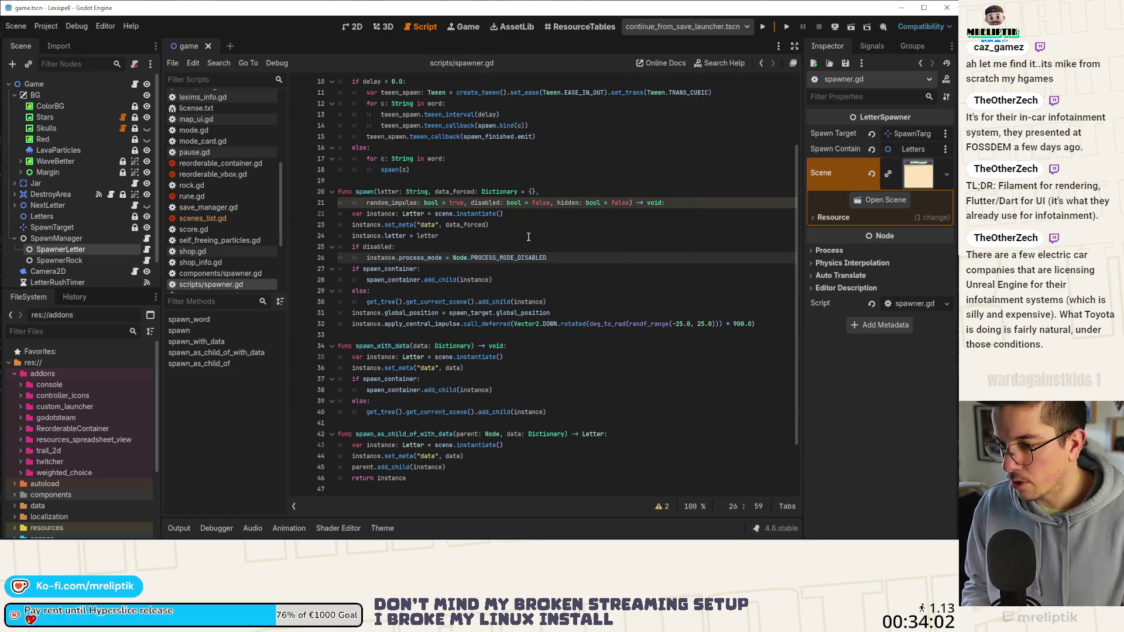
{"action": "key", "text": "Return"}
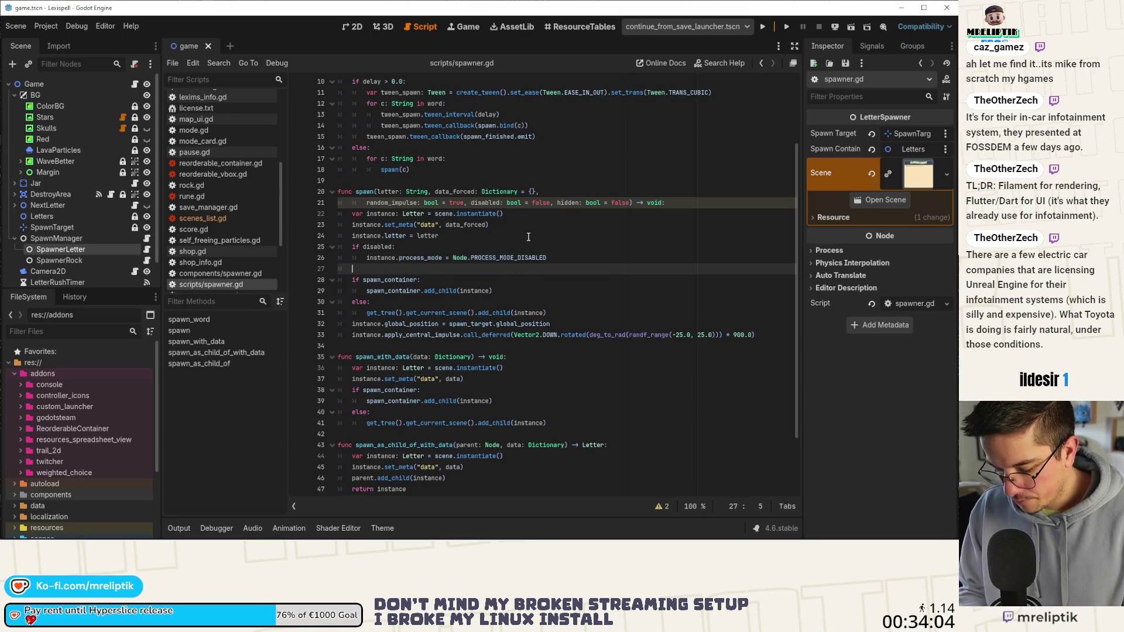
Add 'instance.visible = hidden', save, and move that line above the disabled check.
{"action": "type", "text": "if hidden:"}
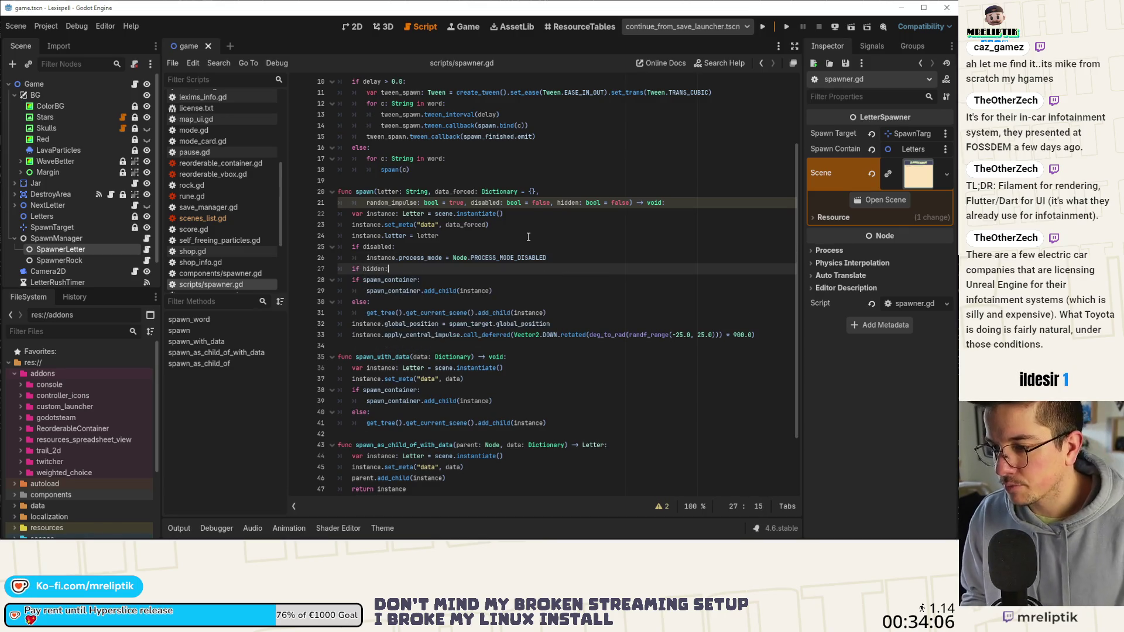
{"action": "key", "text": "Return"}
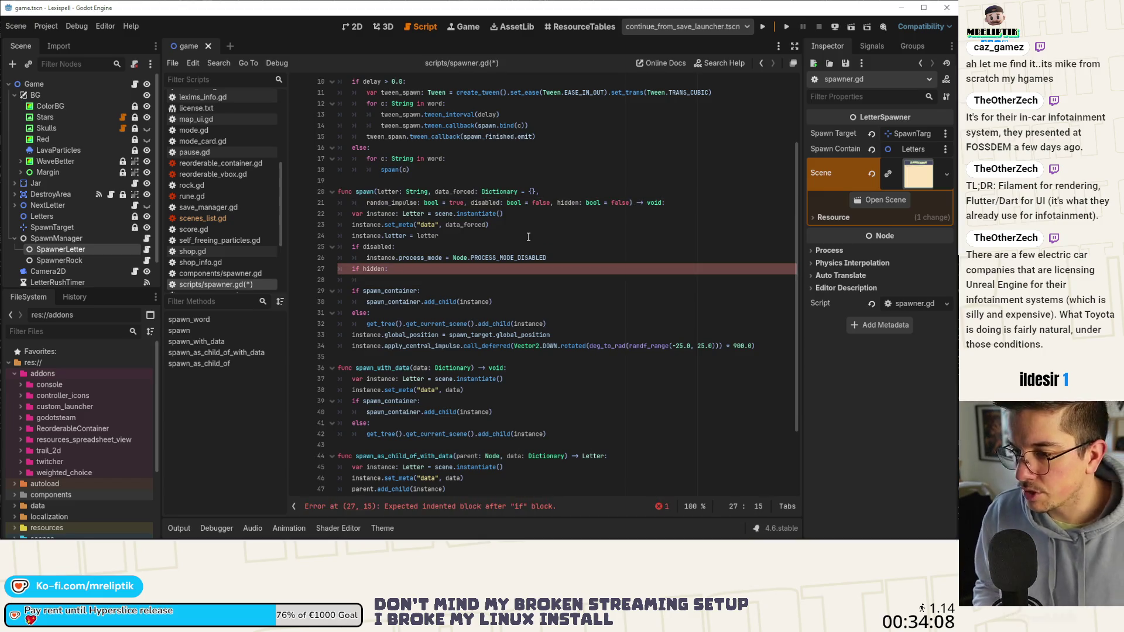
{"action": "key", "text": "BackSpace"}
{"action": "key", "text": "BackSpace"}
{"action": "key", "text": "BackSpace"}
{"action": "type", "text": "instan"}
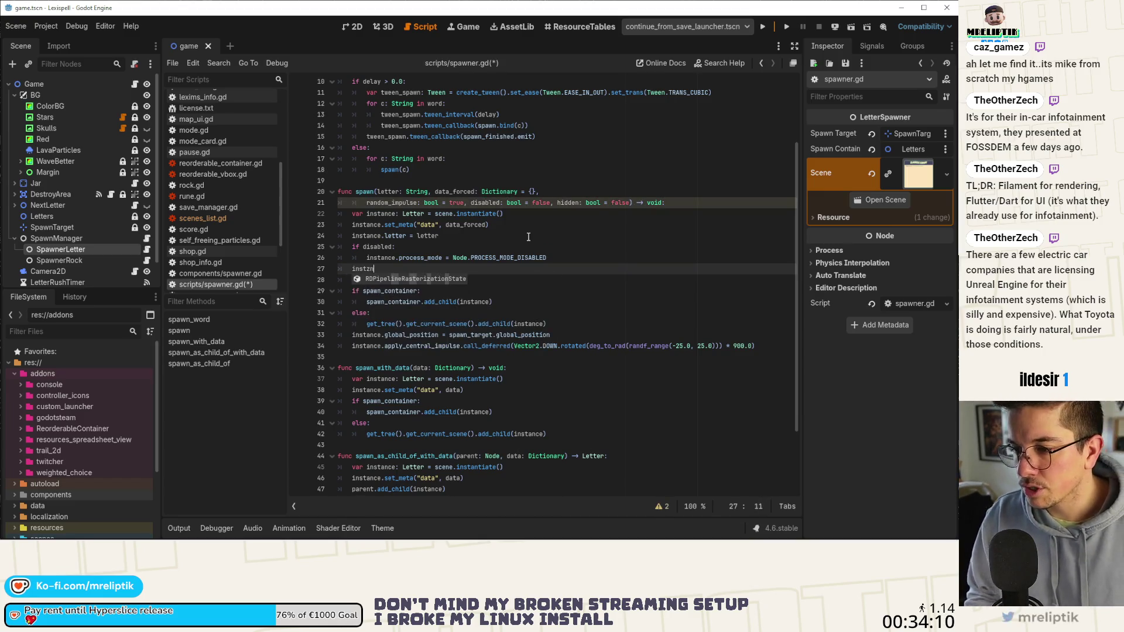
{"action": "type", "text": "ce.vis"}
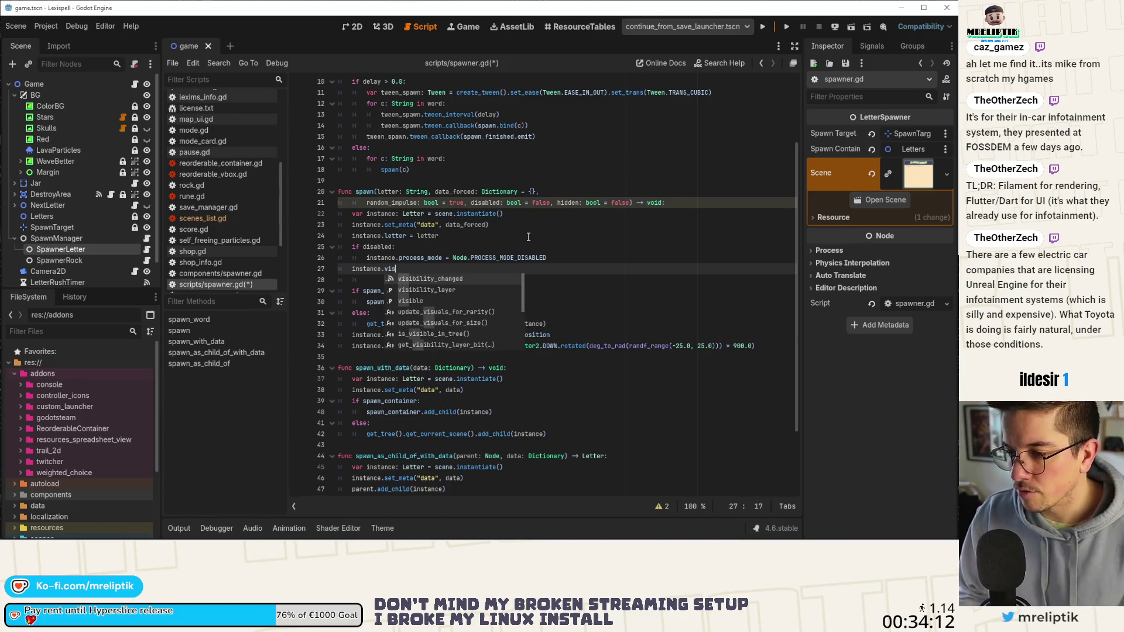
{"action": "key", "text": "Down"}
{"action": "key", "text": "Down"}
{"action": "key", "text": "Return"}
{"action": "type", "text": "= hidden"}
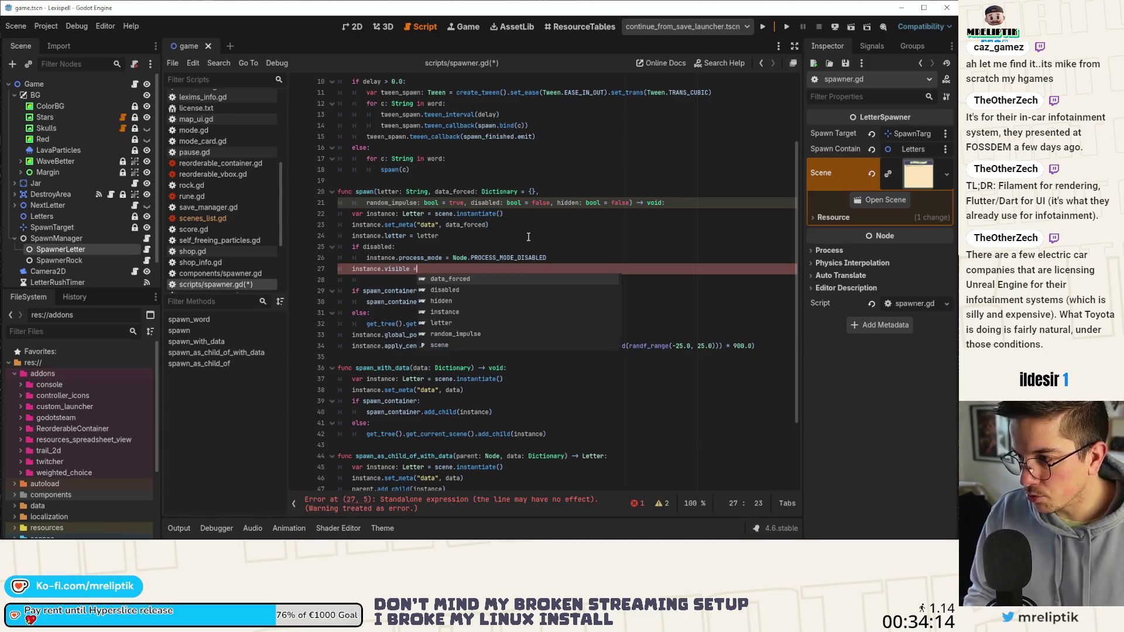
{"action": "key", "text": "Delete"}
{"action": "key", "text": "ctrl+s"}
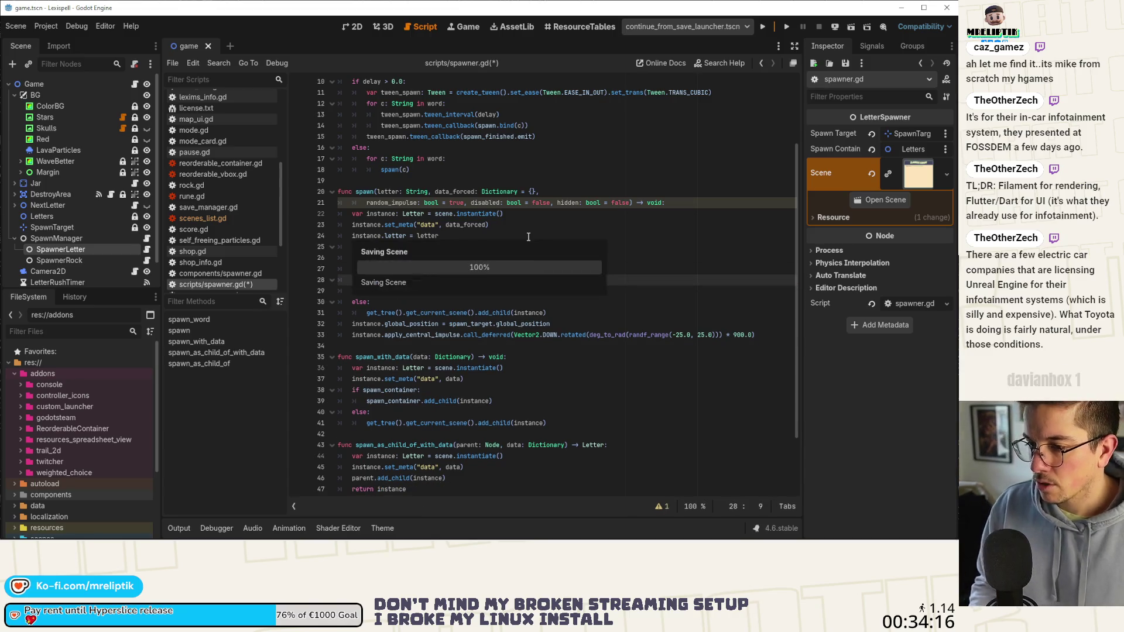
{"action": "left_click", "coordinate": [461, 270]}
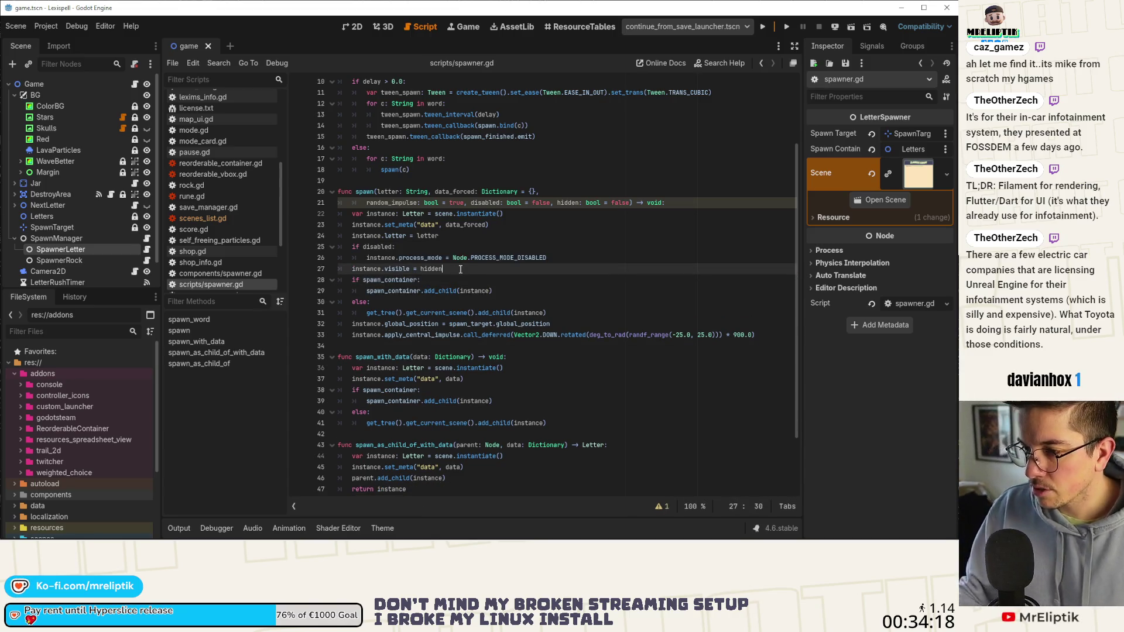
{"action": "key", "text": "alt+Up"}
{"action": "key", "text": "alt+Up"}
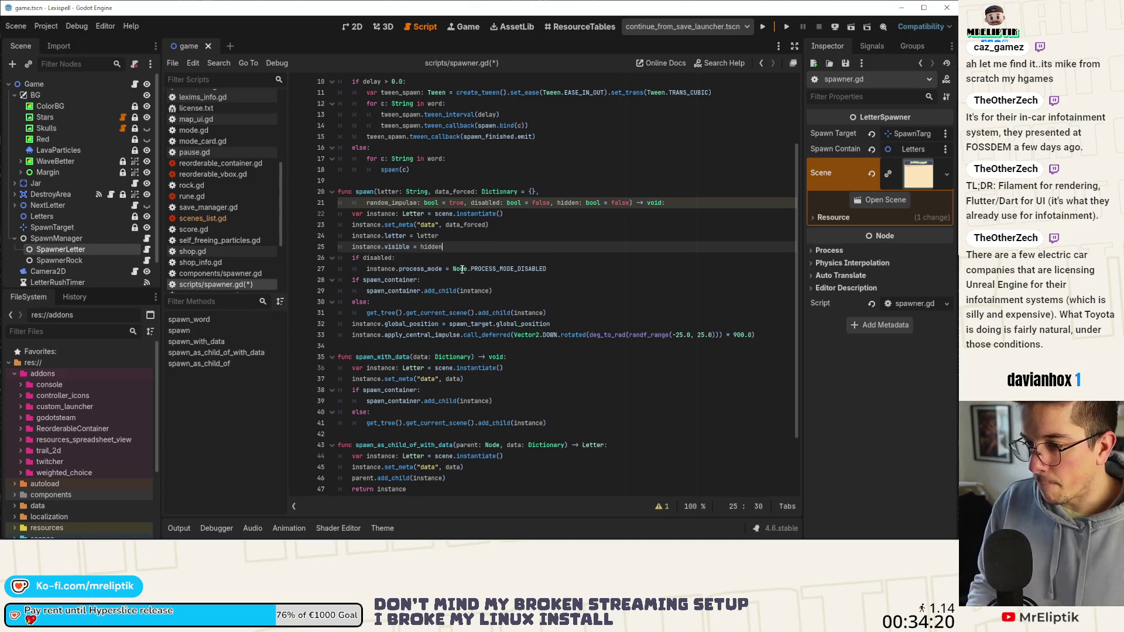
Nest the impulse line under 'if random_impulse:' after the global_position line, and save.
{"action": "double_click", "coordinate": [392, 203]}
{"action": "left_click", "coordinate": [557, 324]}
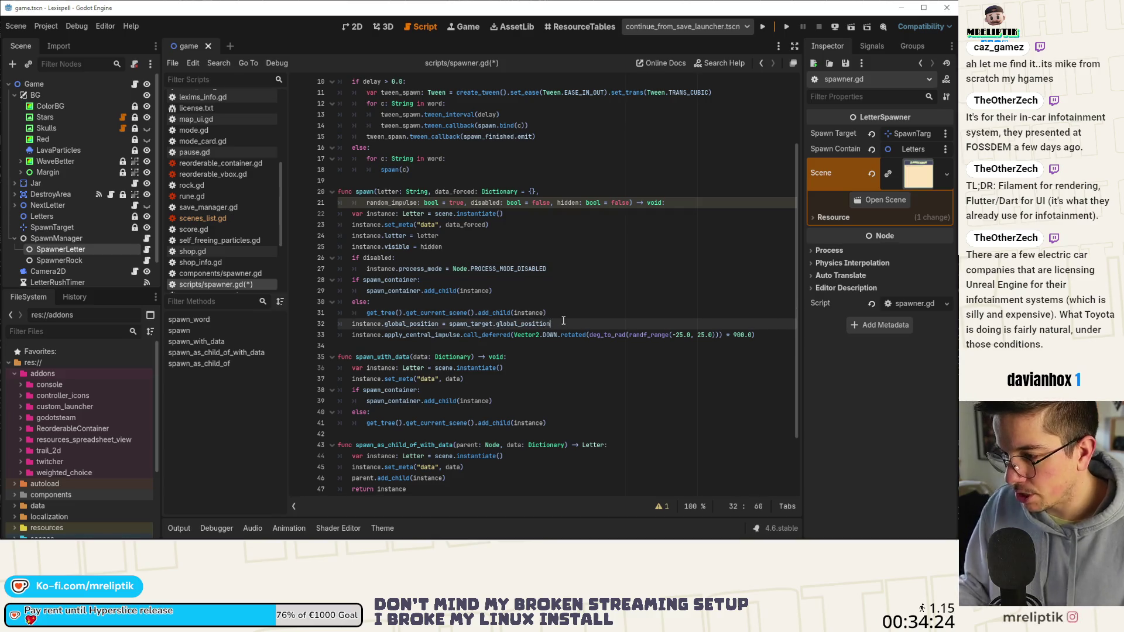
{"action": "key", "text": "Return"}
{"action": "type", "text": "if random_impulse"}
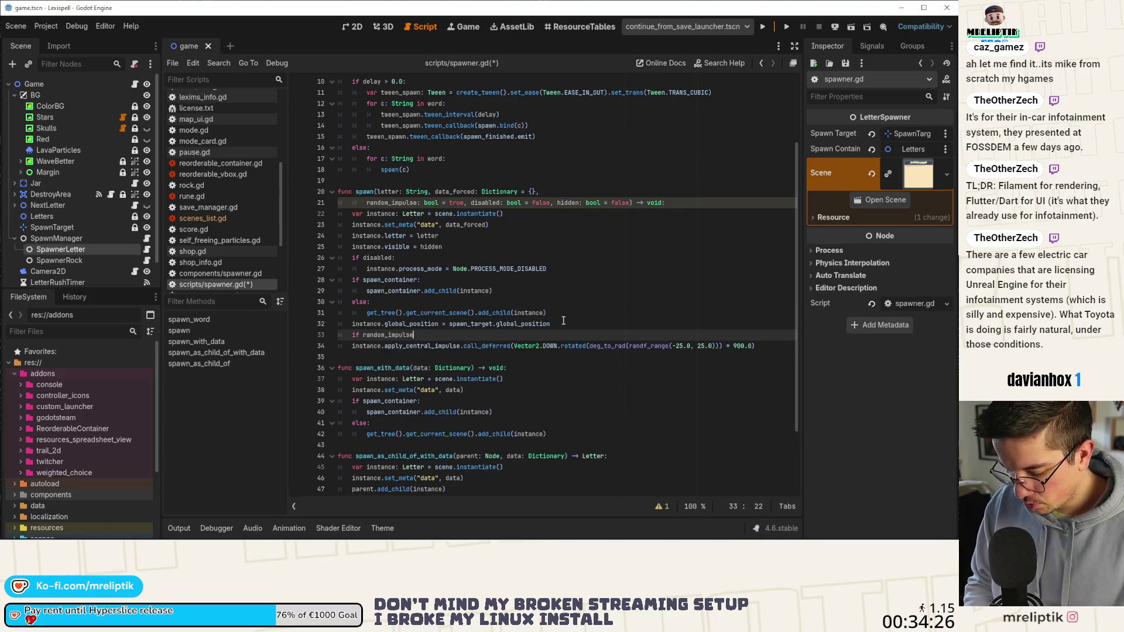
{"action": "type", "text": "::"}
{"action": "key", "text": "Down"}
{"action": "key", "text": "Home"}
{"action": "key", "text": "Tab"}
{"action": "key", "text": "ctrl+s"}
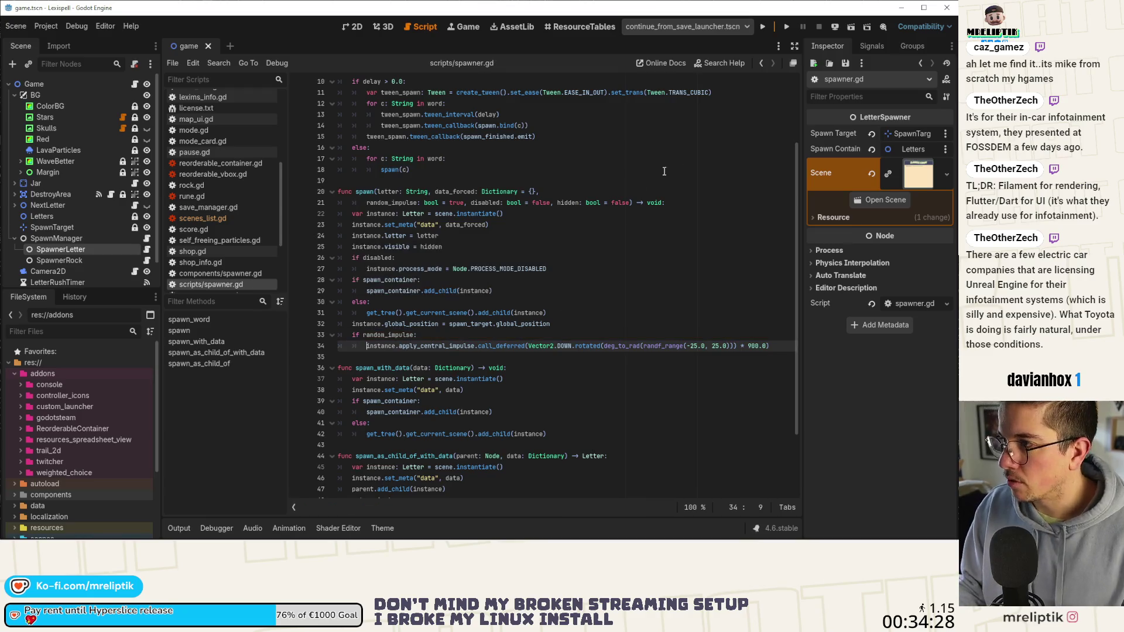
{"action": "left_click", "coordinate": [702, 27]}
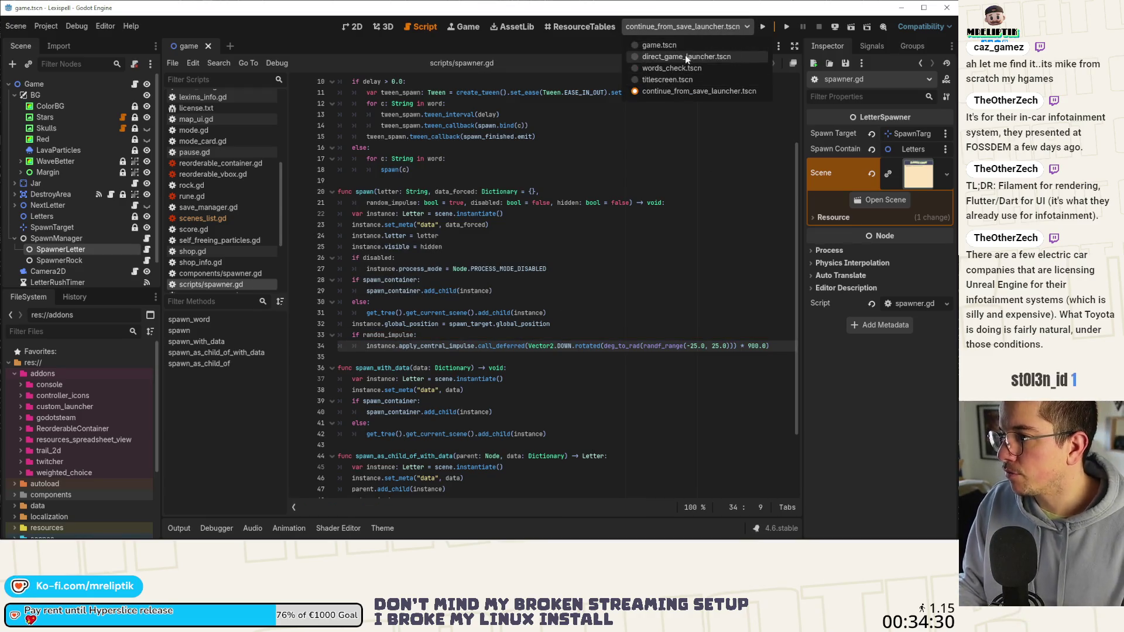
Run direct_game_launcher.tscn and view the ControllerIconTexture Nil-access error among the debugger errors.
{"action": "left_click", "coordinate": [687, 57]}
{"action": "left_click", "coordinate": [760, 27]}
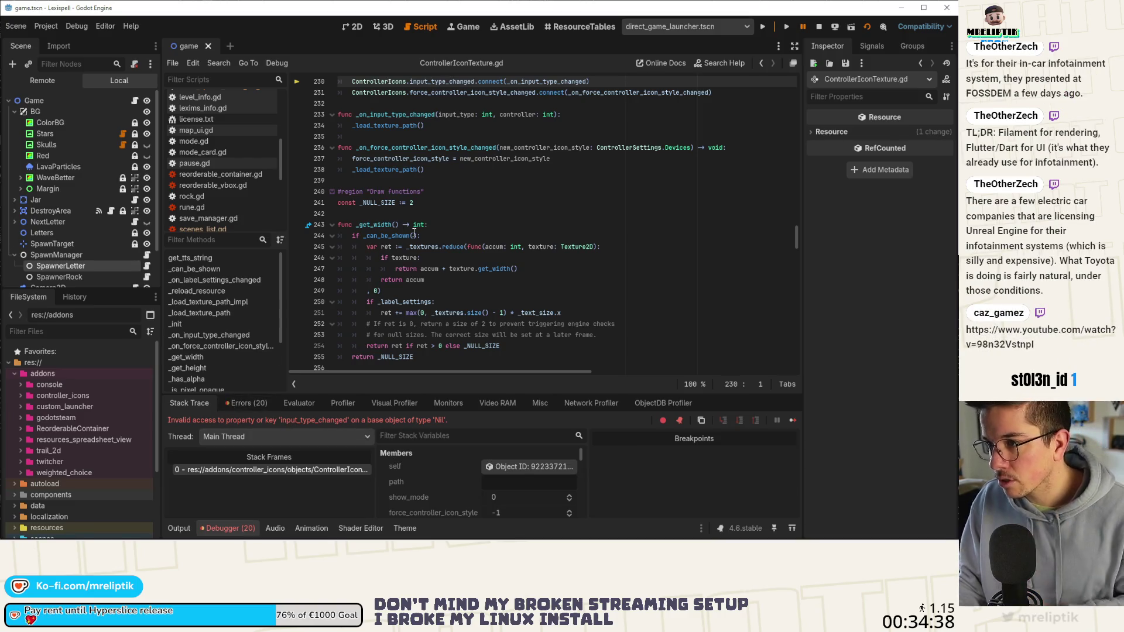
{"action": "left_click", "coordinate": [247, 404]}
{"action": "scroll", "coordinate": [334, 455], "scroll_direction": "down", "scroll_amount": 5}
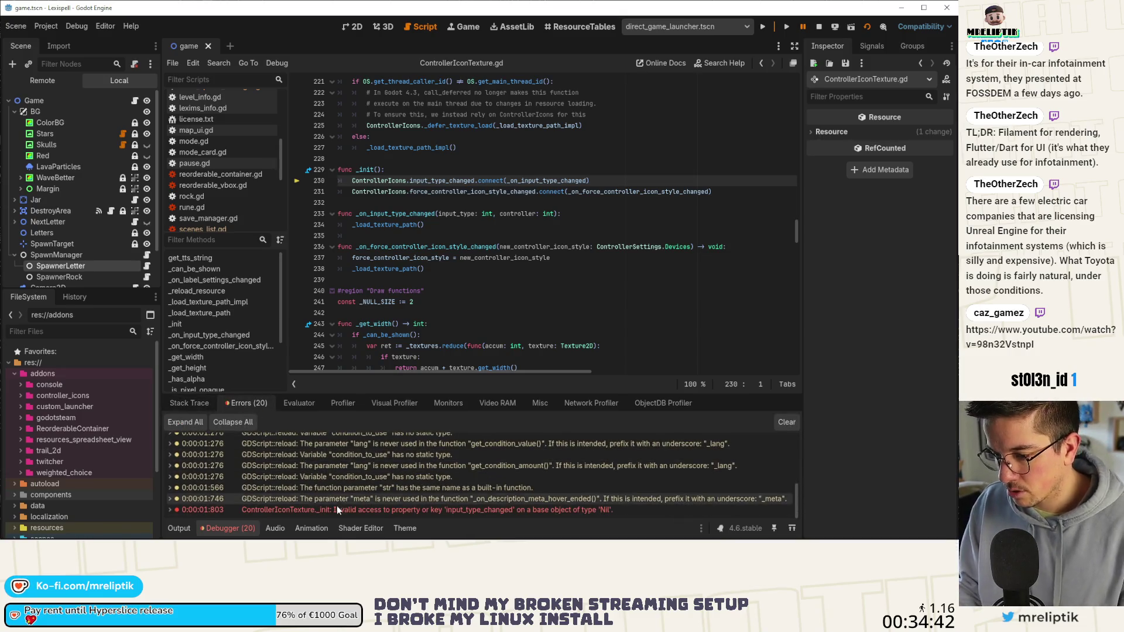
Check the Autoload and Plugins tabs in Project Settings, then stop the running game.
{"action": "left_click", "coordinate": [385, 182]}
{"action": "left_click", "coordinate": [46, 26]}
{"action": "left_click", "coordinate": [52, 45]}
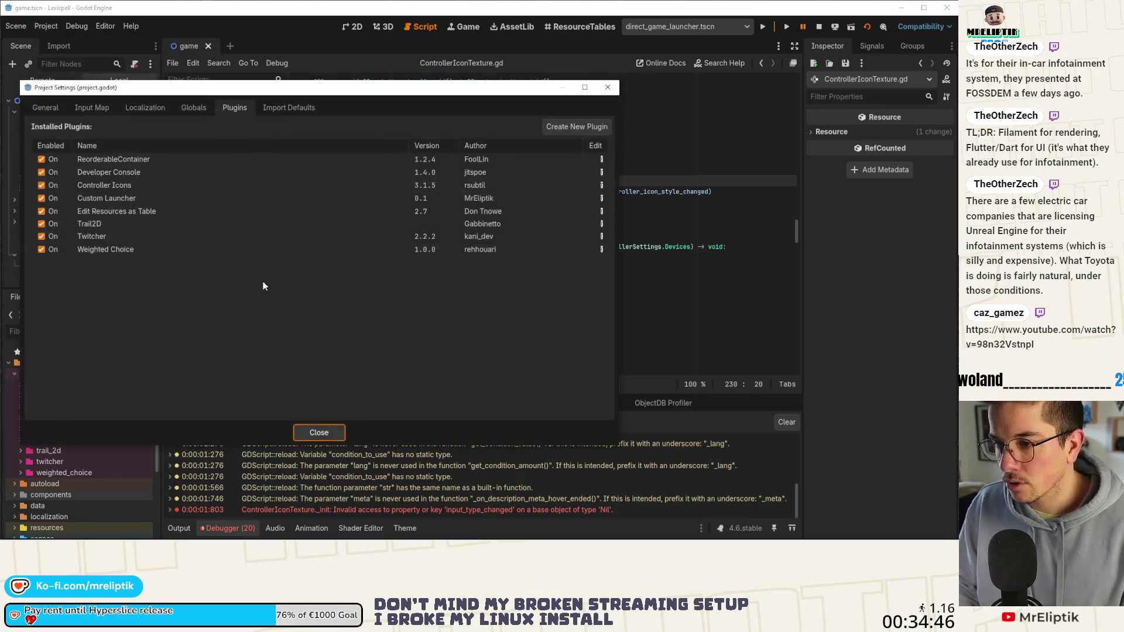
{"action": "left_click", "coordinate": [186, 107]}
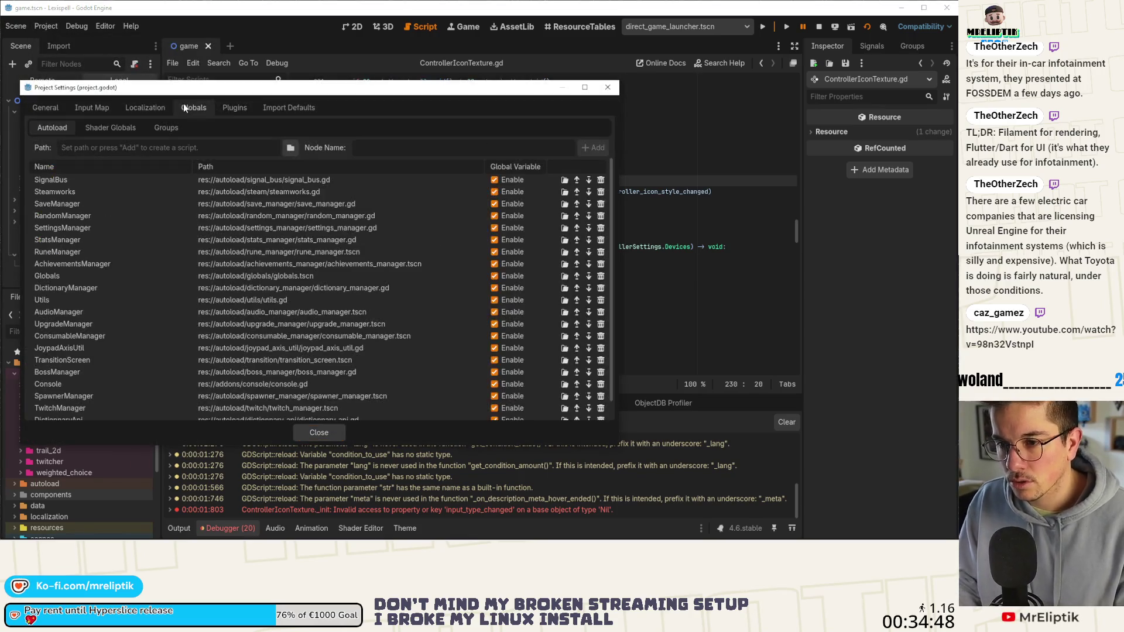
{"action": "left_click", "coordinate": [235, 107]}
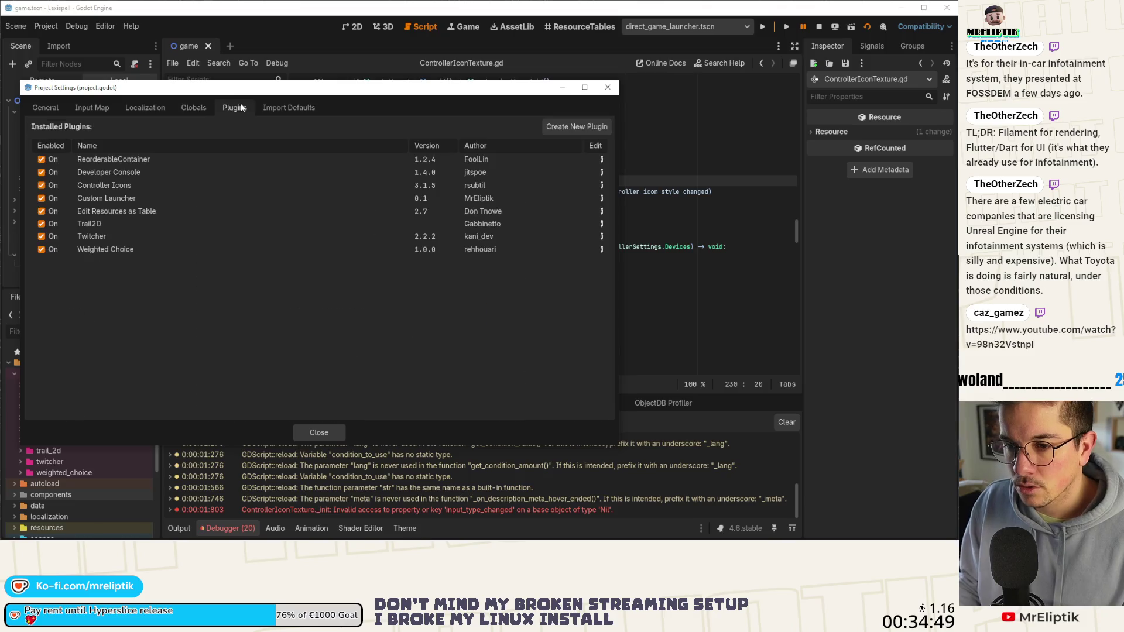
{"action": "left_click", "coordinate": [195, 108]}
{"action": "scroll", "coordinate": [123, 278], "scroll_direction": "down", "scroll_amount": 5}
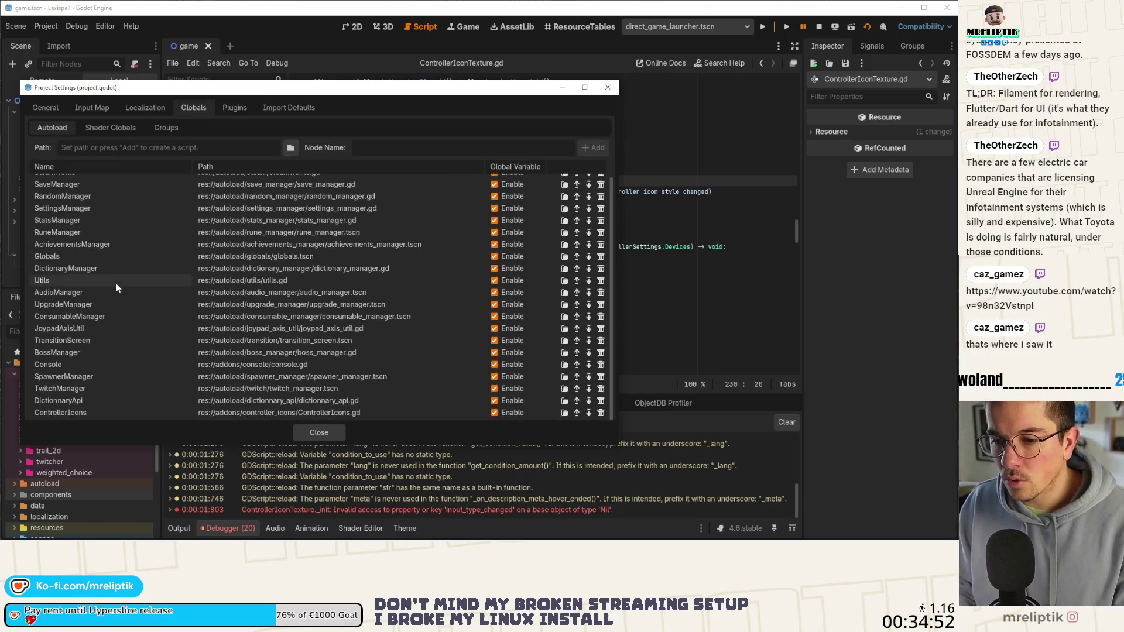
{"action": "left_click", "coordinate": [319, 433]}
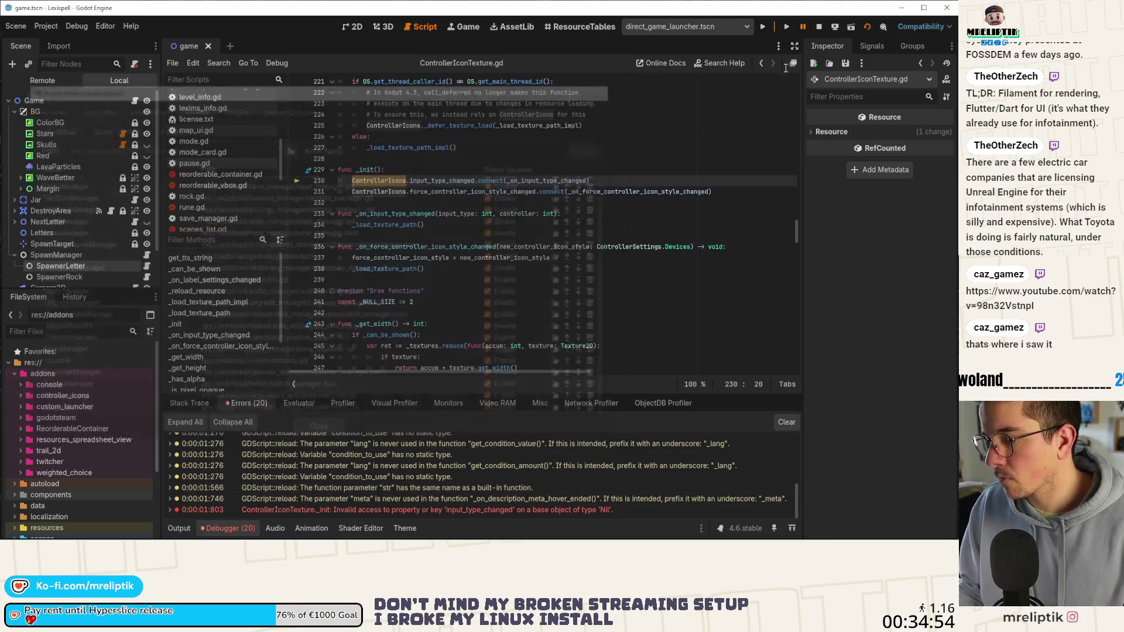
{"action": "left_click", "coordinate": [821, 31]}
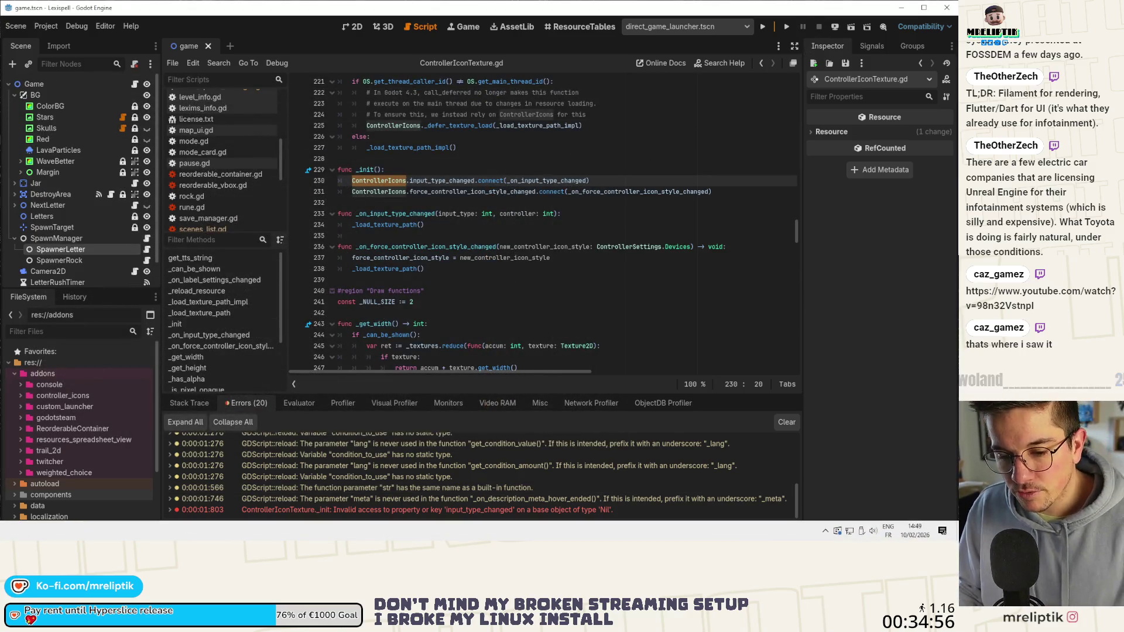
In VS Code, review the export_presets.cfg and project.godot diffs and discard project.godot's changes.
{"action": "key", "text": "alt+Tab"}
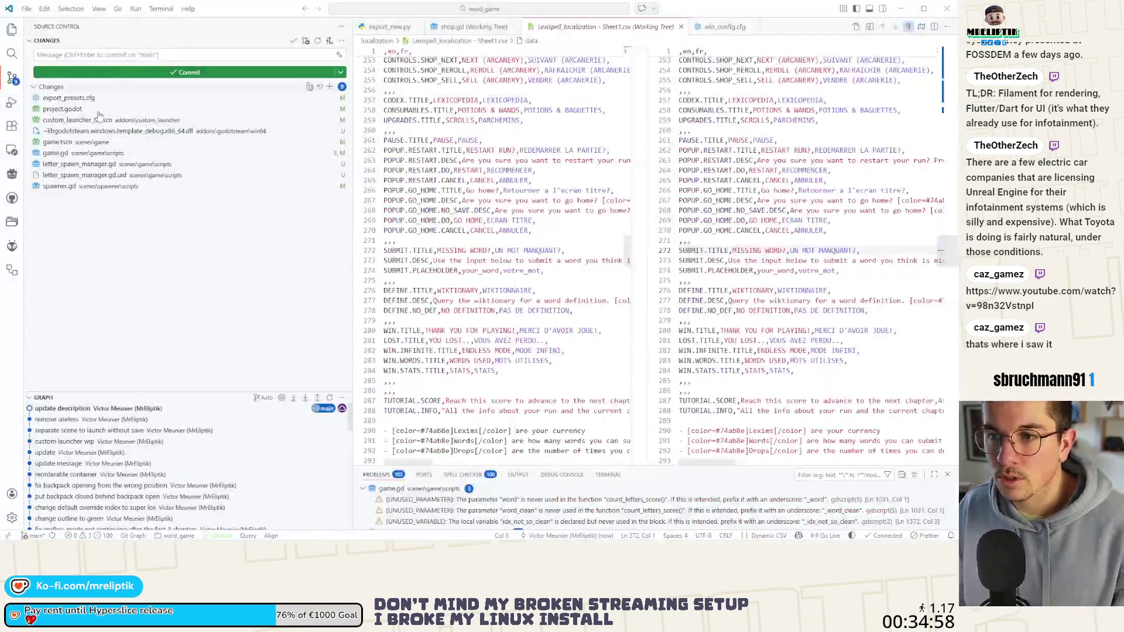
{"action": "left_click", "coordinate": [79, 97]}
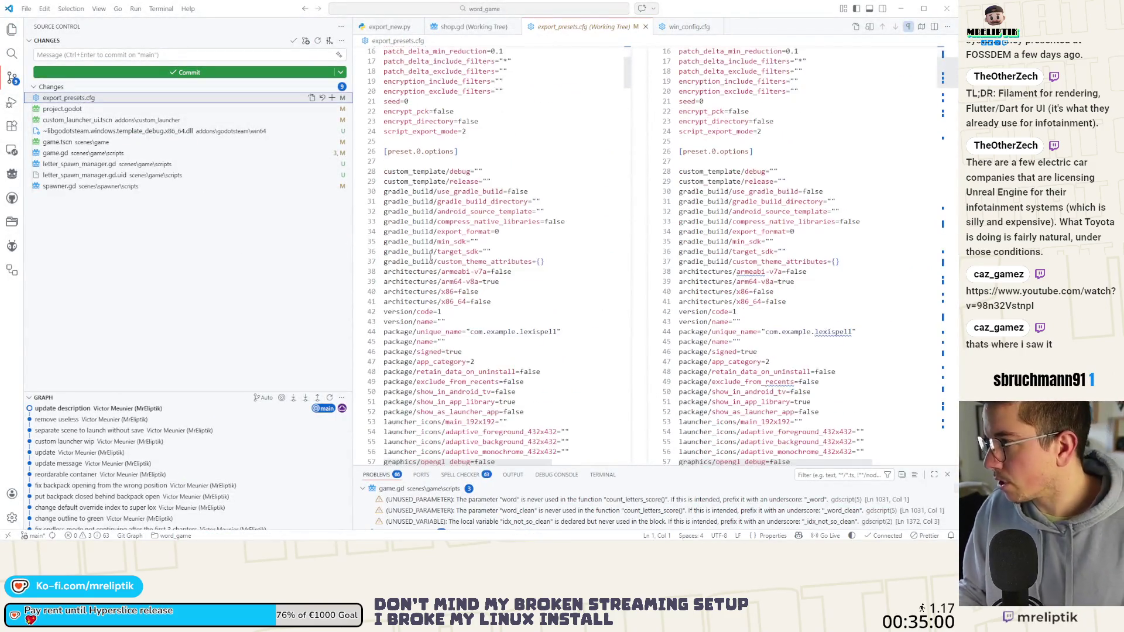
{"action": "left_click", "coordinate": [82, 109]}
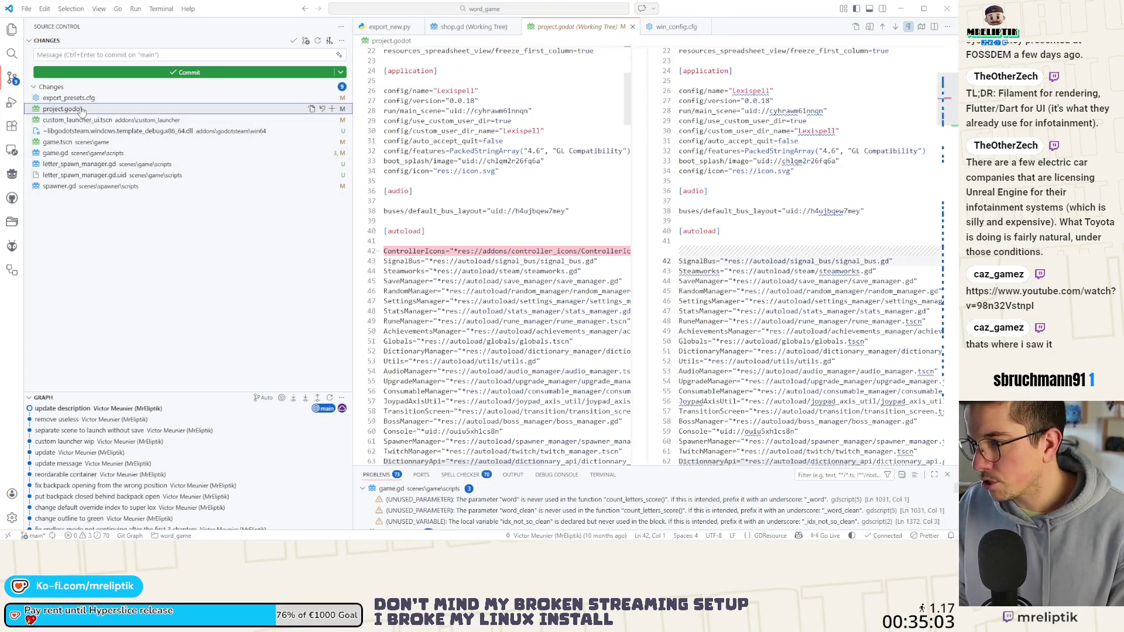
{"action": "left_click", "coordinate": [321, 109]}
{"action": "left_click", "coordinate": [504, 279]}
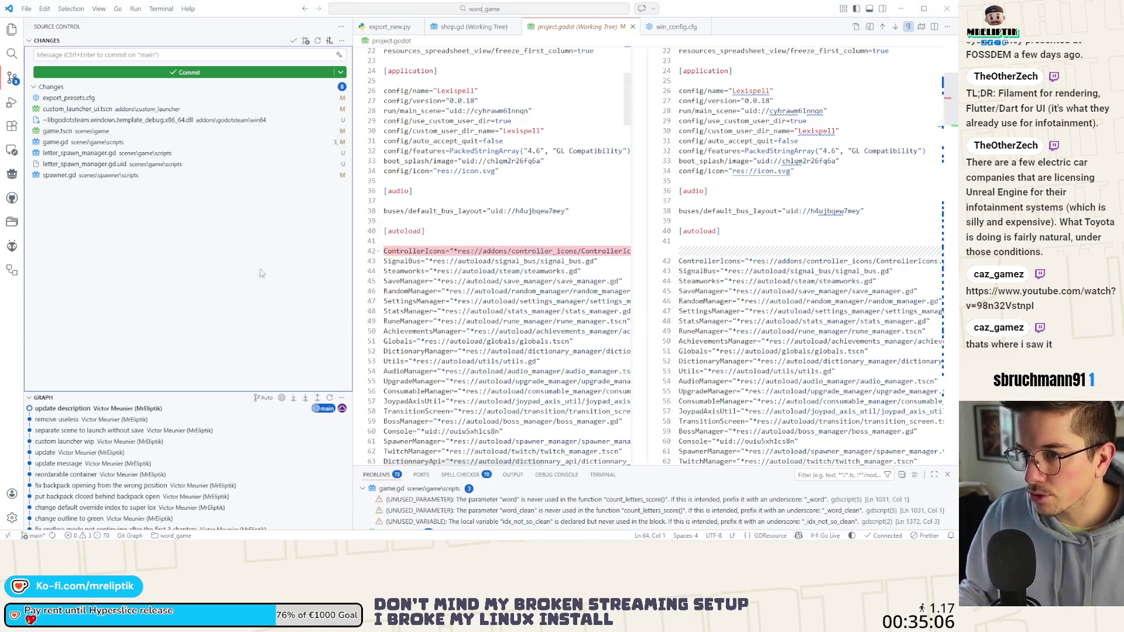
{"action": "key", "text": "alt+Tab"}
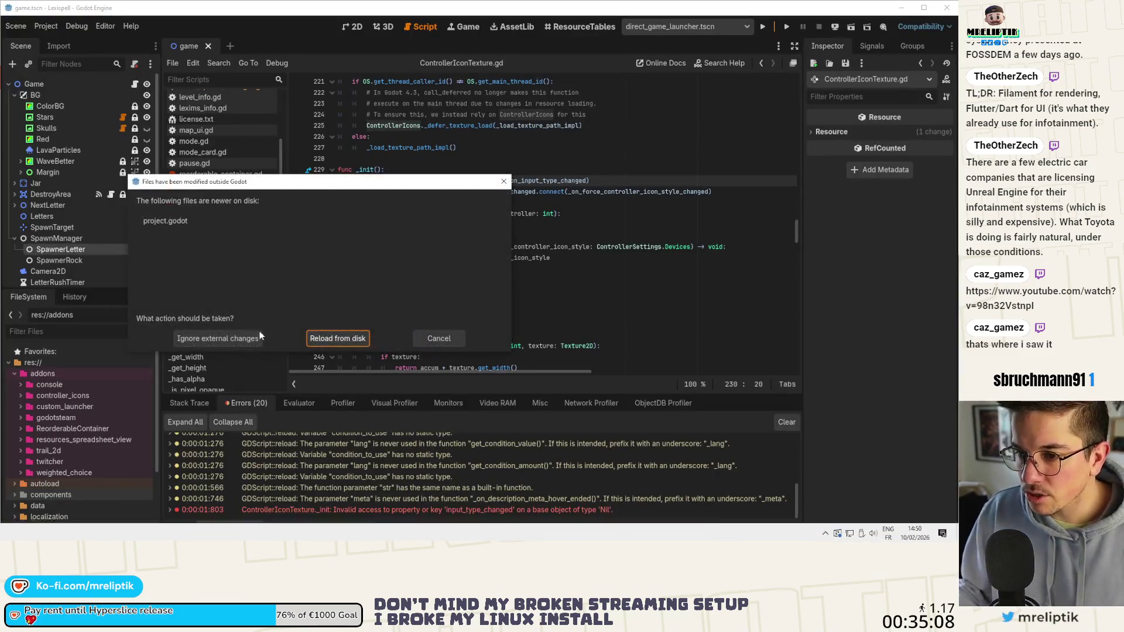
Reload project.godot from disk and confirm ControllerIcons is listed under Globals > Autoload.
{"action": "left_click", "coordinate": [339, 340]}
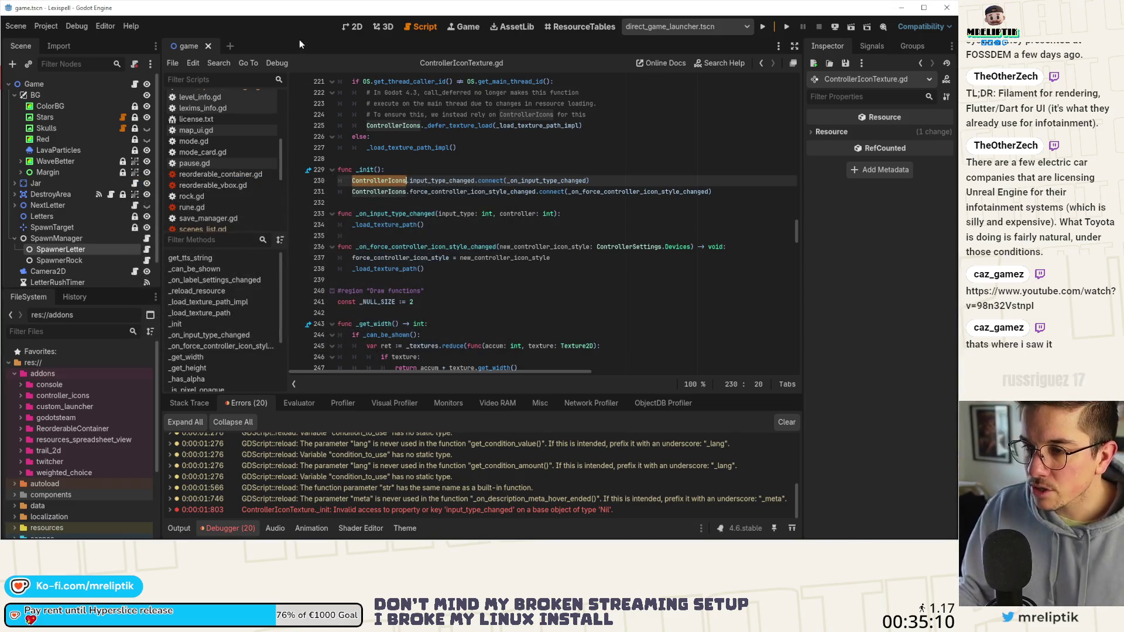
{"action": "left_click", "coordinate": [46, 26]}
{"action": "left_click", "coordinate": [61, 41]}
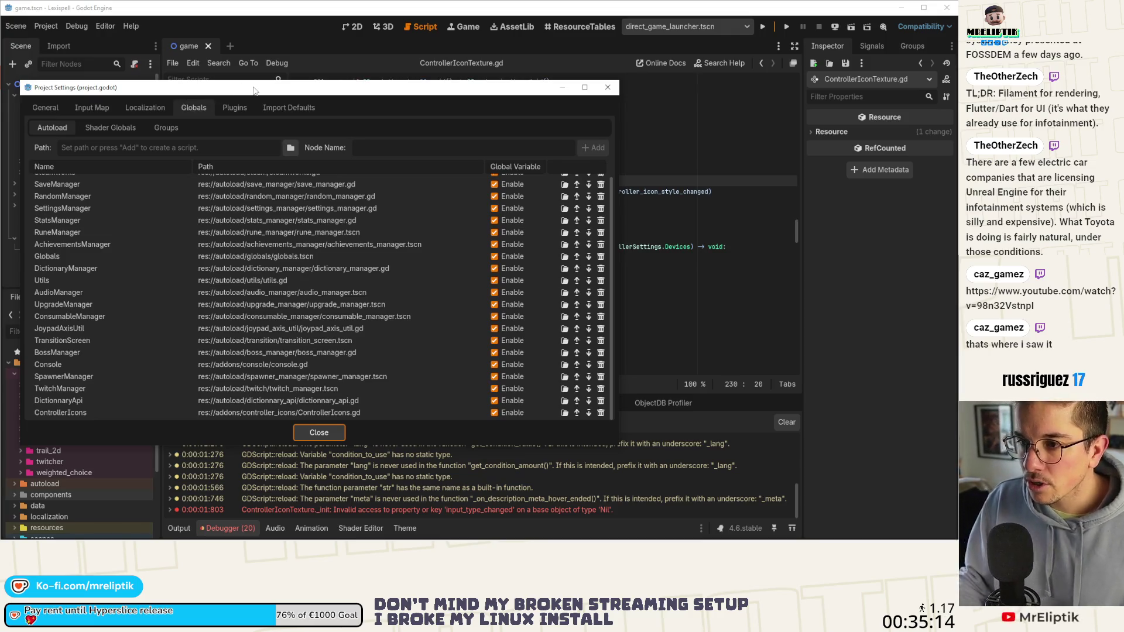
{"action": "left_click_drag", "start_coordinate": [255, 91], "coordinate": [310, 78]}
{"action": "left_click", "coordinate": [322, 105]}
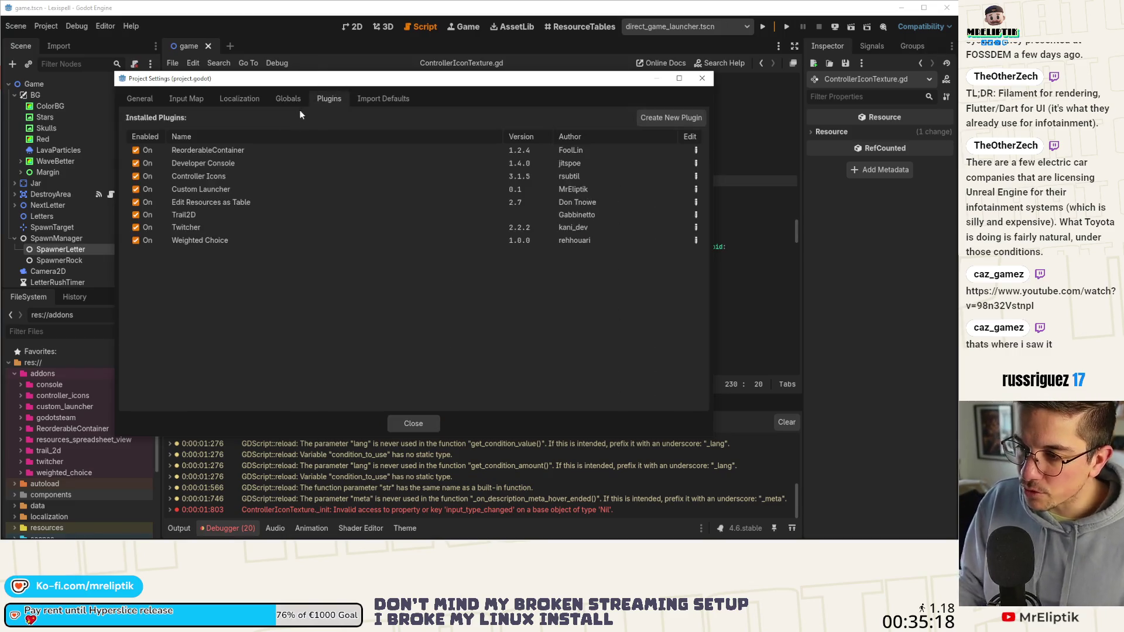
{"action": "left_click", "coordinate": [281, 97]}
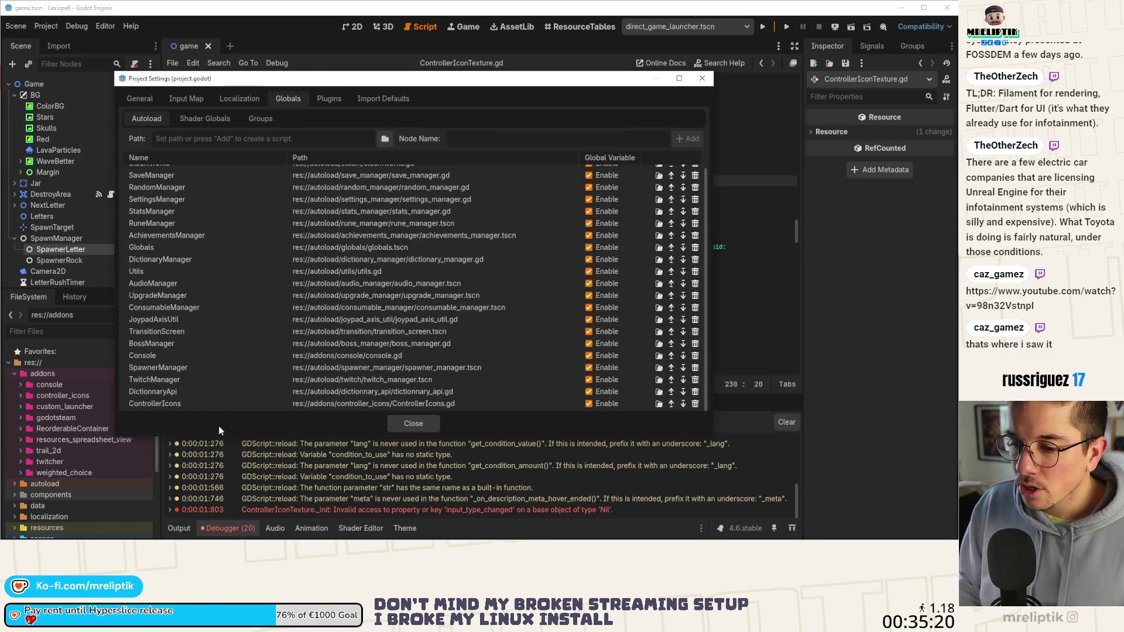
{"action": "scroll", "coordinate": [197, 394], "scroll_direction": "up", "scroll_amount": 1}
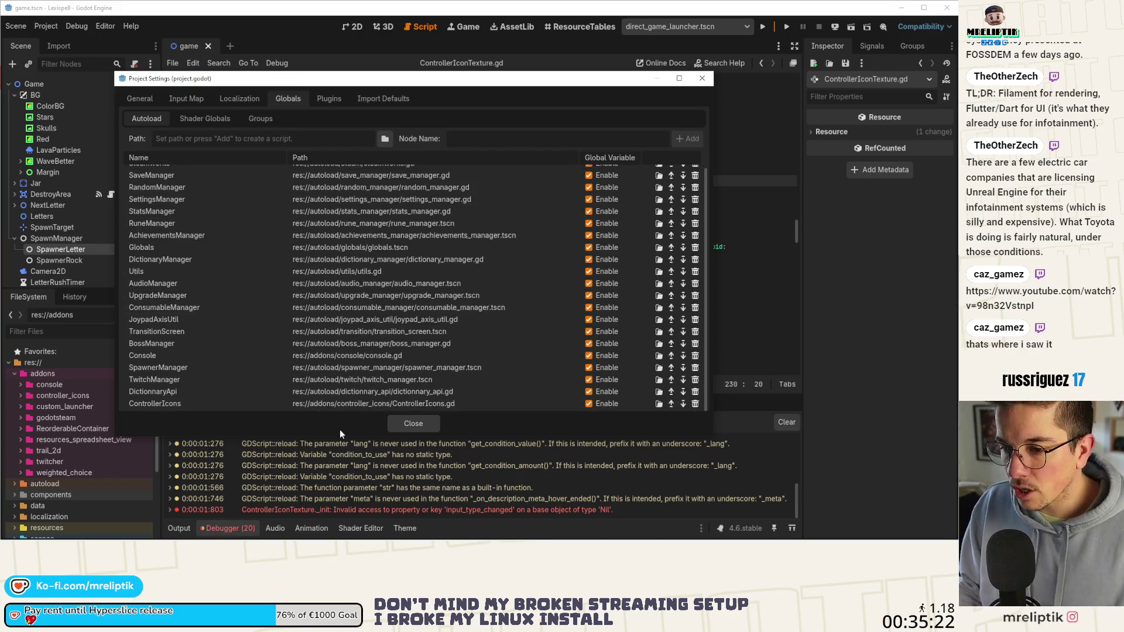
{"action": "left_click", "coordinate": [391, 424]}
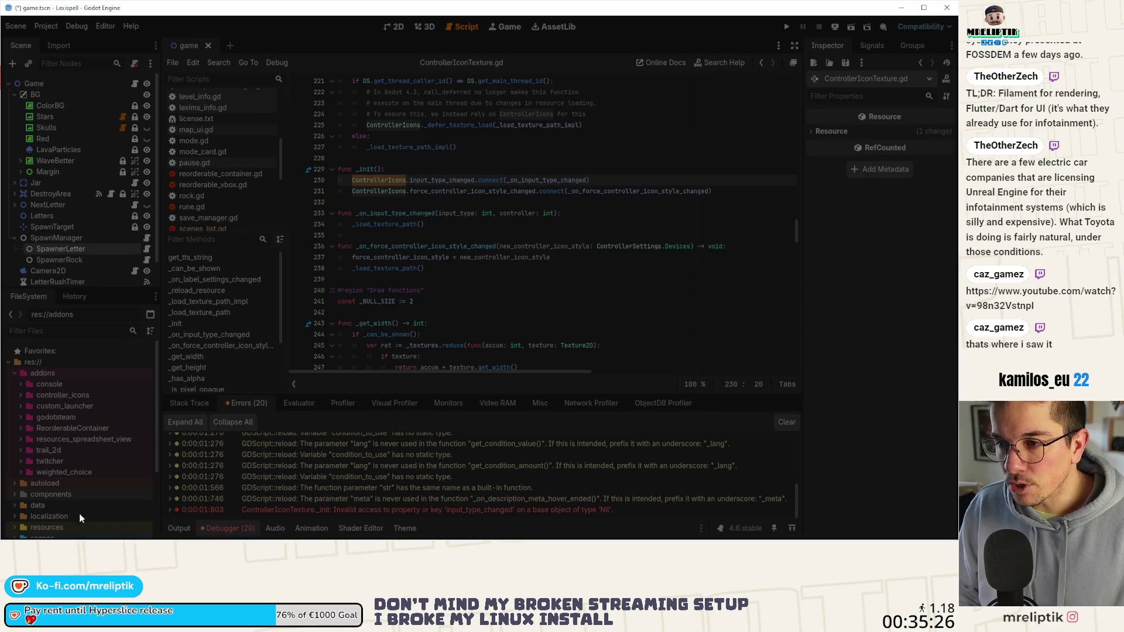
{"action": "mouse_move", "coordinate": [81, 540]}
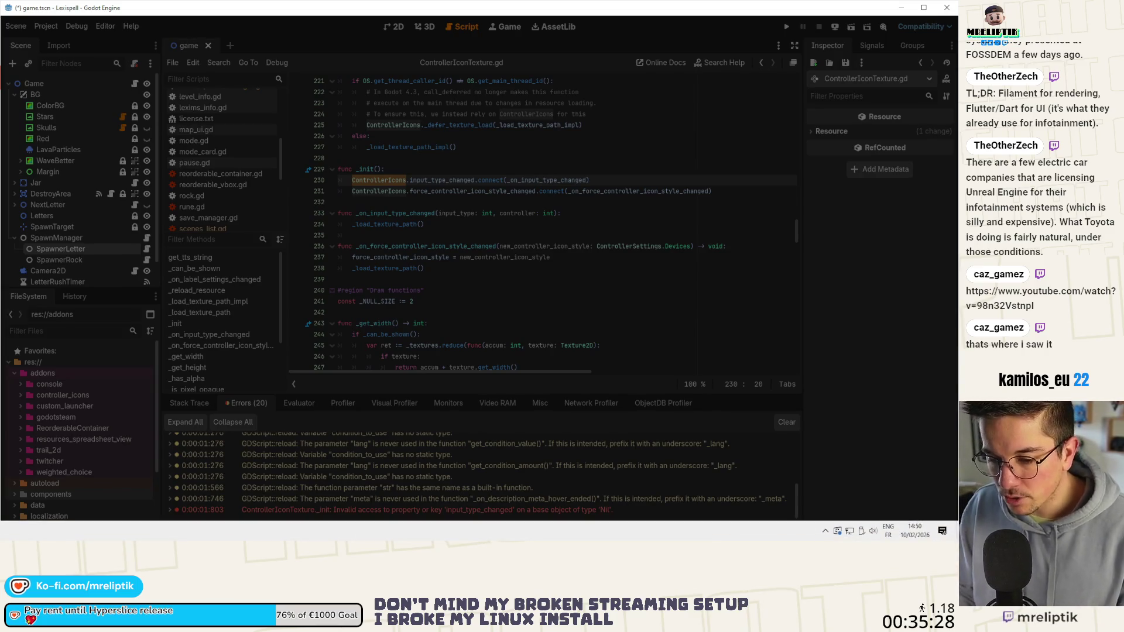
Review export_presets.cfg changes in VS Code, open Lexispell in Godot 4.6, then return to YouTube.
{"action": "key", "text": "alt+Tab"}
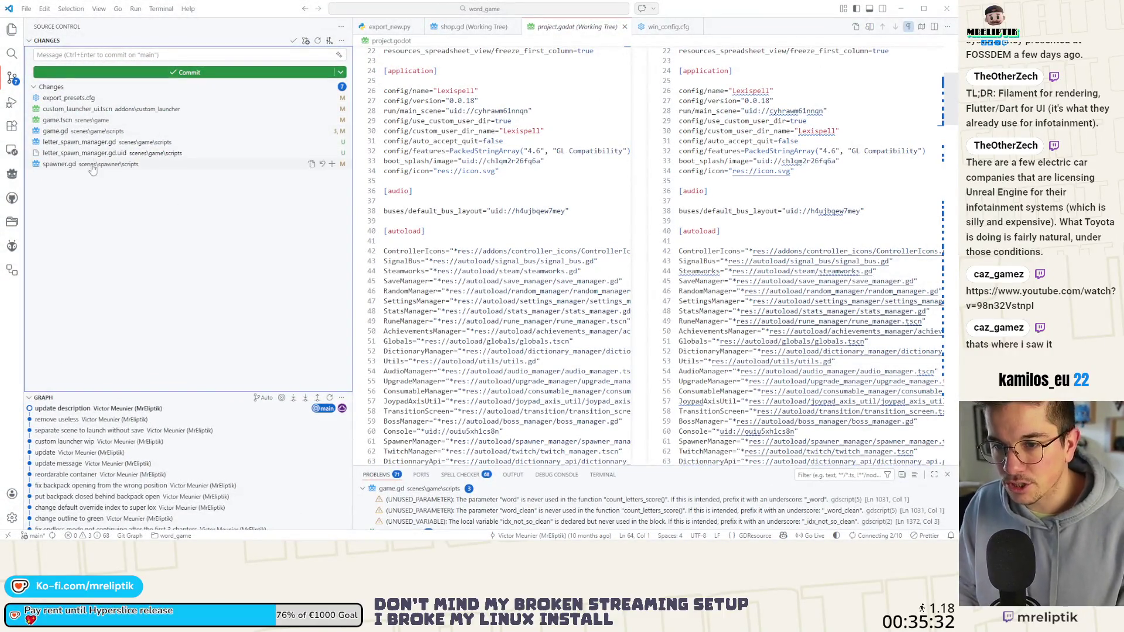
{"action": "left_click", "coordinate": [75, 97]}
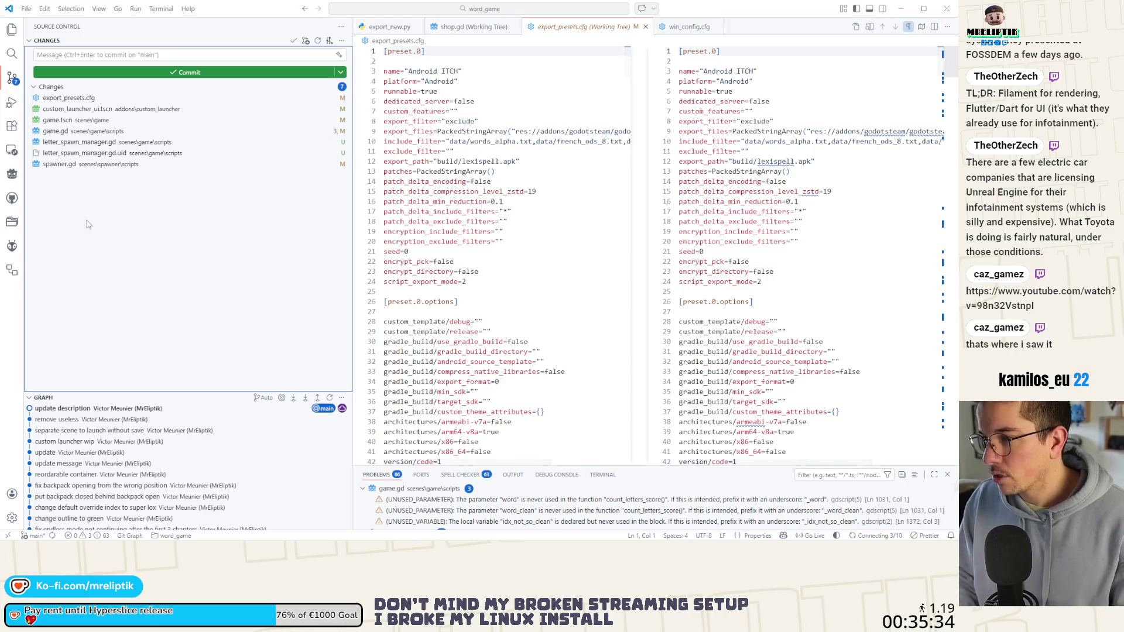
{"action": "key", "text": "super"}
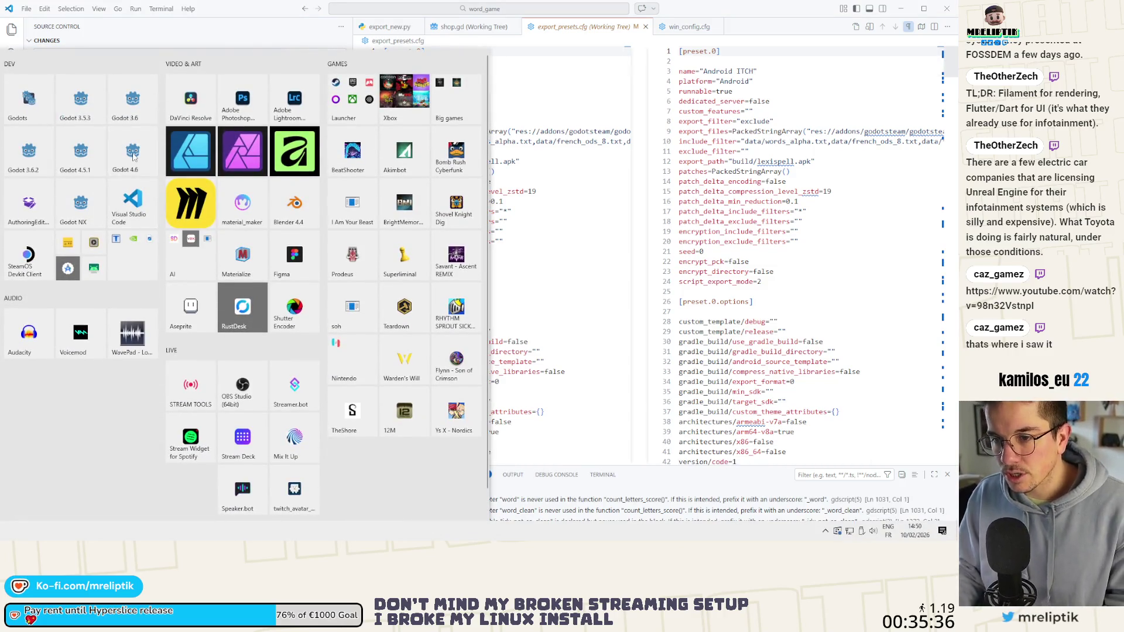
{"action": "left_click", "coordinate": [133, 153]}
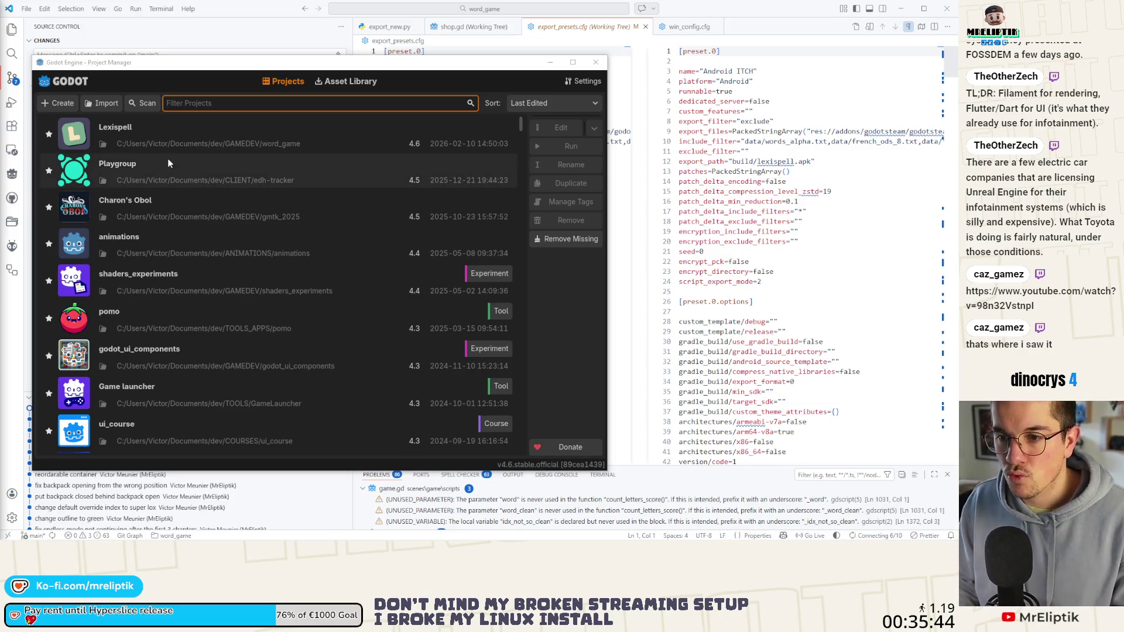
{"action": "double_click", "coordinate": [171, 141]}
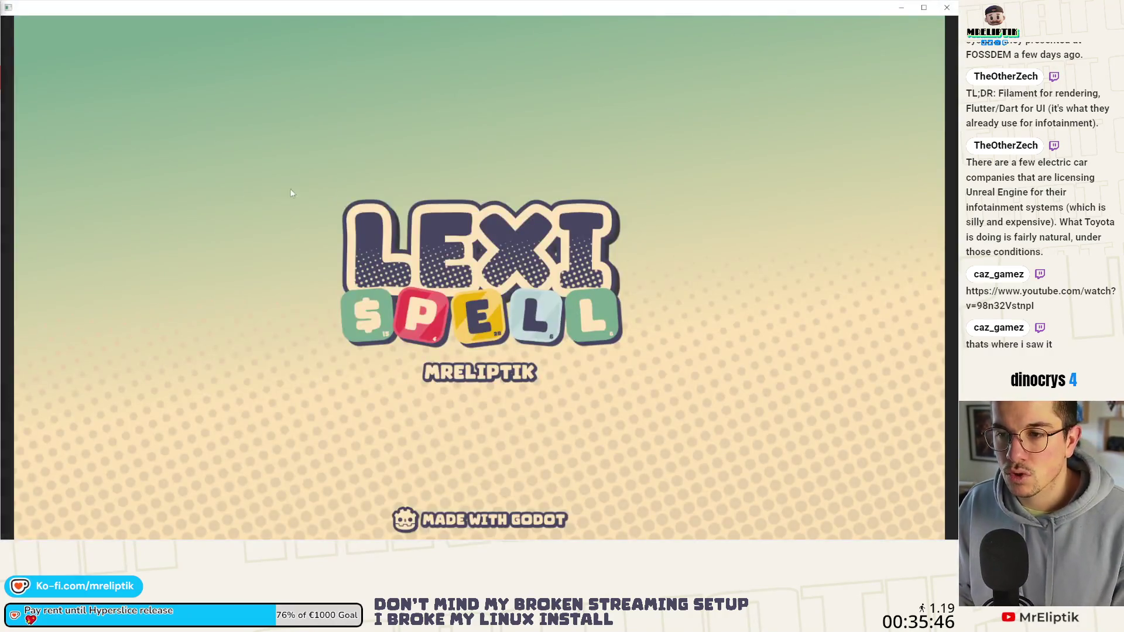
{"action": "key", "text": "alt+Tab"}
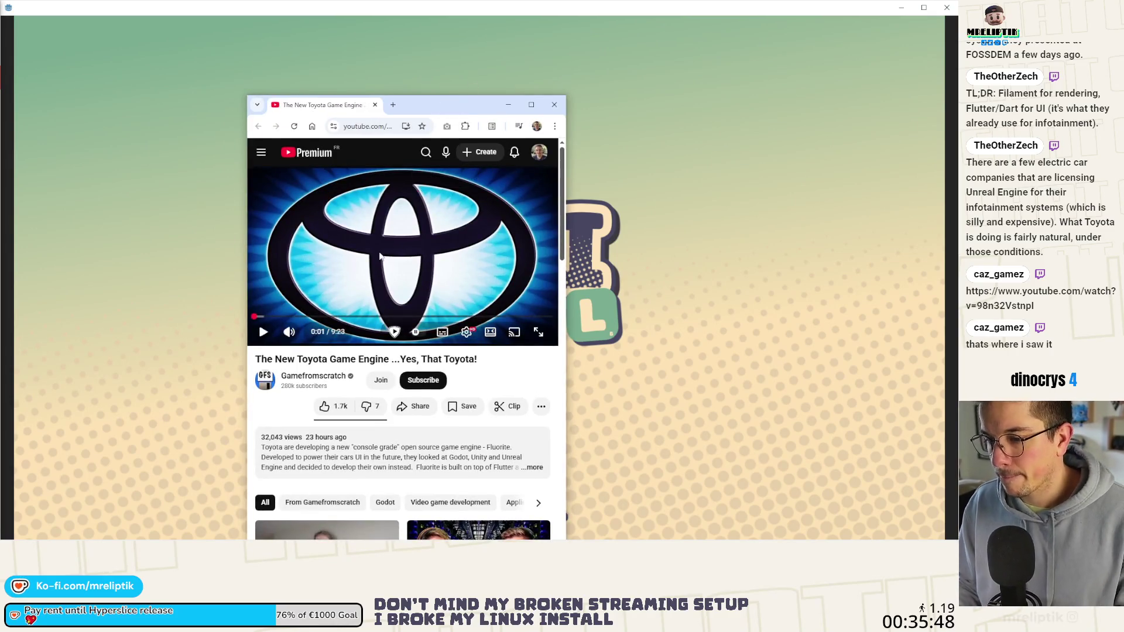
Play the Toyota engine video in maximized Chrome, watching the Fluorite introduction at 2x speed.
{"action": "left_click", "coordinate": [418, 188]}
{"action": "key", "text": "super+Up"}
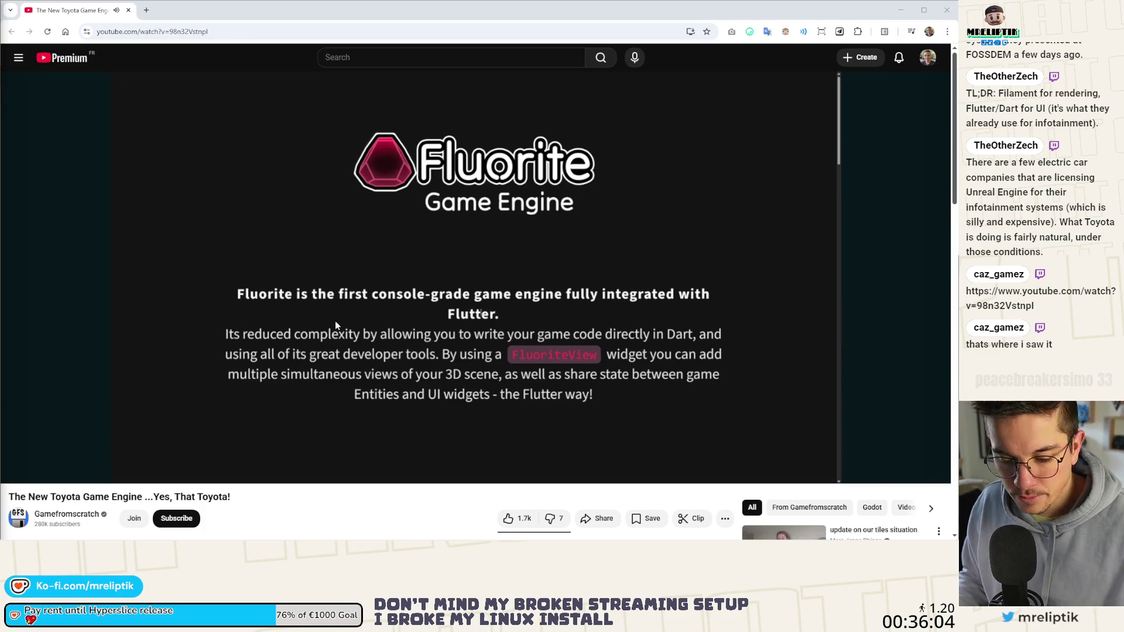
{"action": "double_click", "coordinate": [478, 313]}
{"action": "left_click", "coordinate": [479, 314]}
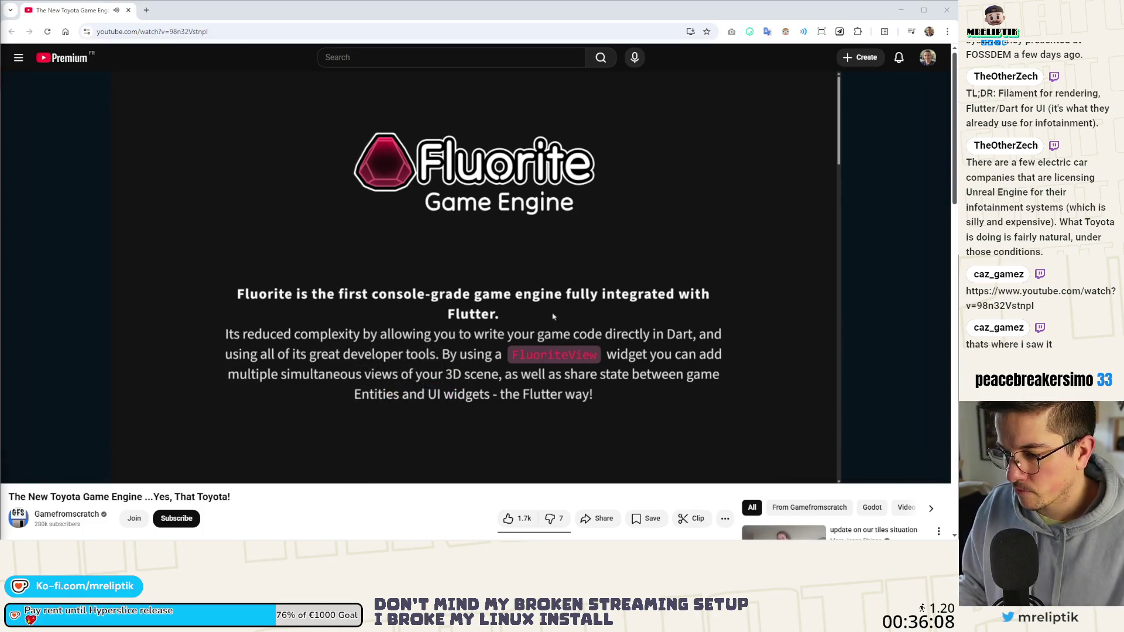
{"action": "mouse_move", "coordinate": [530, 273]}
{"action": "left_mouse_down"}
{"action": "mouse_move", "coordinate": [838, 339]}
{"action": "mouse_move", "coordinate": [828, 330]}
{"action": "left_mouse_up"}
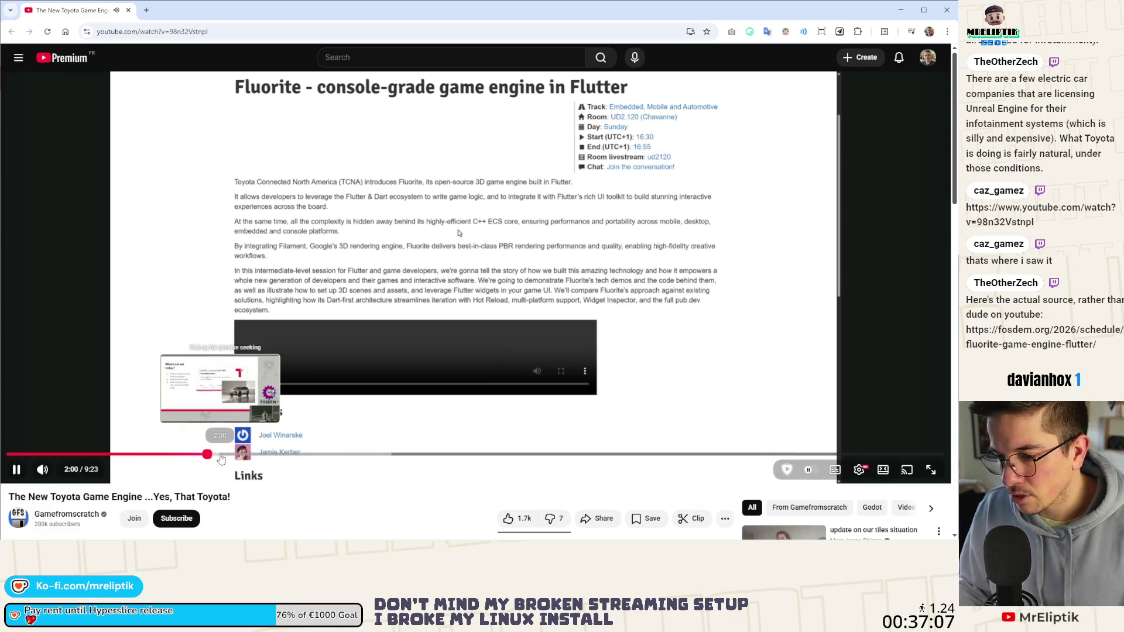
Seek to the 'Where are we today?' slide at 2:08, then 2:20, pause, and later resume.
{"action": "left_click", "coordinate": [221, 455]}
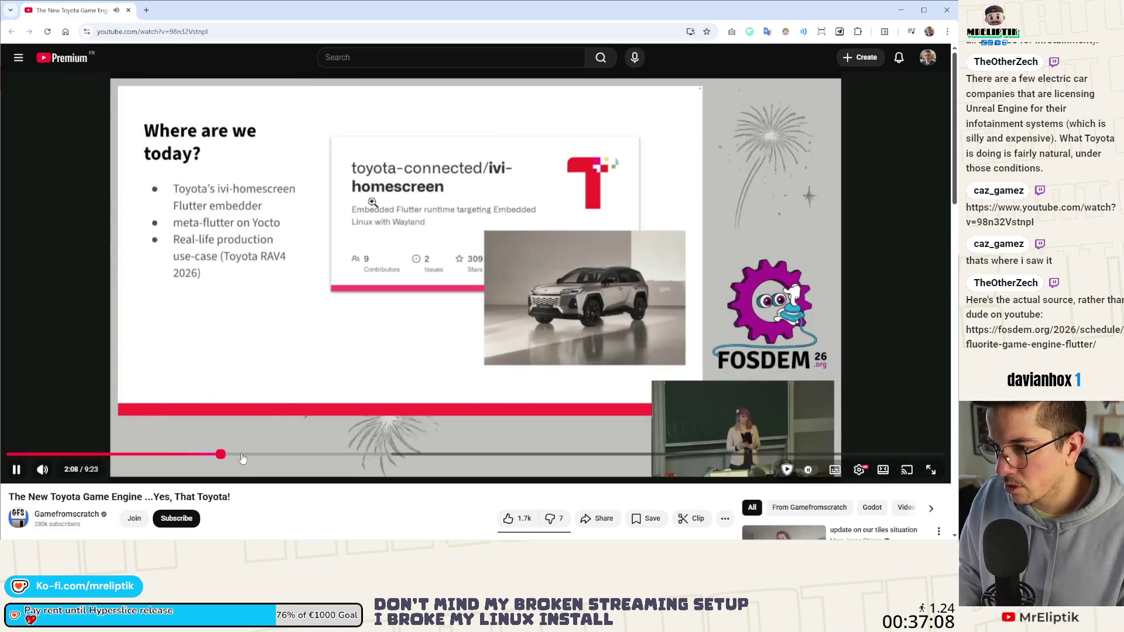
{"action": "left_click", "coordinate": [240, 455]}
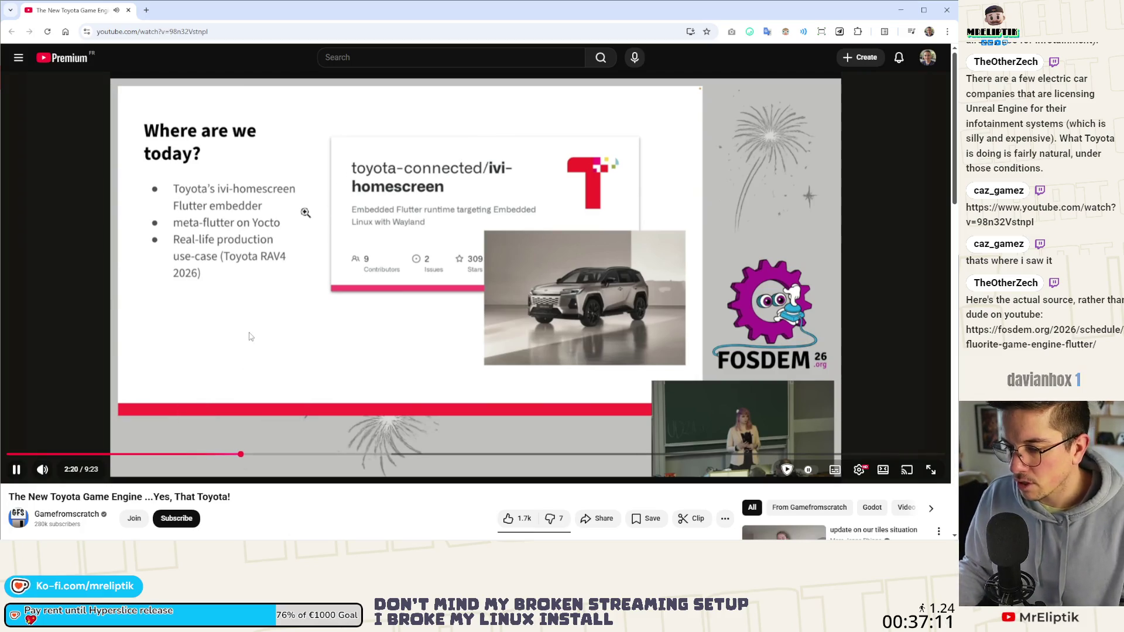
{"action": "key", "text": "space"}
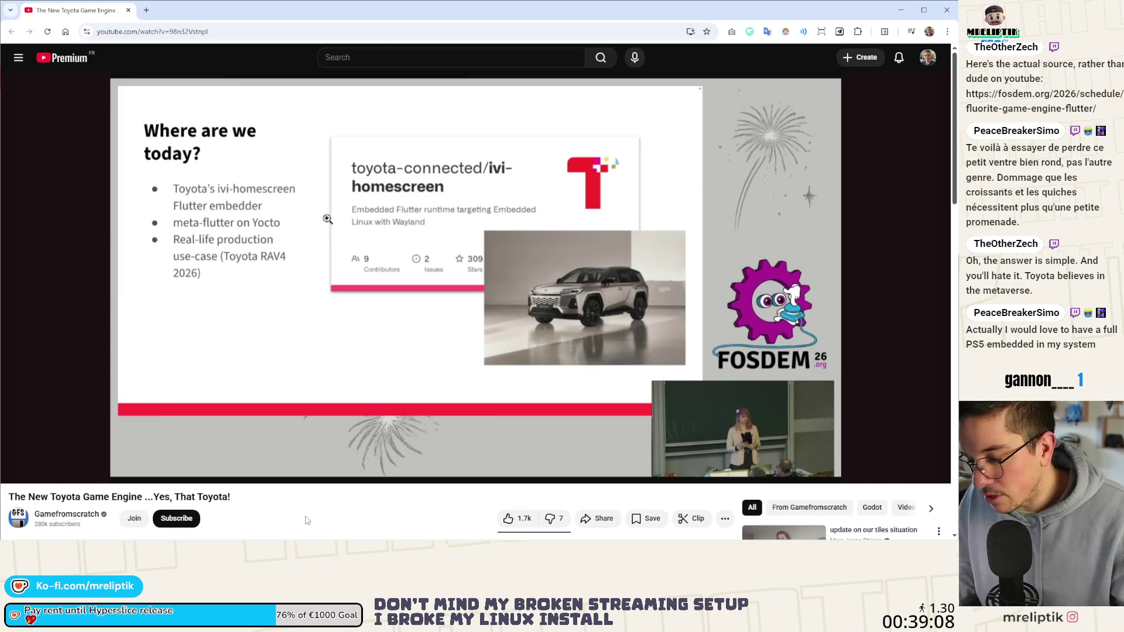
{"action": "left_click", "coordinate": [312, 350]}
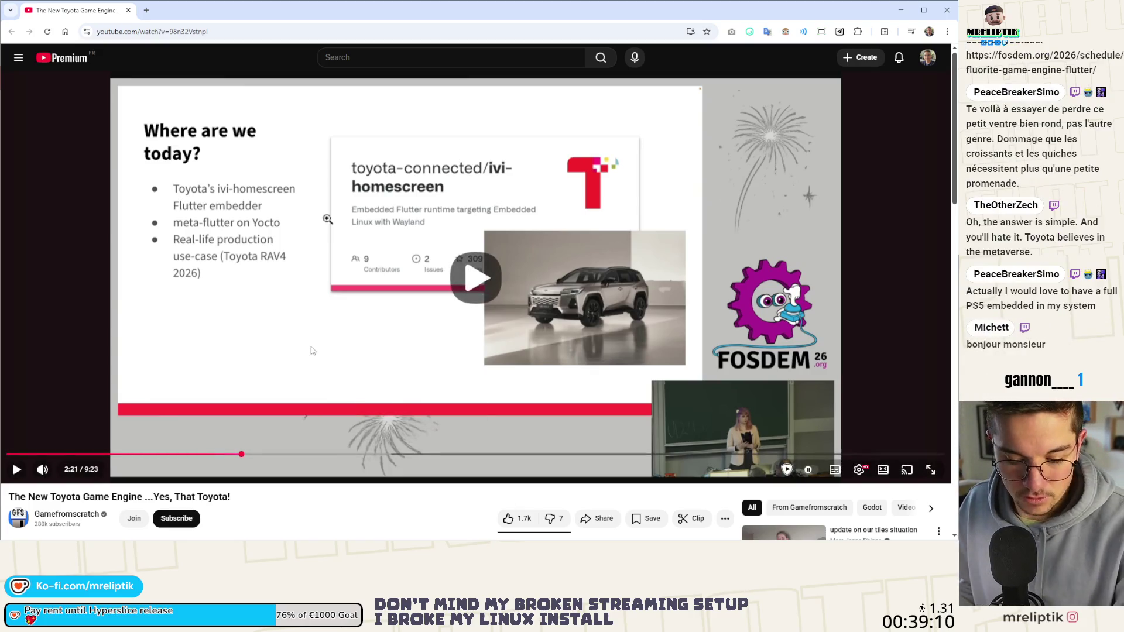
{"action": "left_click", "coordinate": [312, 350]}
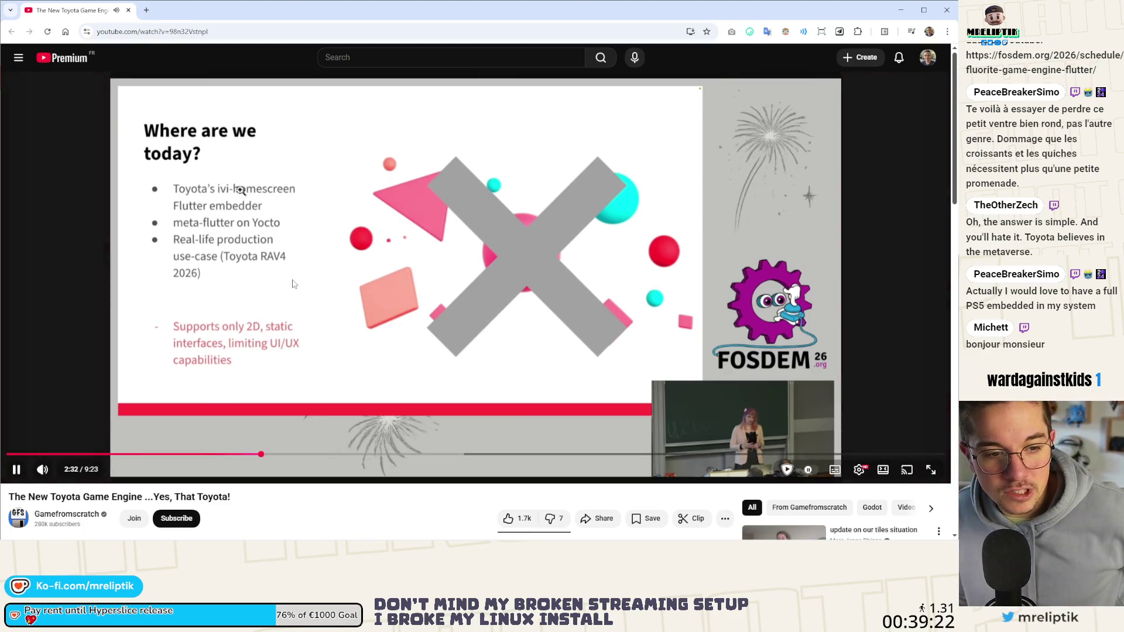
Pause at 2:33, skip 5 seconds ahead, and play on through the Digital Cockpit use-cases slide.
{"action": "left_click", "coordinate": [304, 264]}
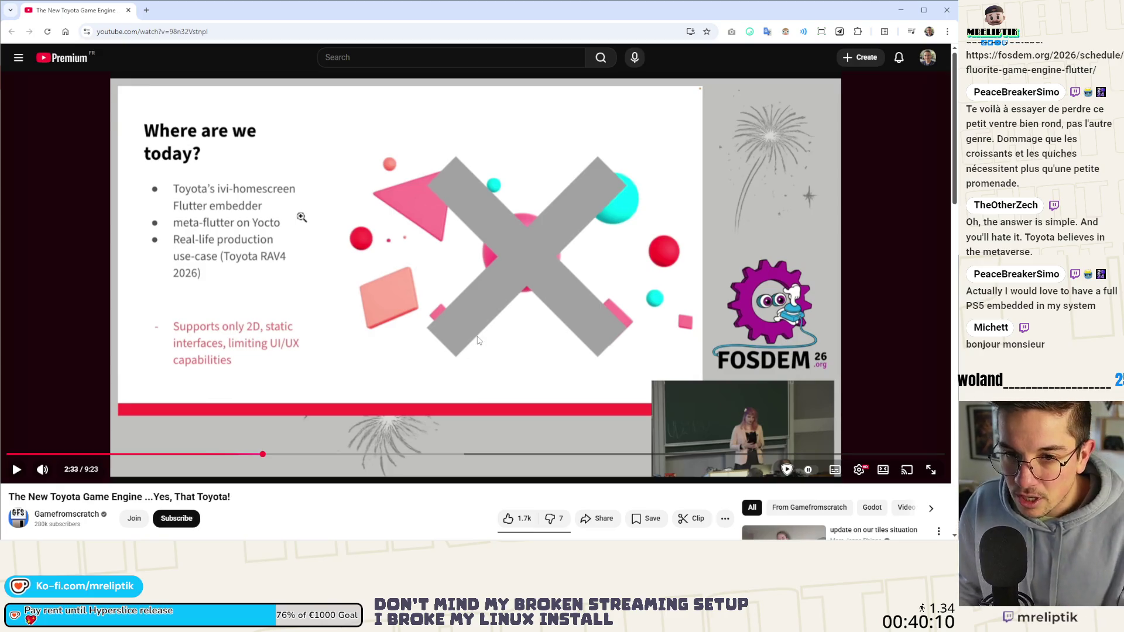
{"action": "key", "text": "Right"}
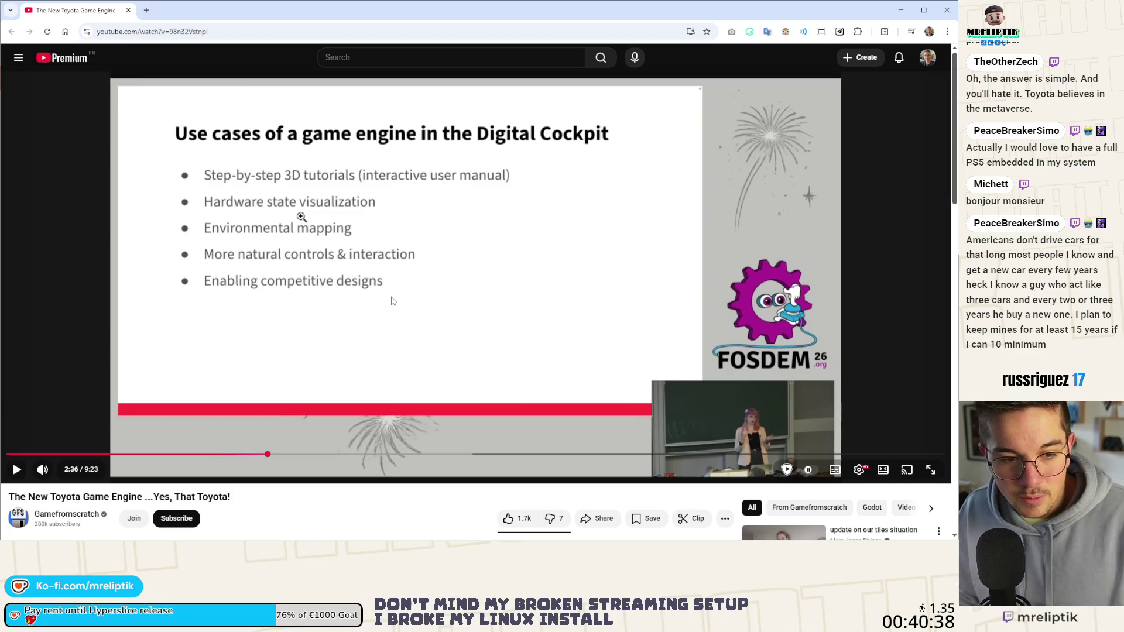
{"action": "key", "text": "space"}
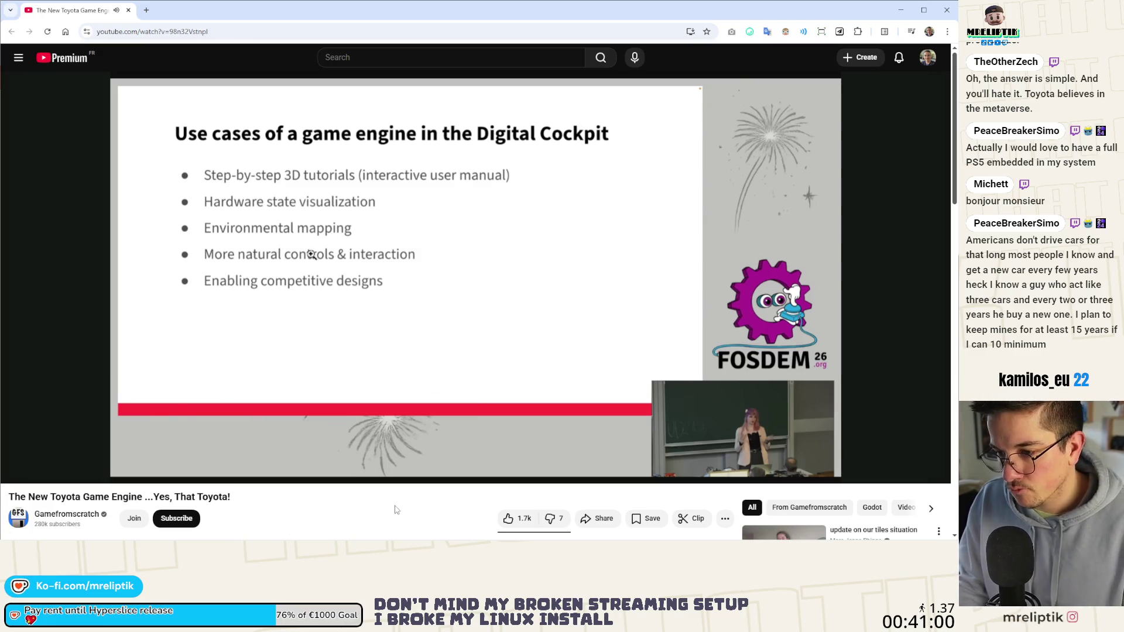
{"action": "key", "text": "space"}
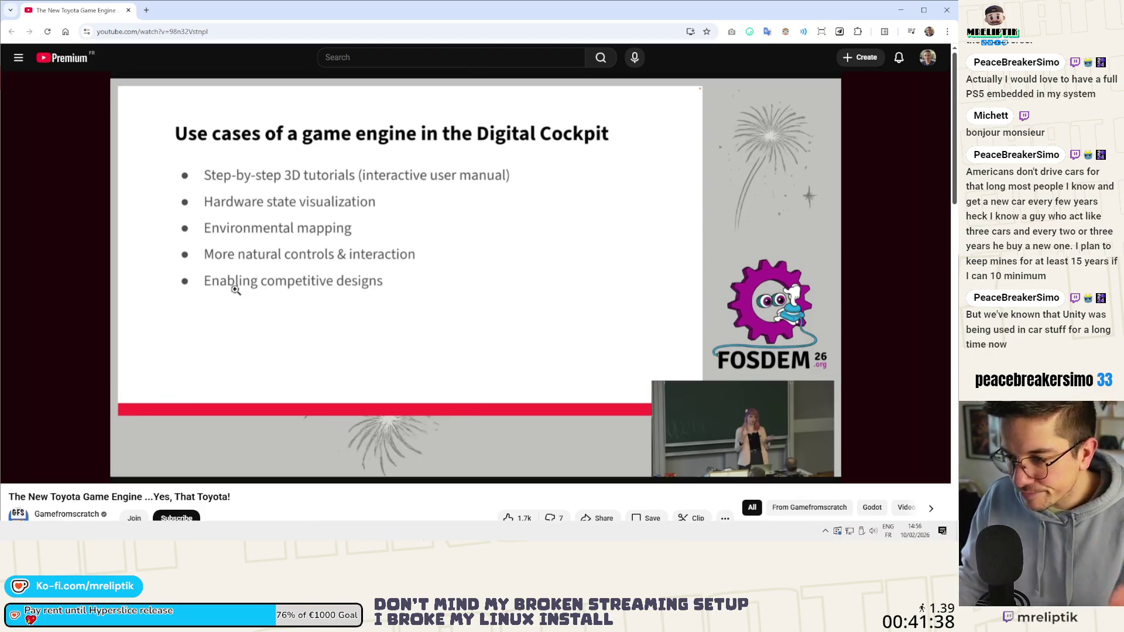
{"action": "left_click", "coordinate": [369, 358]}
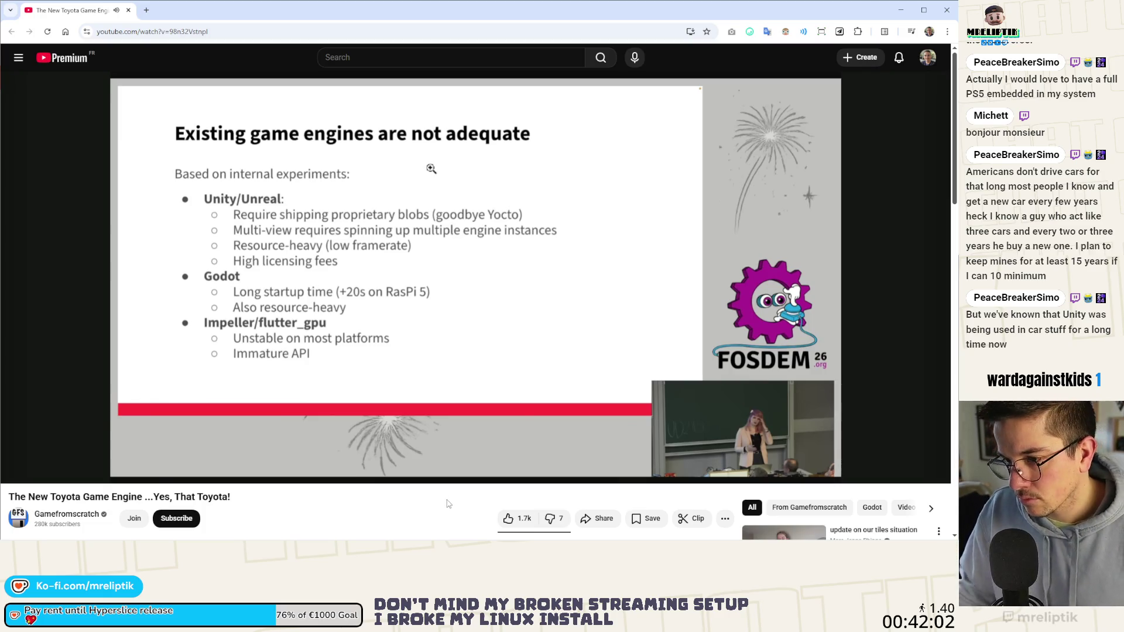
Seek past 3:47 through the Technology, Console-grade 3D Rendering, Physics and Creative workflows slides.
{"action": "left_click", "coordinate": [360, 436]}
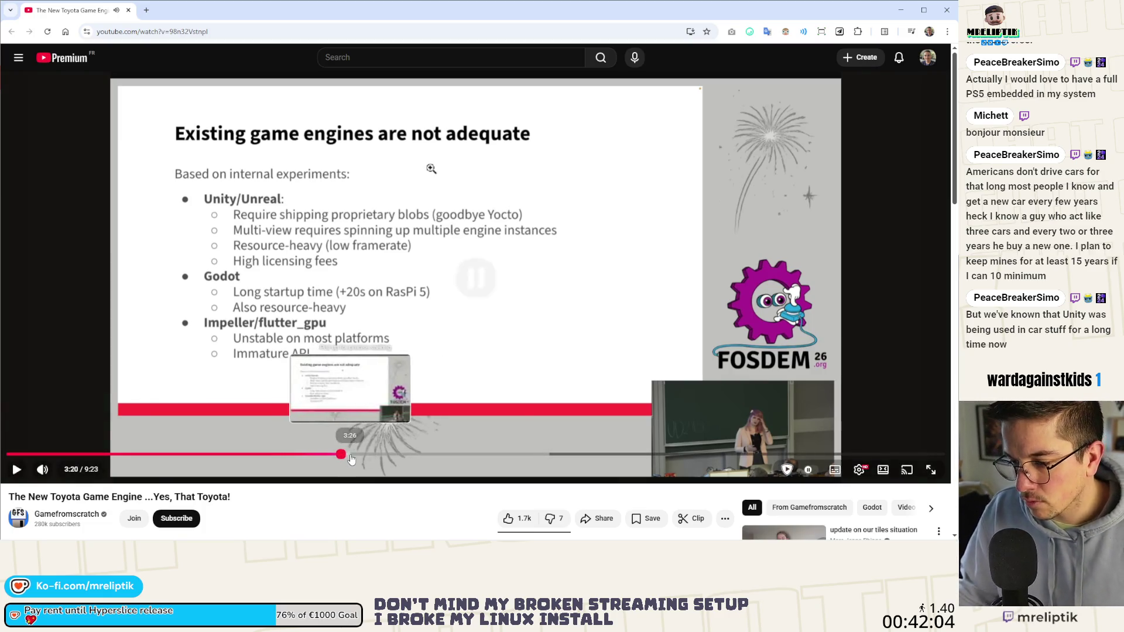
{"action": "left_click_drag", "start_coordinate": [358, 458], "coordinate": [386, 457]}
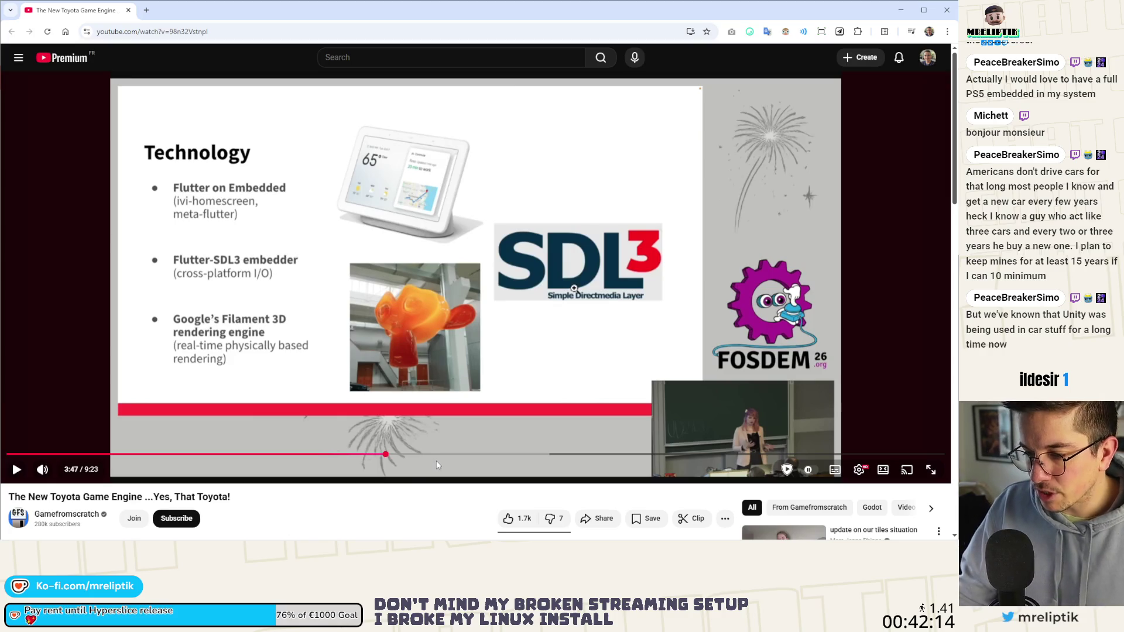
{"action": "left_click_drag", "start_coordinate": [407, 455], "coordinate": [434, 455]}
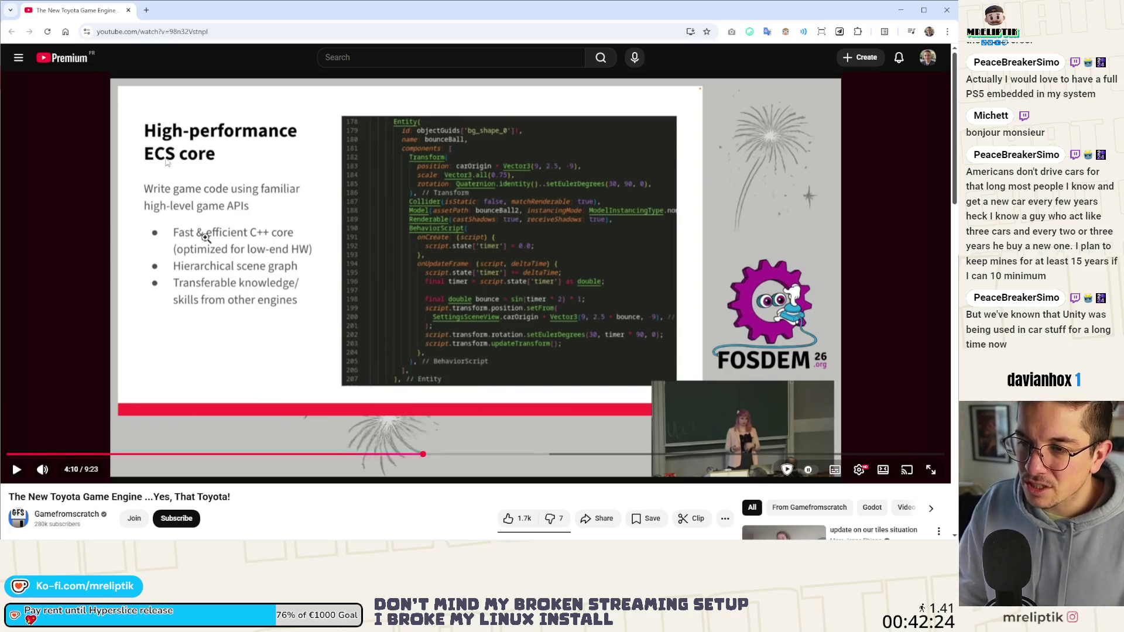
{"action": "left_click", "coordinate": [448, 456]}
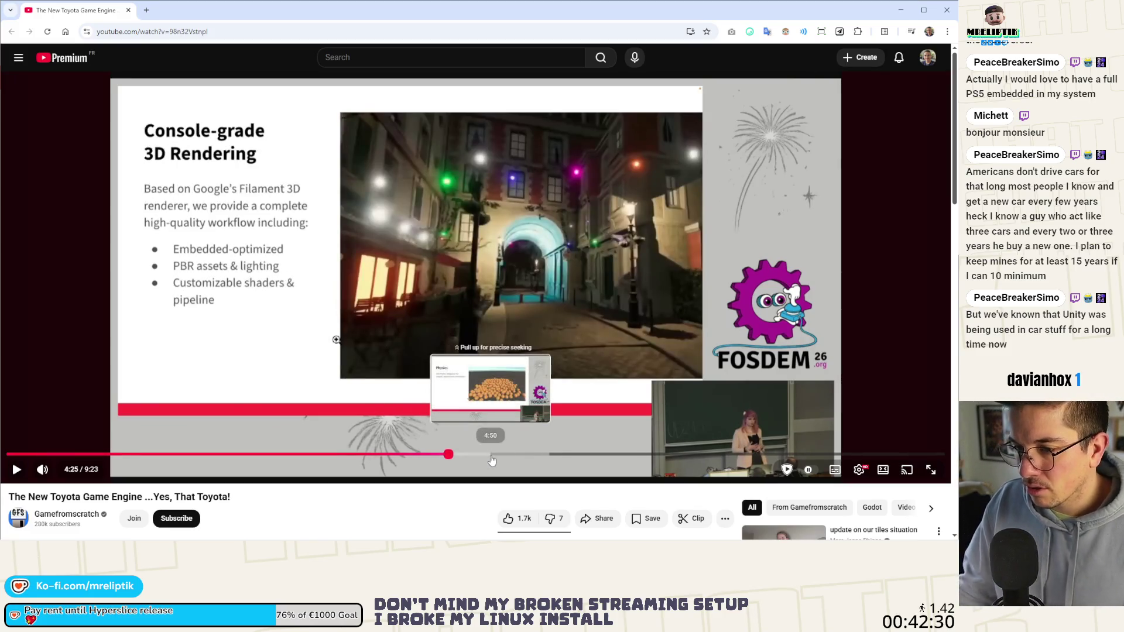
{"action": "left_click", "coordinate": [489, 455]}
{"action": "left_click", "coordinate": [516, 456]}
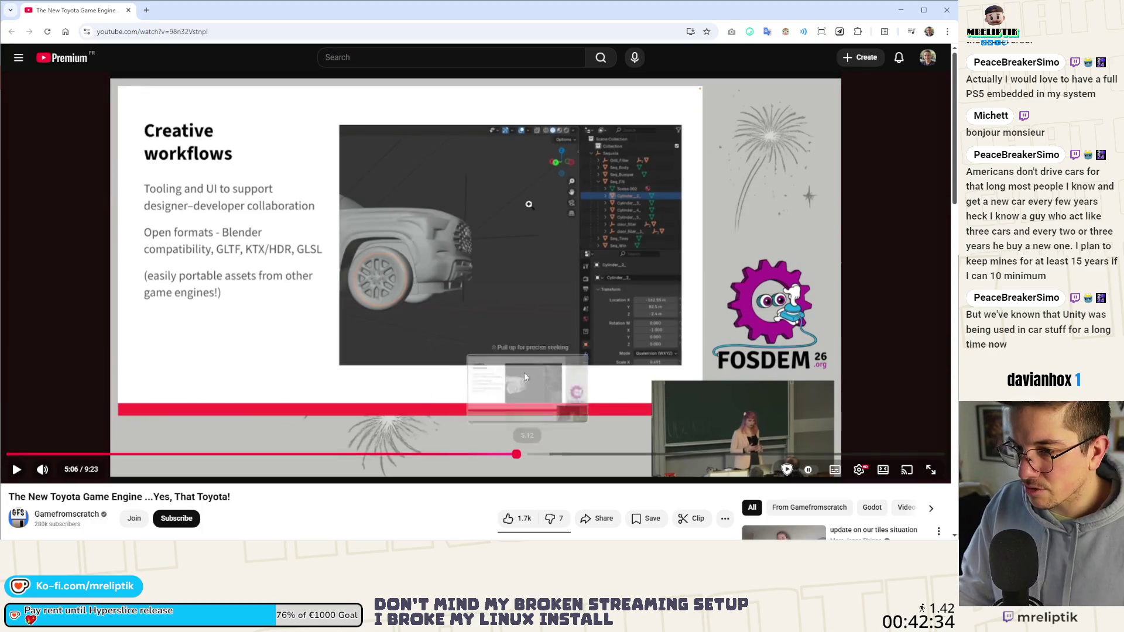
{"action": "left_click", "coordinate": [525, 367]}
{"action": "left_click", "coordinate": [526, 366]}
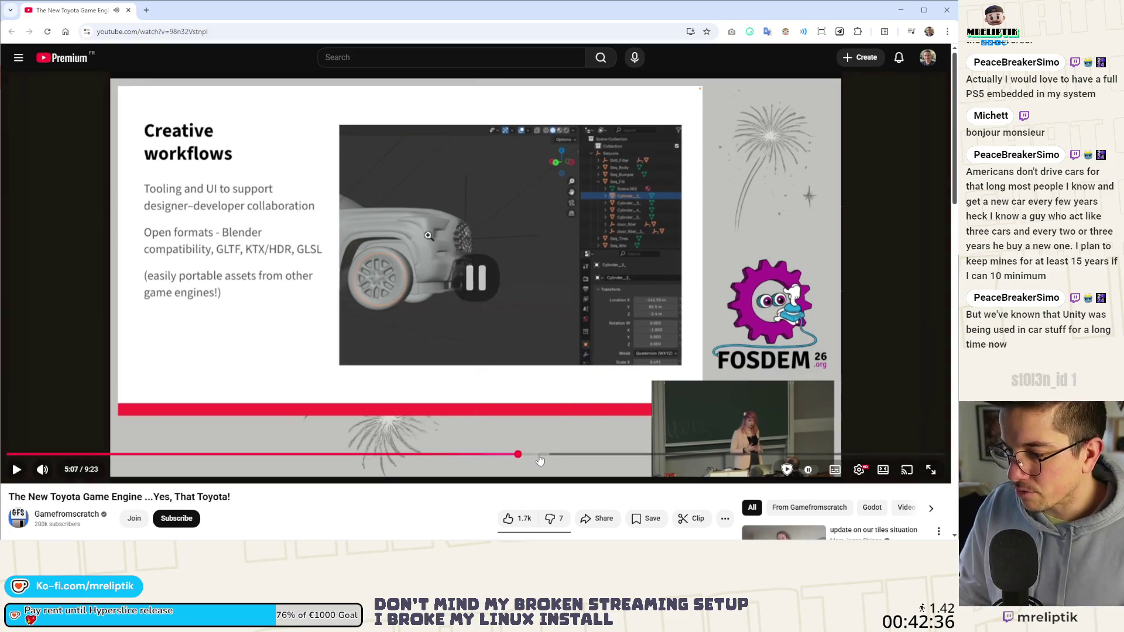
Skip through the Flutter and Dart sections via 5:25, 6:02 and 6:31 to 6:58.
{"action": "left_click_drag", "start_coordinate": [536, 456], "coordinate": [549, 458]}
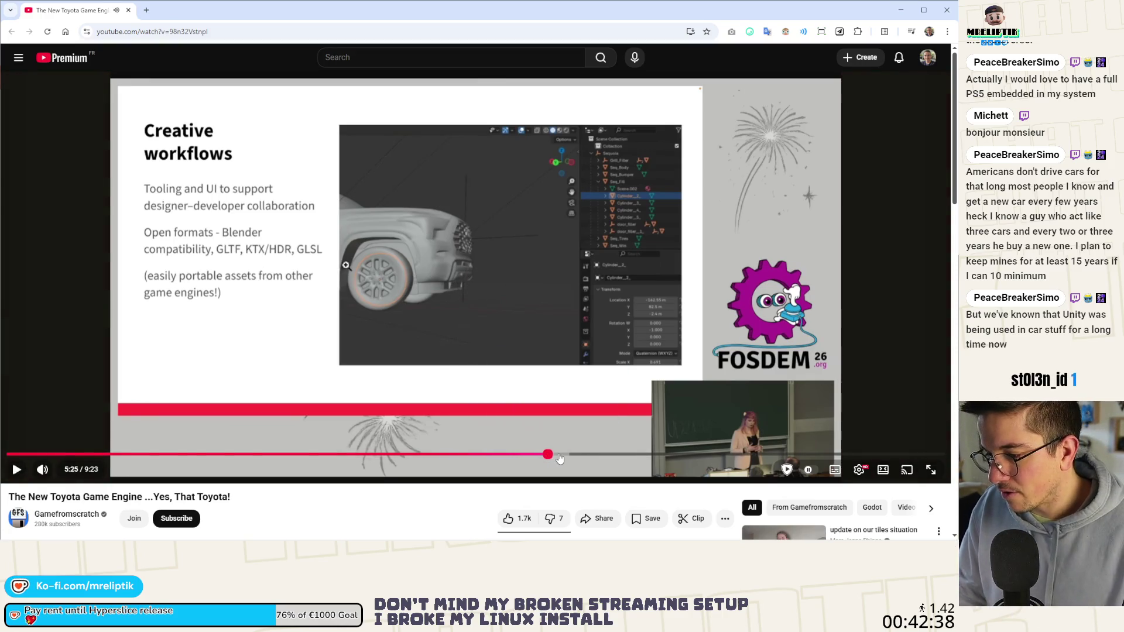
{"action": "left_click", "coordinate": [559, 457]}
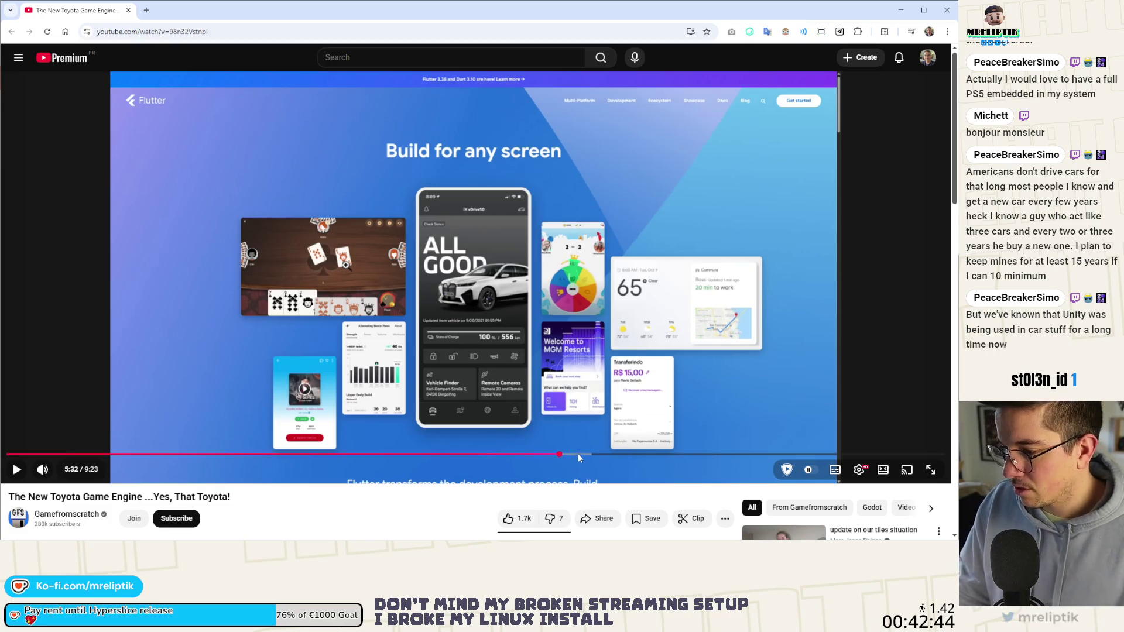
{"action": "left_click", "coordinate": [584, 454]}
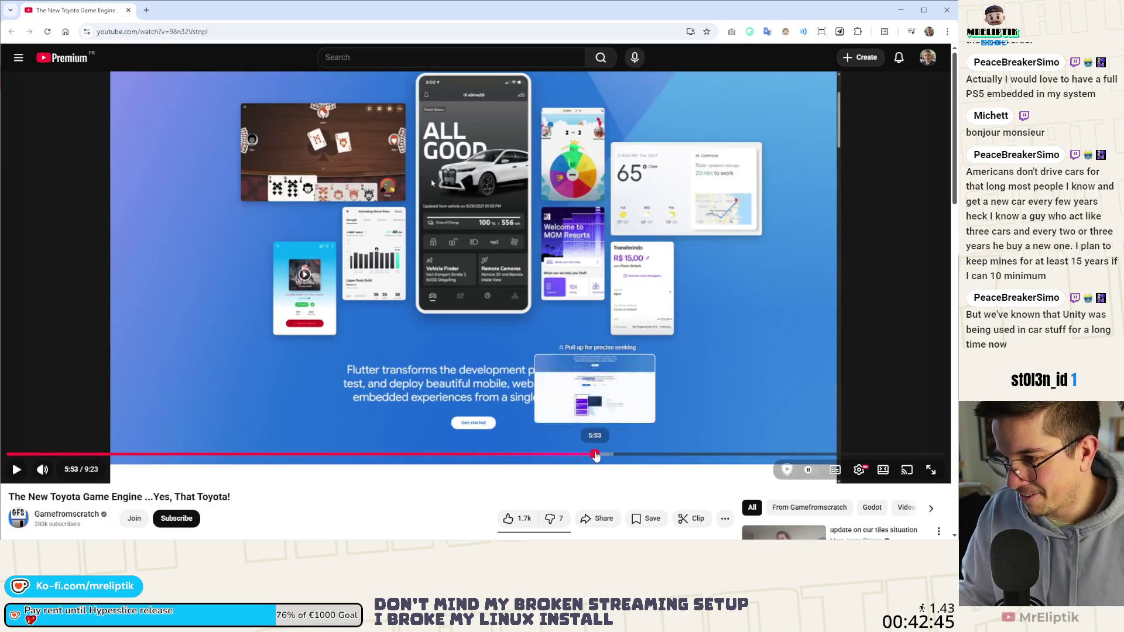
{"action": "left_click", "coordinate": [597, 454]}
{"action": "left_click", "coordinate": [609, 454]}
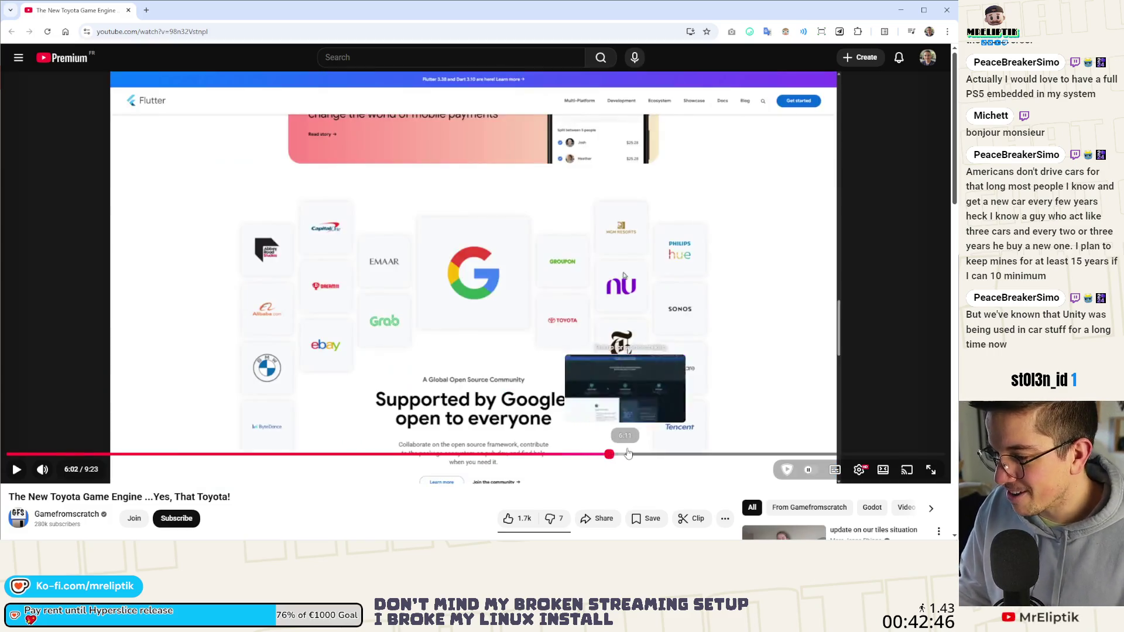
{"action": "left_click", "coordinate": [627, 454]}
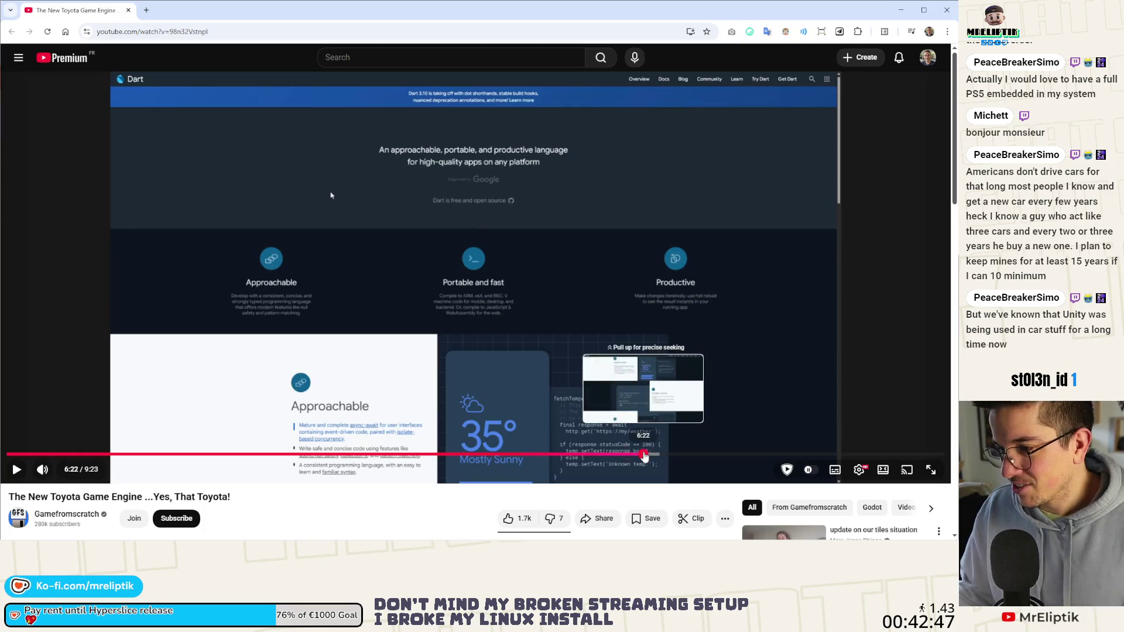
{"action": "left_click", "coordinate": [644, 456]}
{"action": "left_click", "coordinate": [659, 459]}
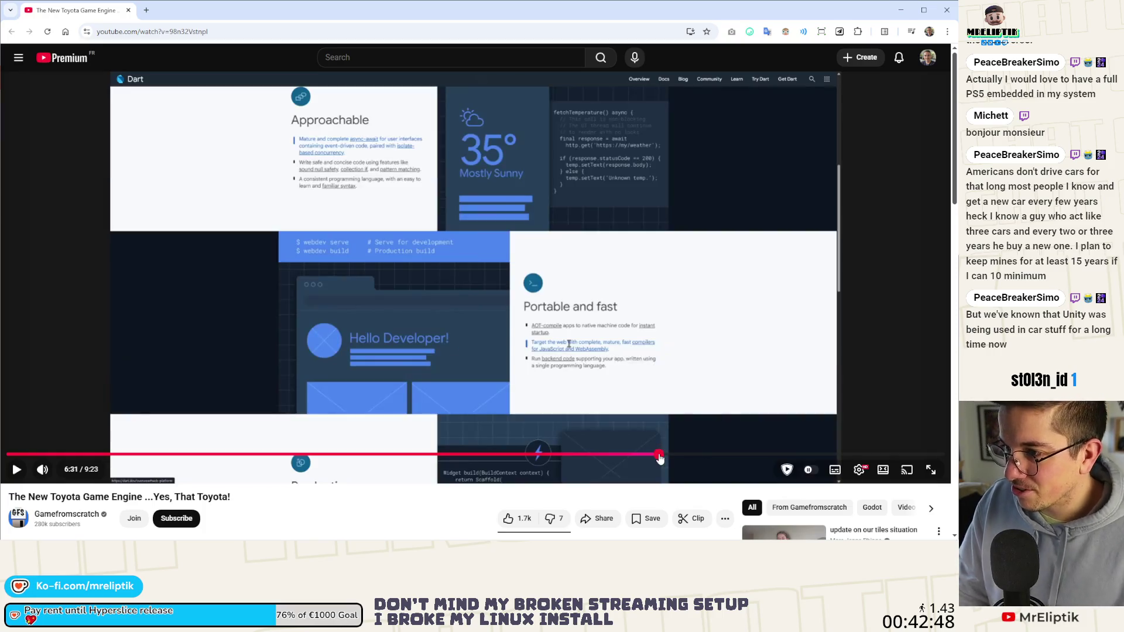
{"action": "left_click", "coordinate": [673, 455]}
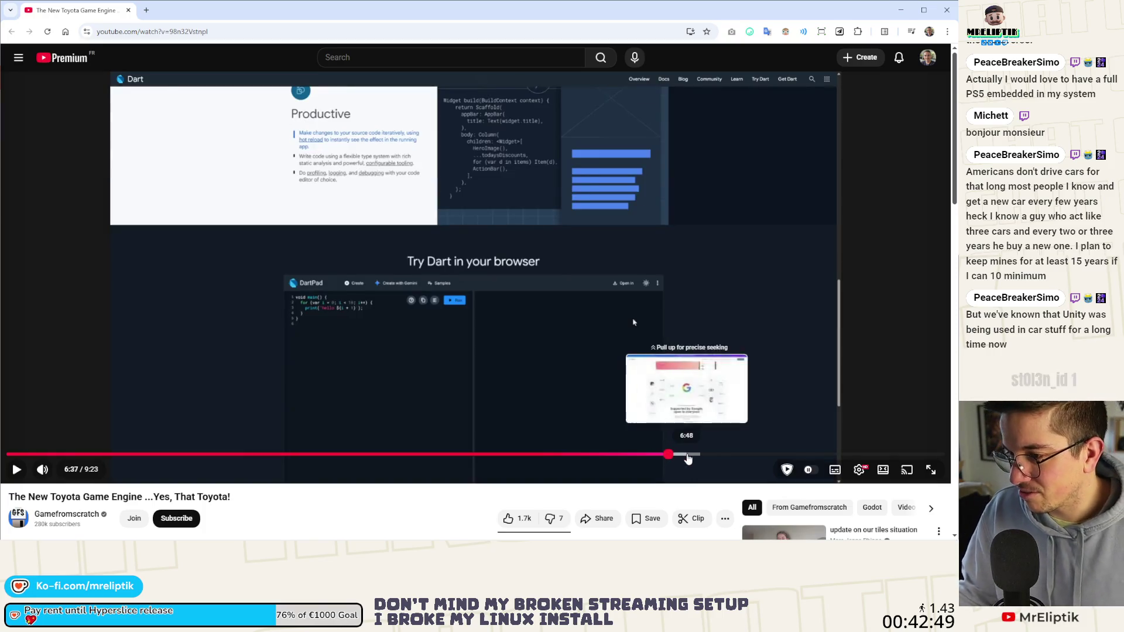
{"action": "left_click", "coordinate": [688, 456]}
{"action": "left_click", "coordinate": [705, 458]}
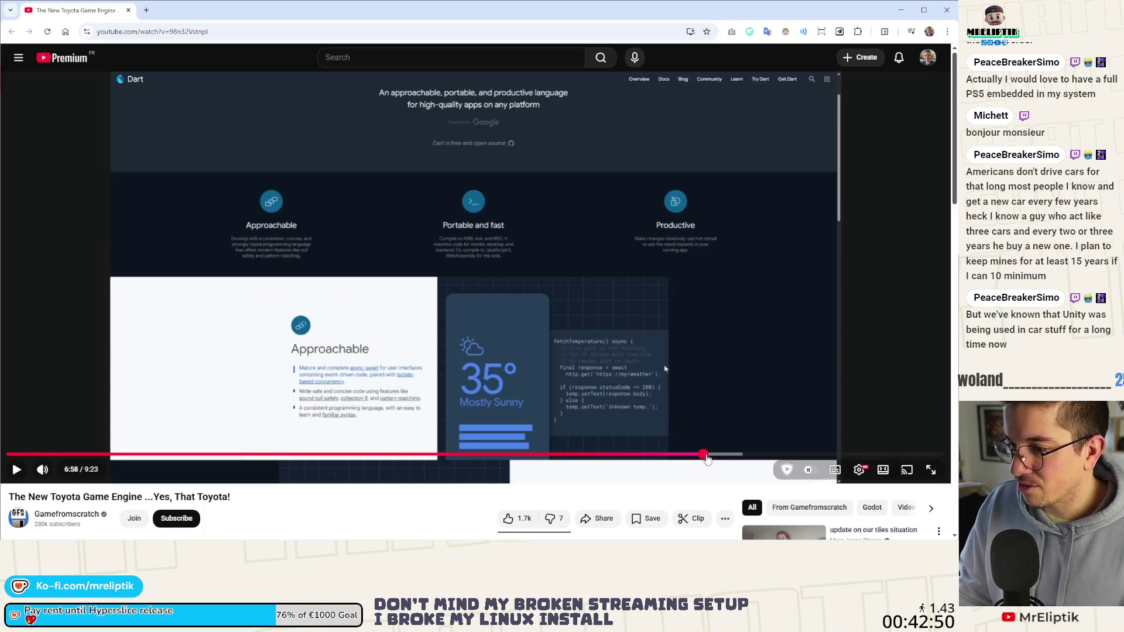
Seek through the ivi-homescreen repository part, back to 7:14, then on to the 8:07 file listing.
{"action": "left_click", "coordinate": [724, 457]}
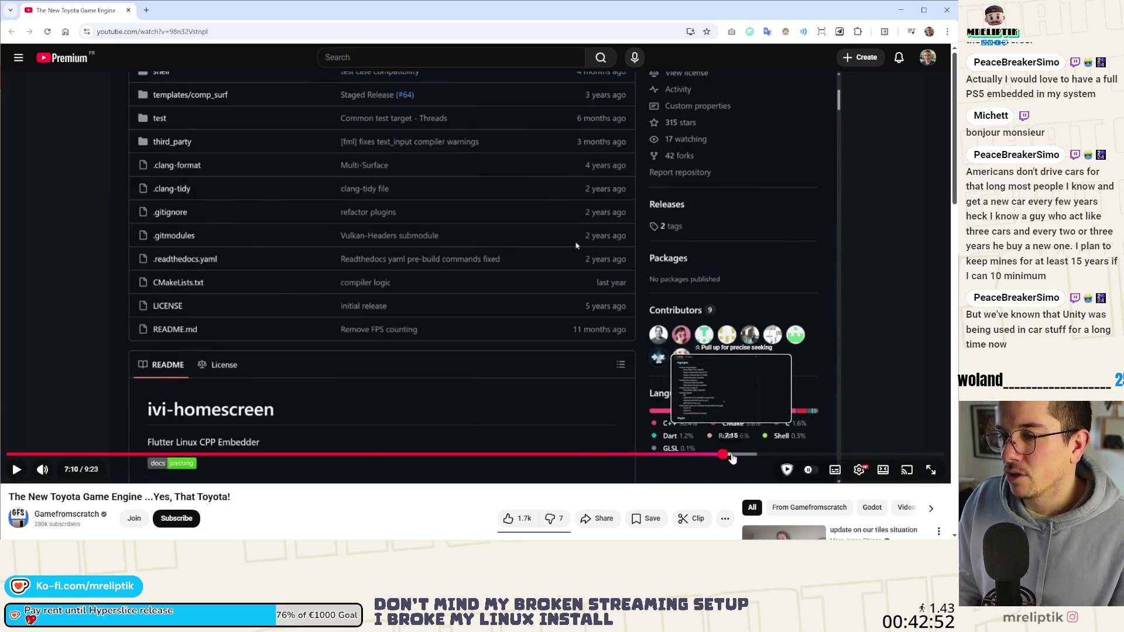
{"action": "left_click", "coordinate": [732, 458]}
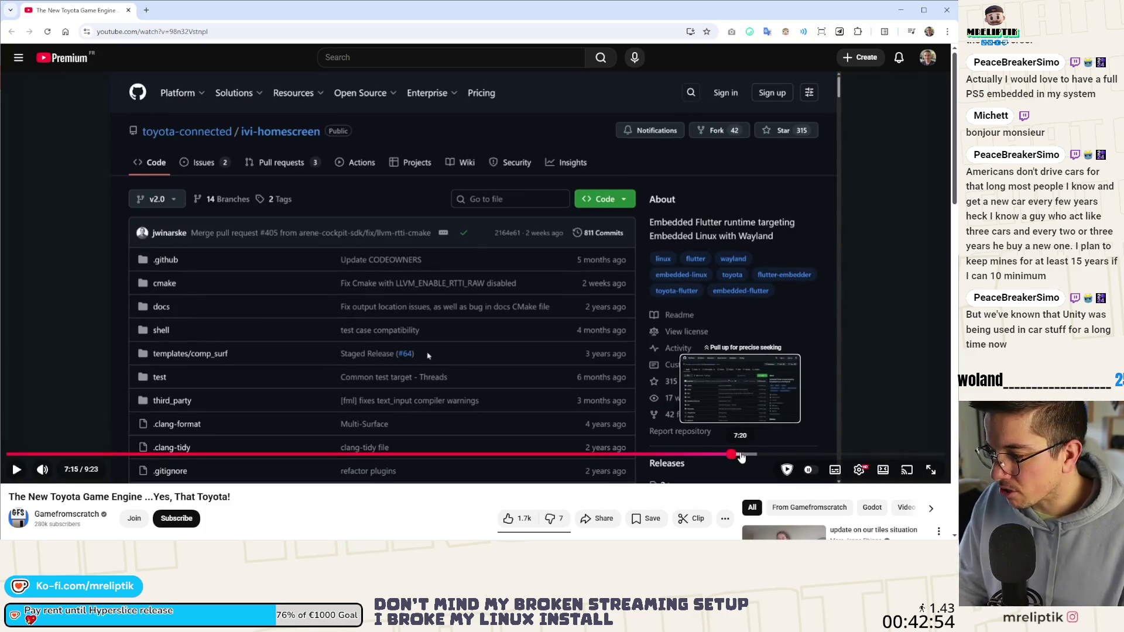
{"action": "left_click", "coordinate": [751, 457]}
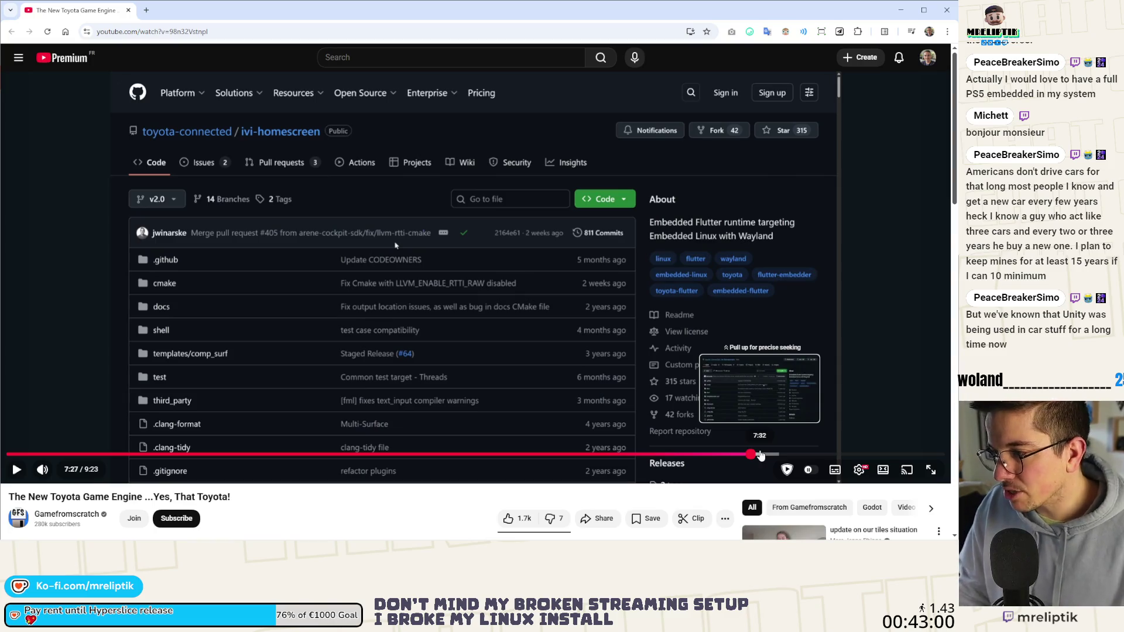
{"action": "left_click", "coordinate": [737, 456]}
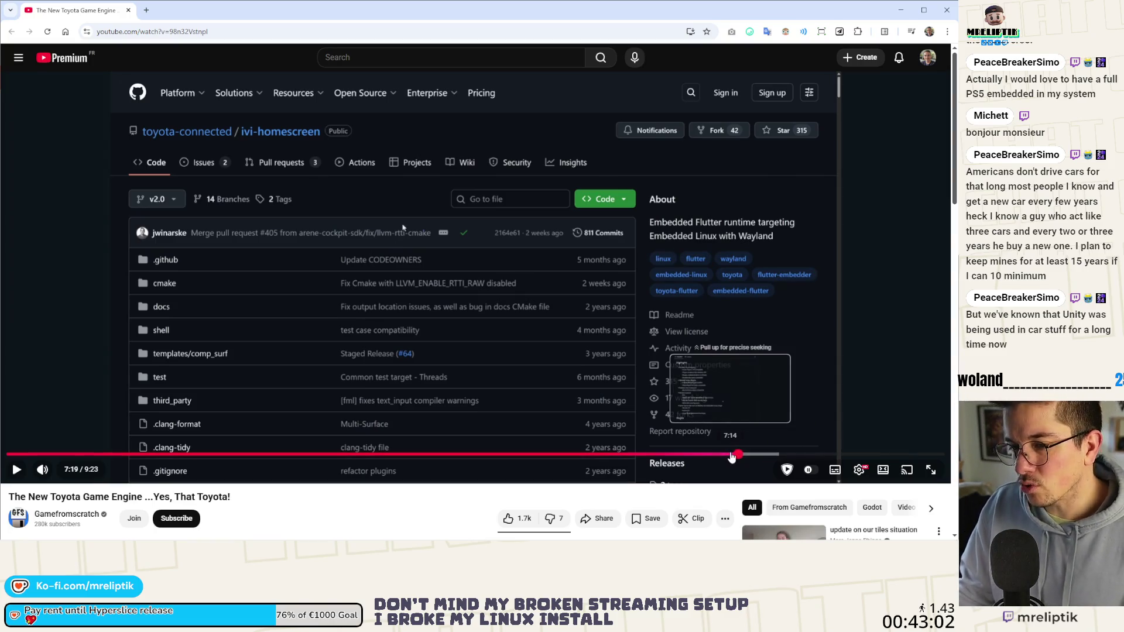
{"action": "left_click", "coordinate": [730, 456]}
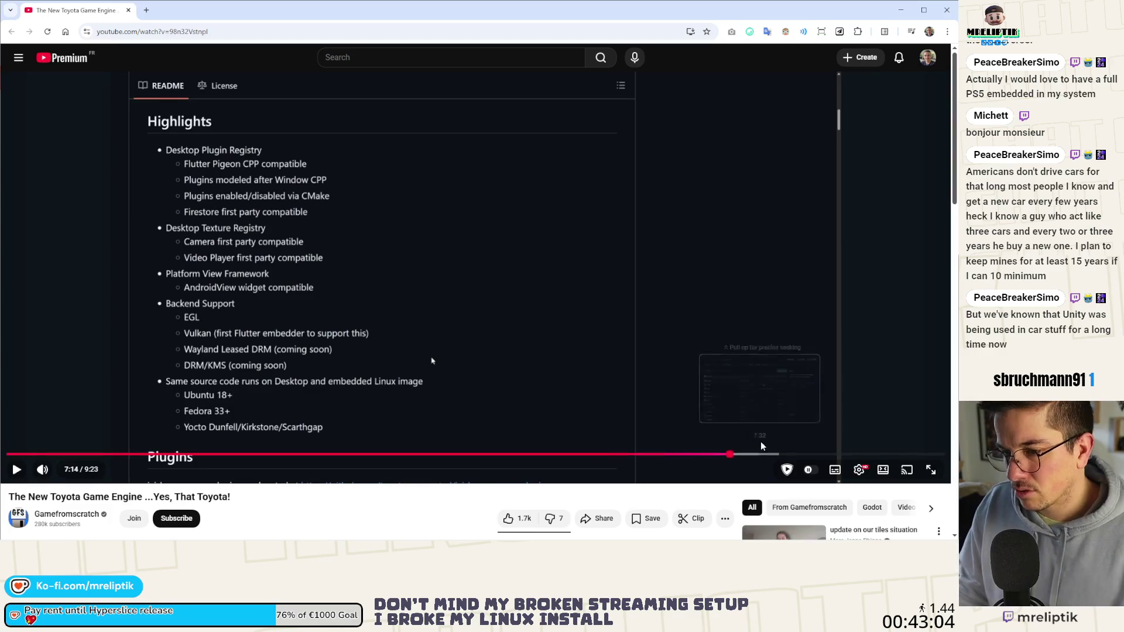
{"action": "left_click", "coordinate": [758, 455]}
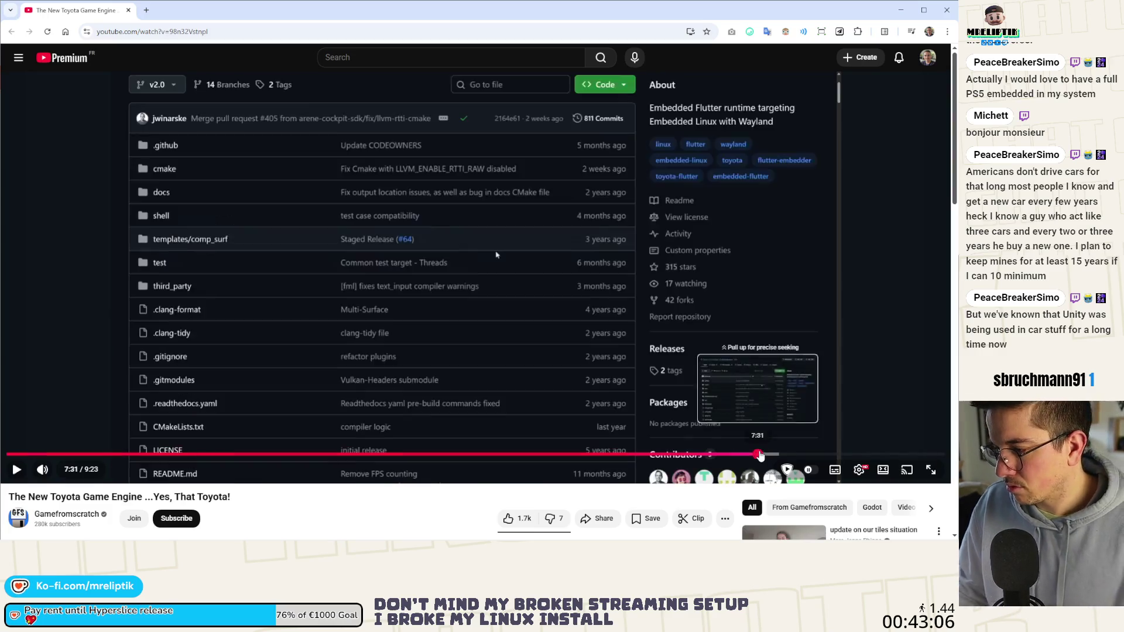
{"action": "left_click", "coordinate": [794, 454]}
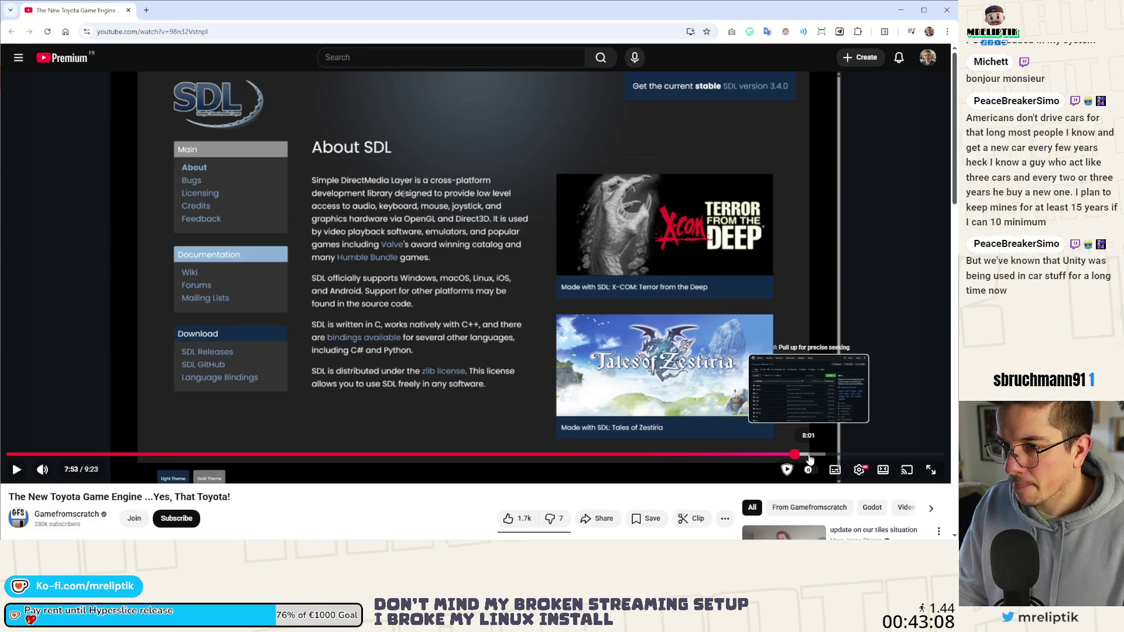
{"action": "left_click", "coordinate": [818, 454]}
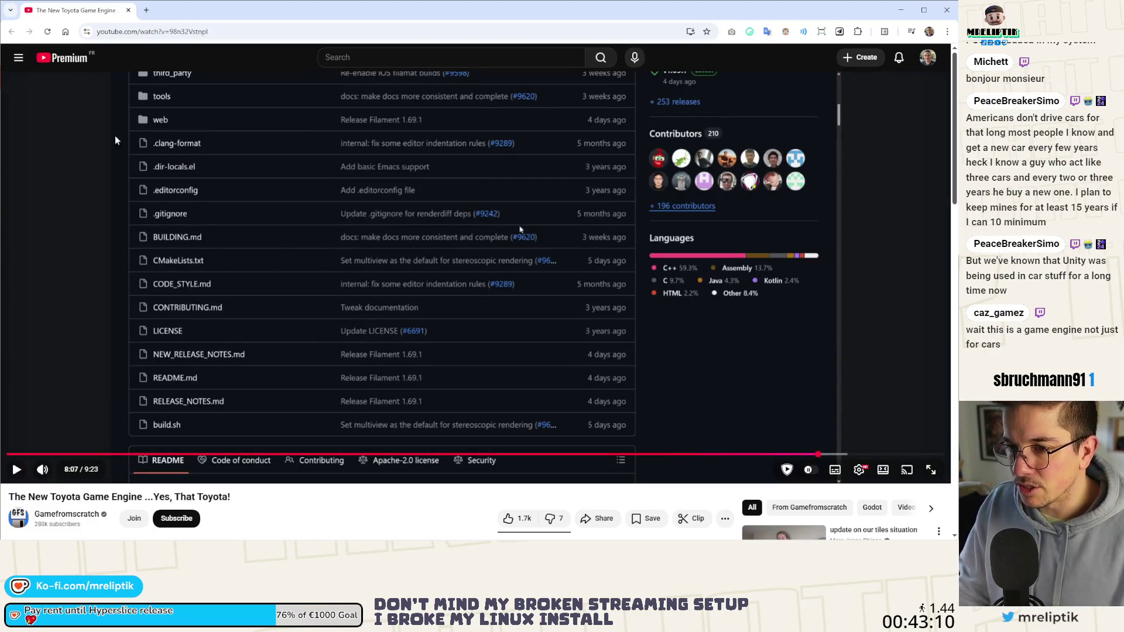
Collapse Godot's bottom panel and scroll ControllerIconTexture.gd to _load_texture_path and _init.
{"action": "key", "text": "alt+Tab"}
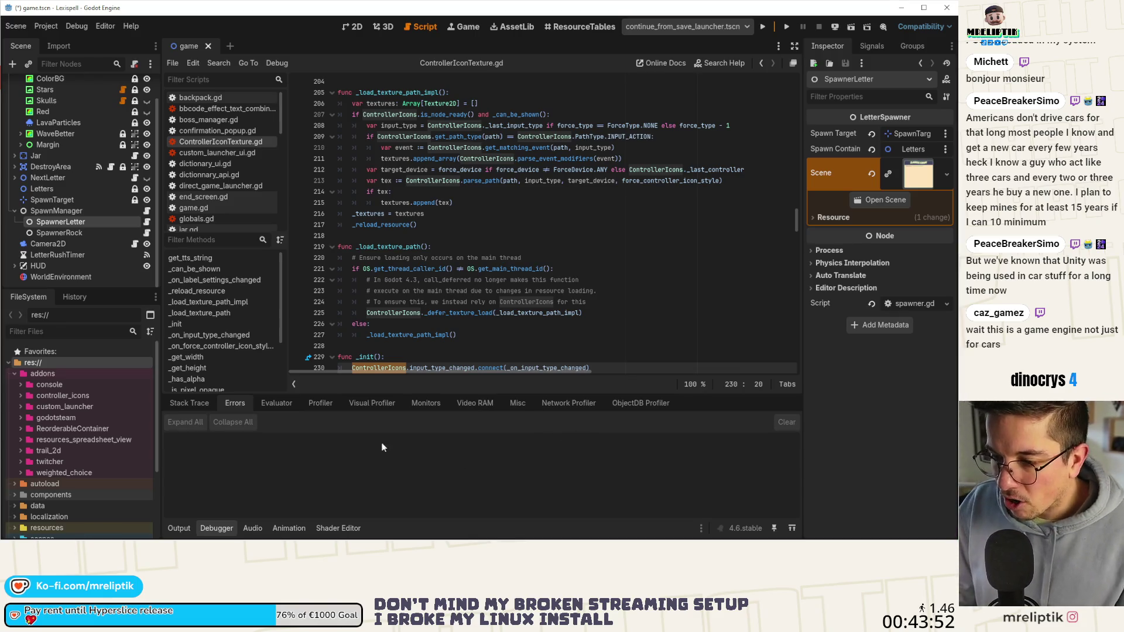
{"action": "left_click", "coordinate": [177, 527]}
{"action": "left_click", "coordinate": [177, 525]}
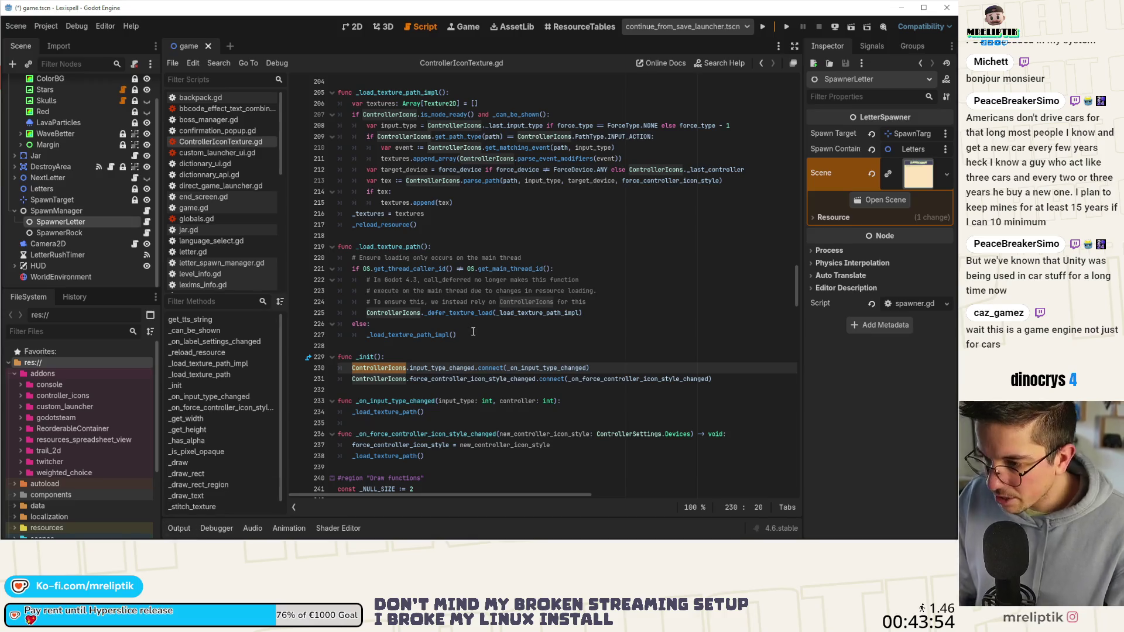
{"action": "left_click", "coordinate": [520, 345]}
{"action": "scroll", "coordinate": [520, 345], "scroll_direction": "down", "scroll_amount": 3}
{"action": "left_click", "coordinate": [529, 346]}
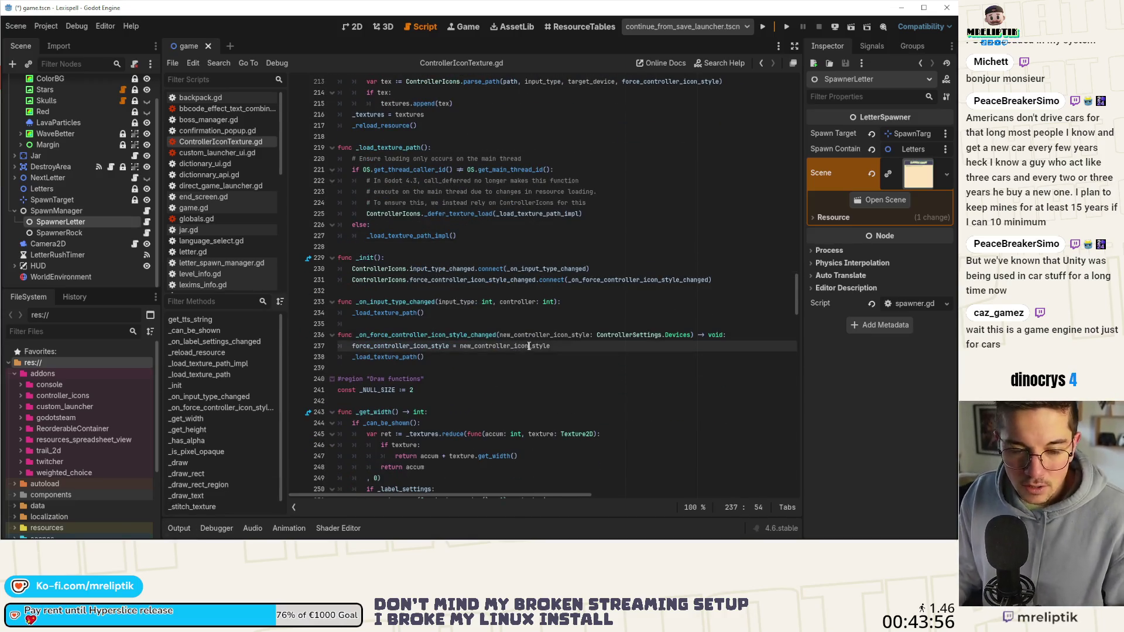
{"action": "scroll", "coordinate": [513, 281], "scroll_direction": "up", "scroll_amount": 1}
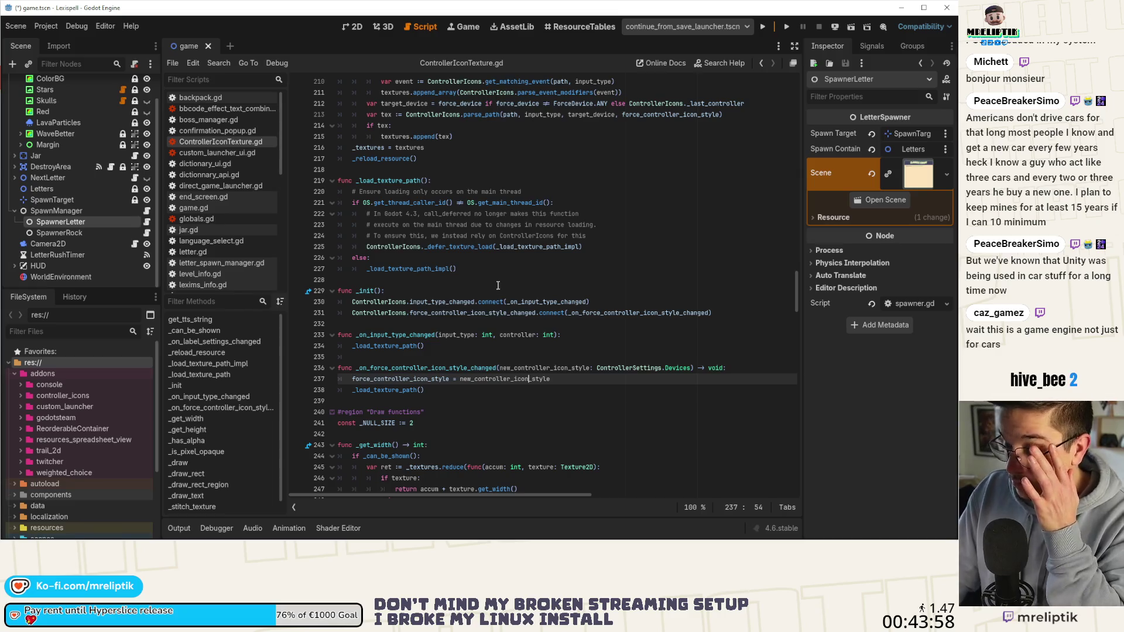
{"action": "left_click", "coordinate": [494, 282]}
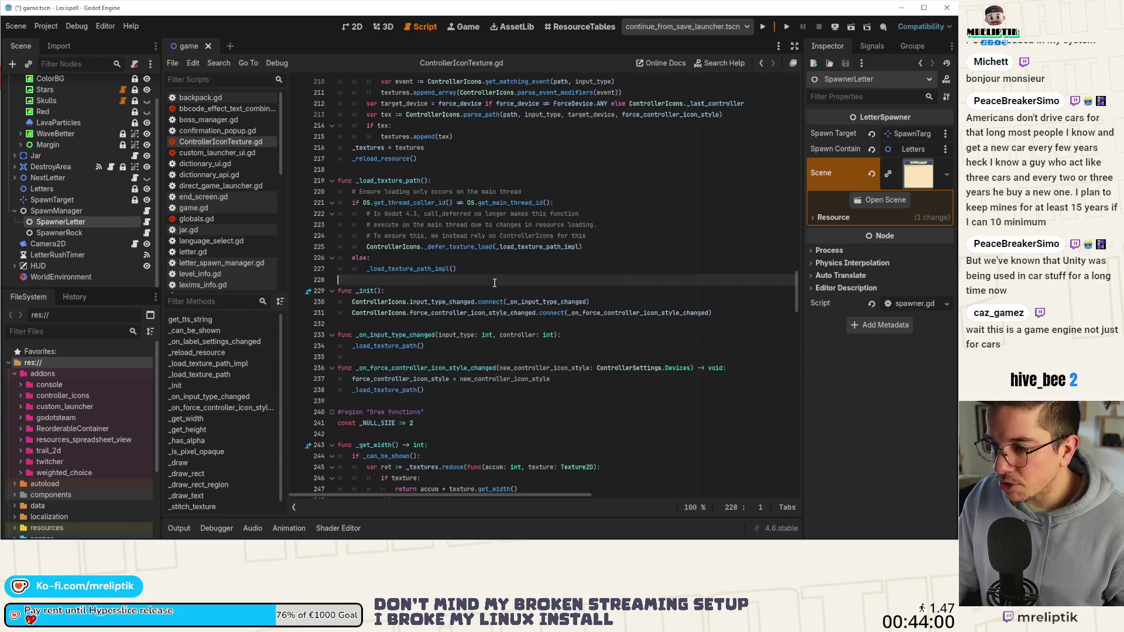
{"action": "left_click", "coordinate": [48, 27]}
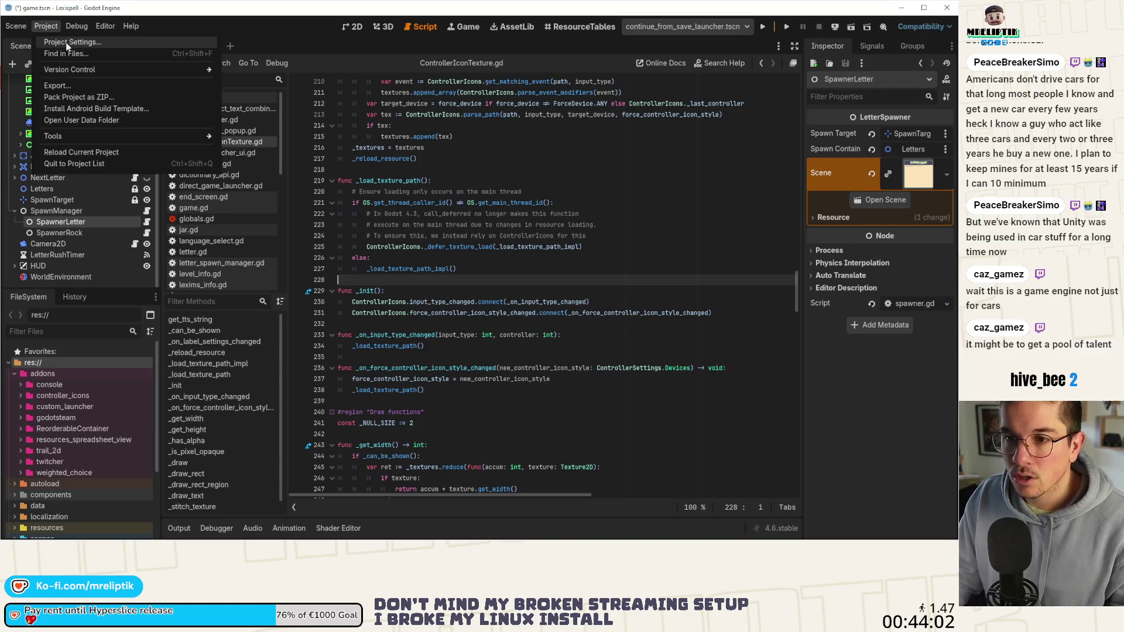
In Project Settings, review the Input Map, Localization translation files and Autoload singletons.
{"action": "left_click", "coordinate": [66, 42]}
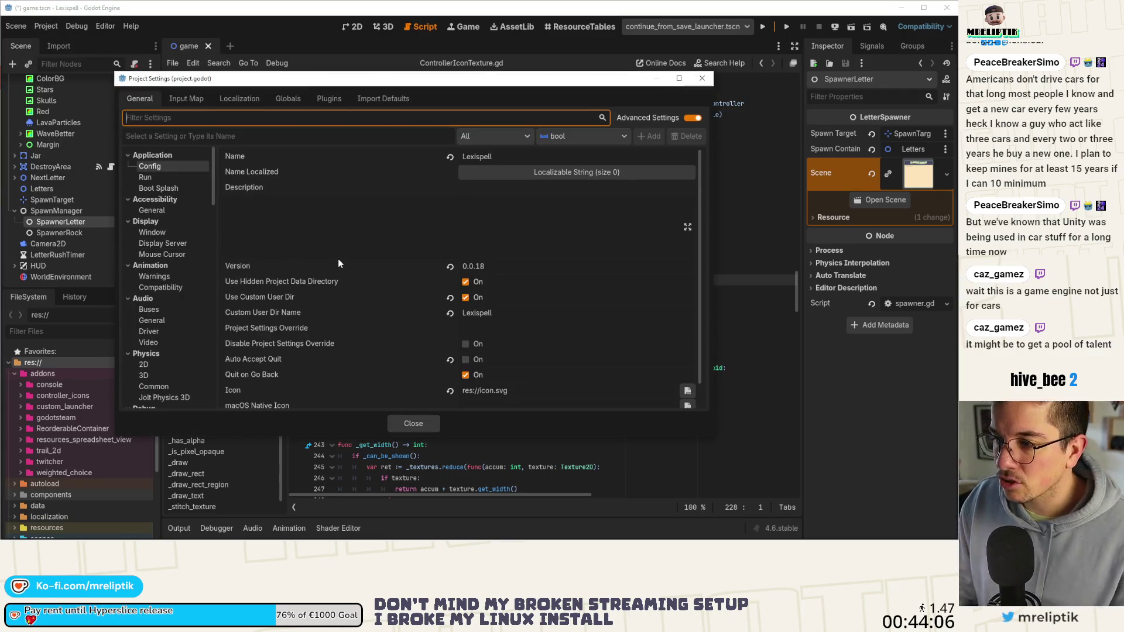
{"action": "left_click_drag", "start_coordinate": [378, 79], "coordinate": [431, 106]}
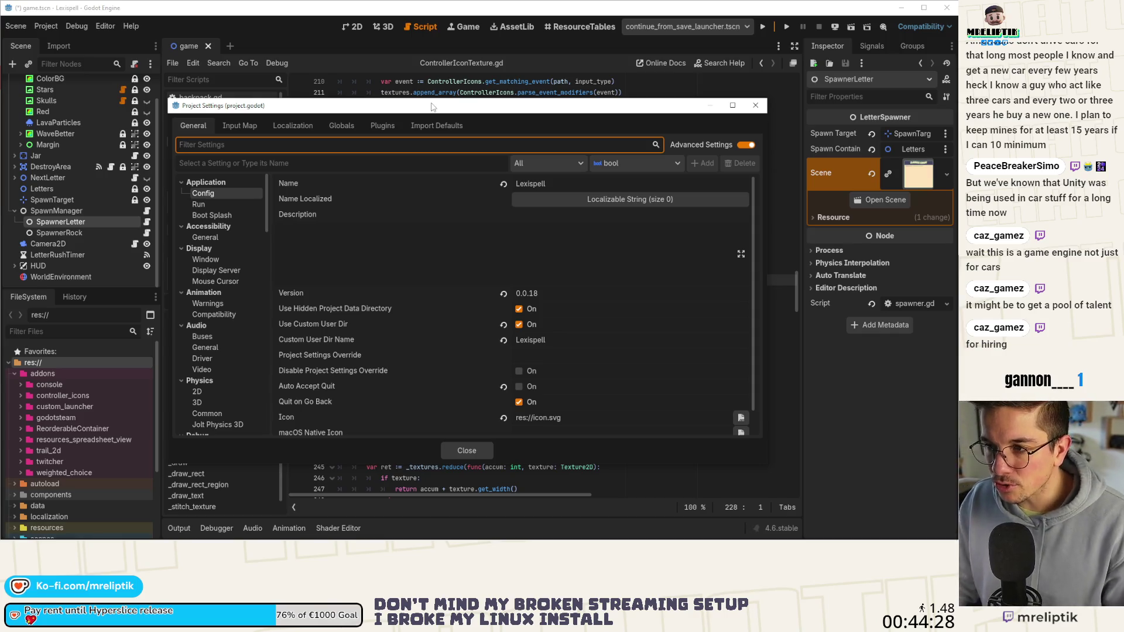
{"action": "left_click_drag", "start_coordinate": [432, 106], "coordinate": [441, 100]}
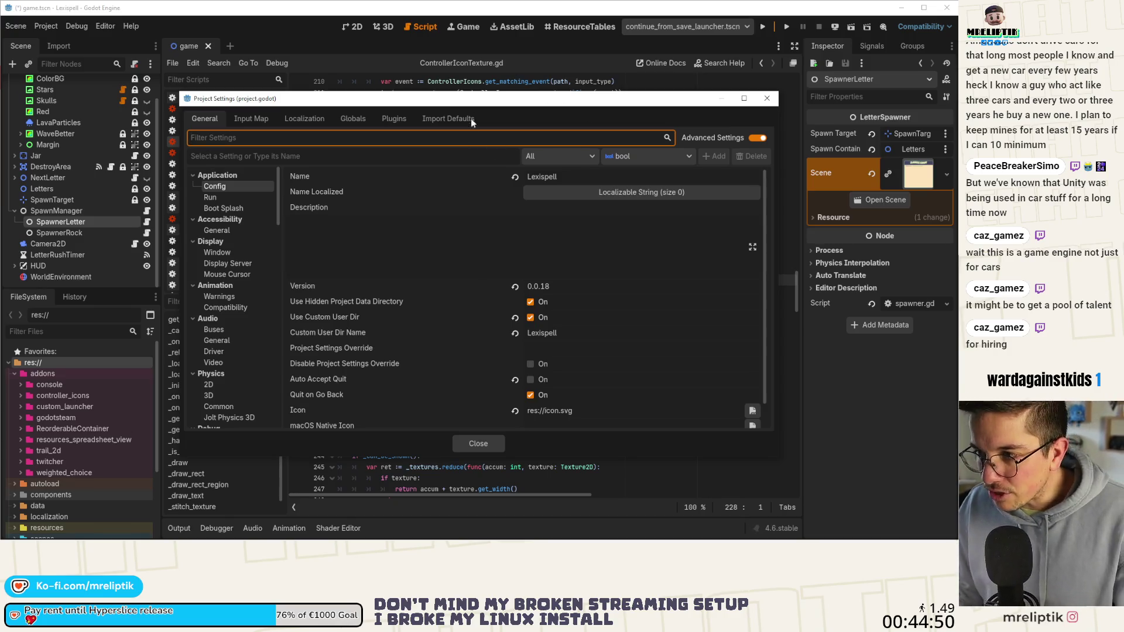
{"action": "left_click_drag", "start_coordinate": [470, 101], "coordinate": [469, 98]}
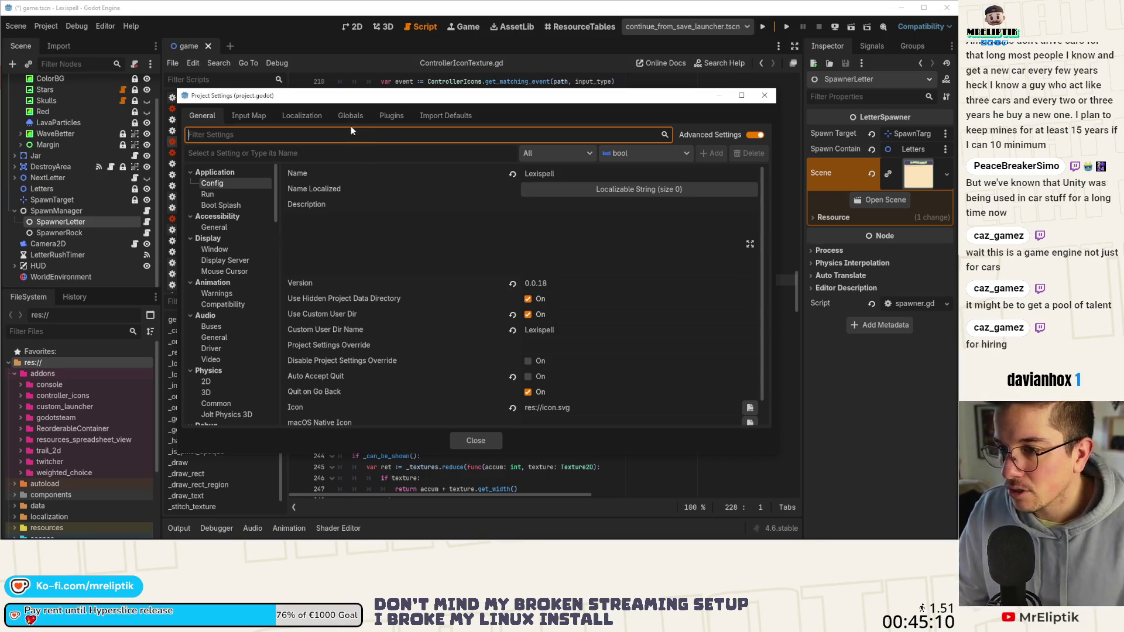
{"action": "mouse_move", "coordinate": [374, 102]}
{"action": "left_mouse_down"}
{"action": "mouse_move", "coordinate": [420, 356]}
{"action": "mouse_move", "coordinate": [369, 82]}
{"action": "left_mouse_up"}
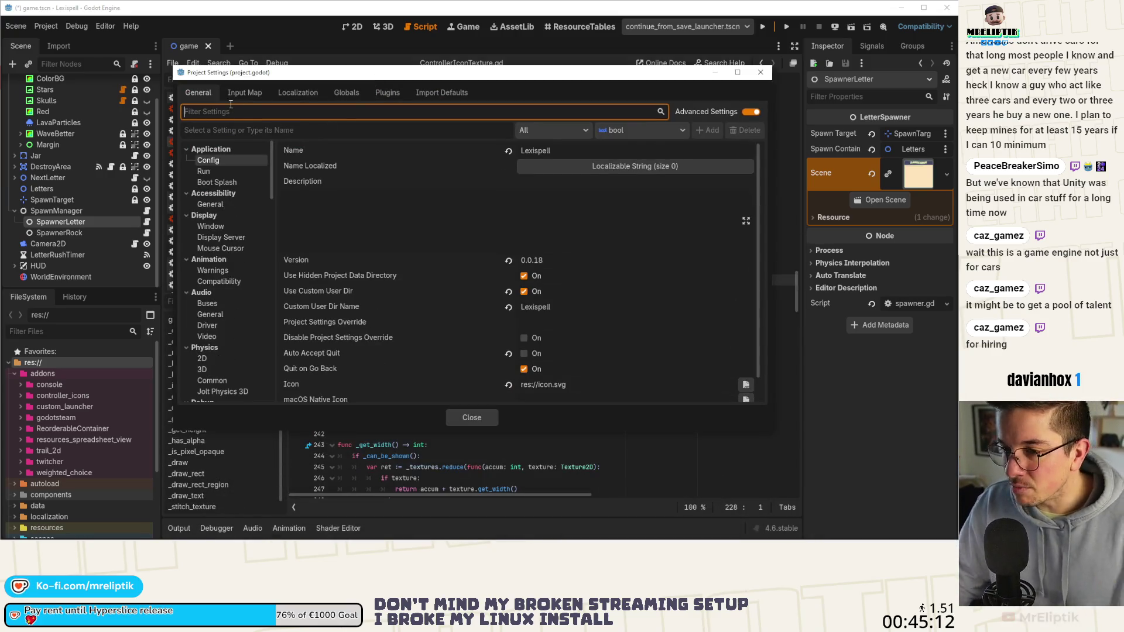
{"action": "left_click", "coordinate": [240, 93]}
{"action": "left_click", "coordinate": [298, 93]}
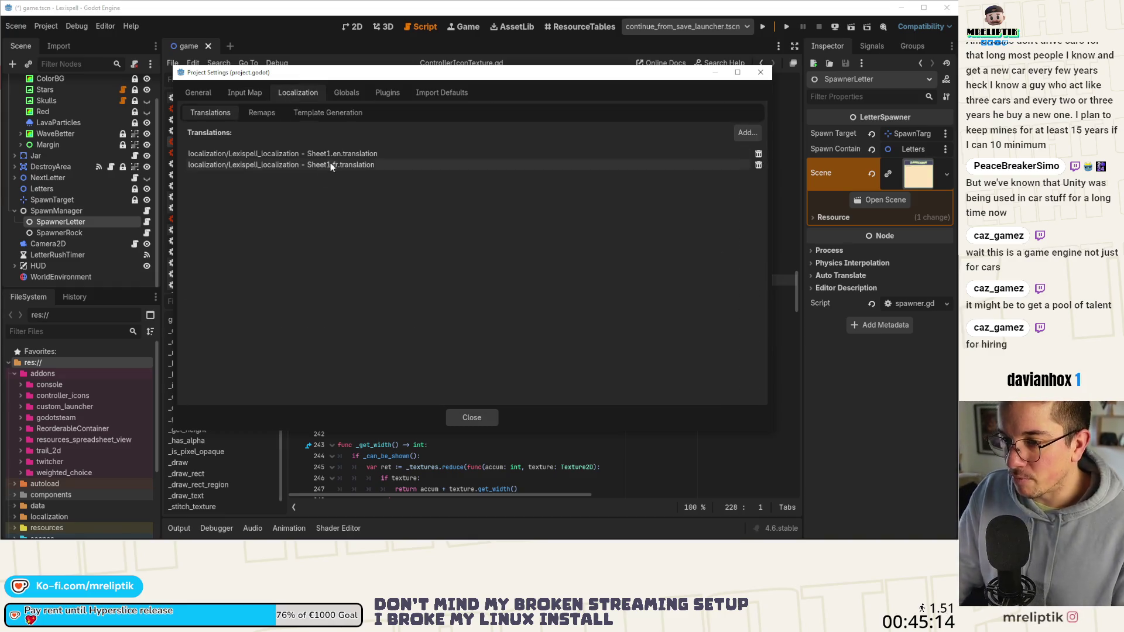
{"action": "left_click", "coordinate": [344, 92]}
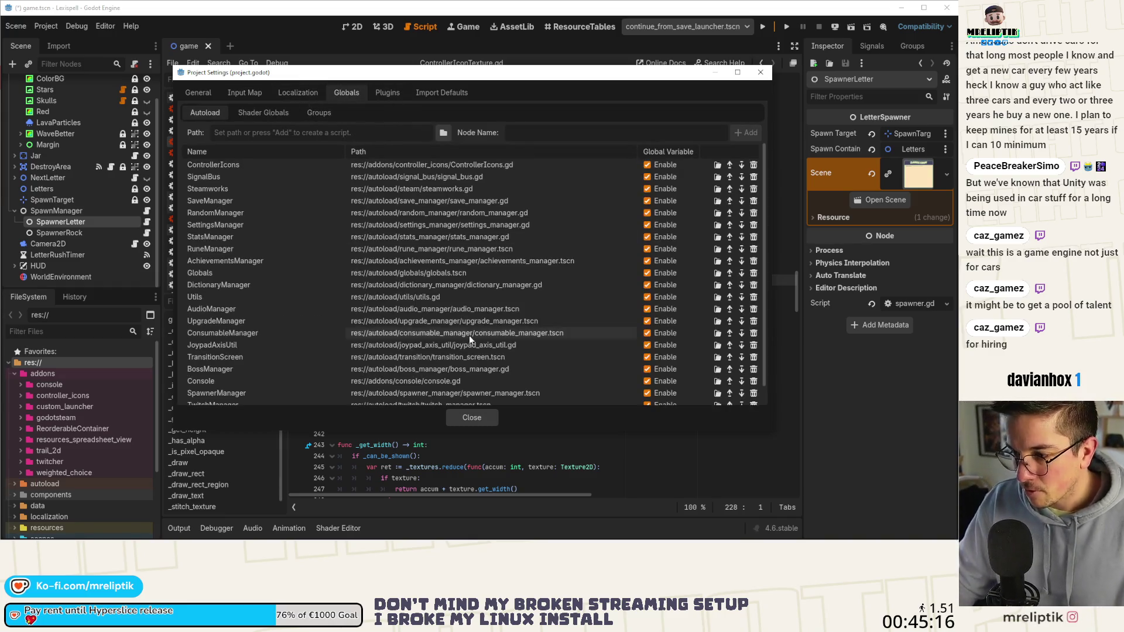
Close Project Settings and save the game scene with Ctrl+S.
{"action": "left_click", "coordinate": [472, 417]}
{"action": "left_click", "coordinate": [537, 257]}
{"action": "key", "text": "ctrl+s"}
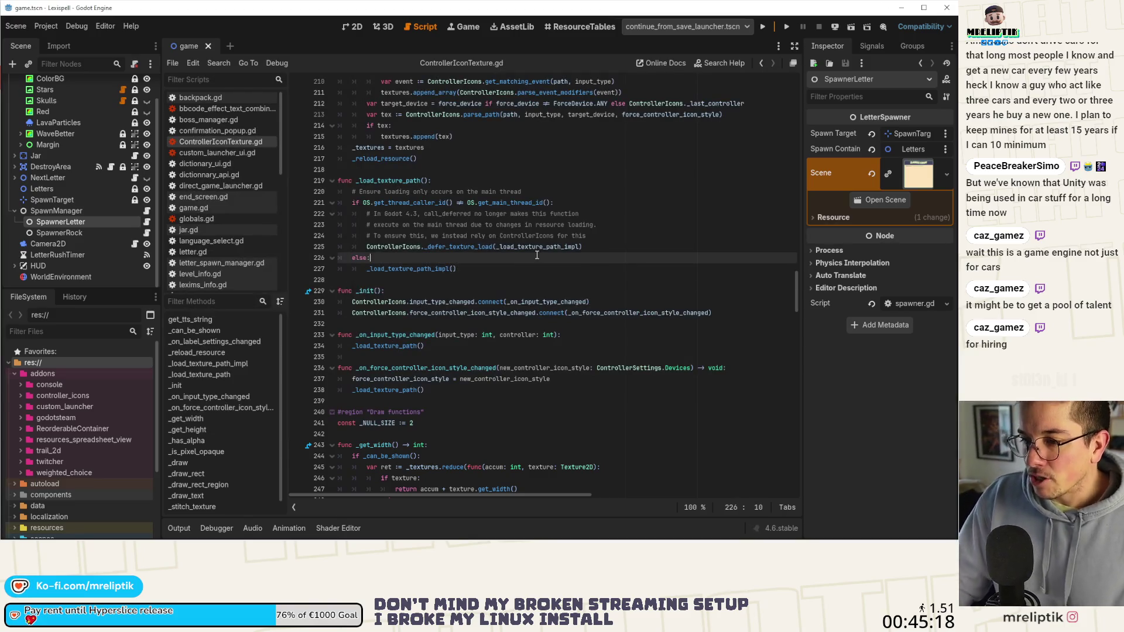
Playtest the game, then relaunch it with direct_game_launcher.tscn as the launch scene.
{"action": "left_click", "coordinate": [353, 28]}
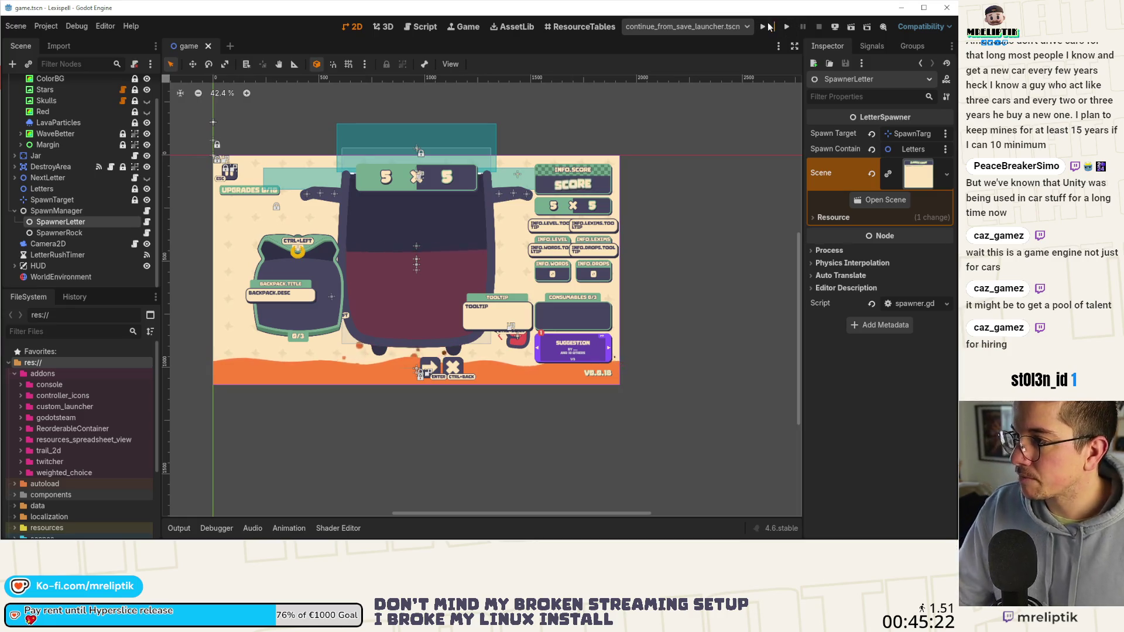
{"action": "left_click", "coordinate": [767, 26]}
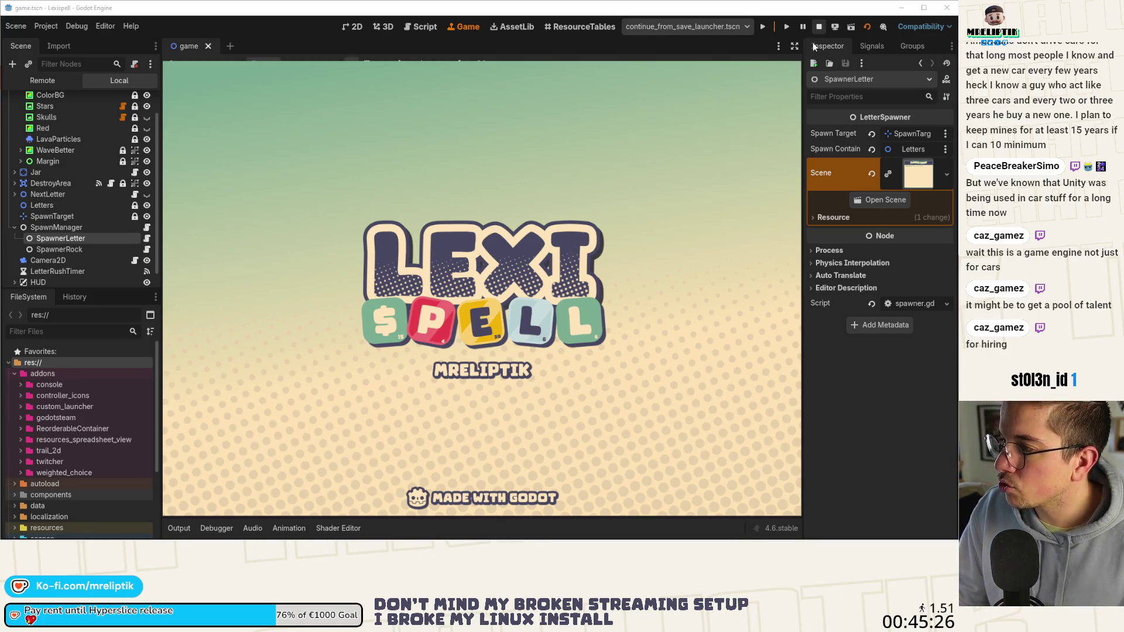
{"action": "left_click", "coordinate": [818, 26]}
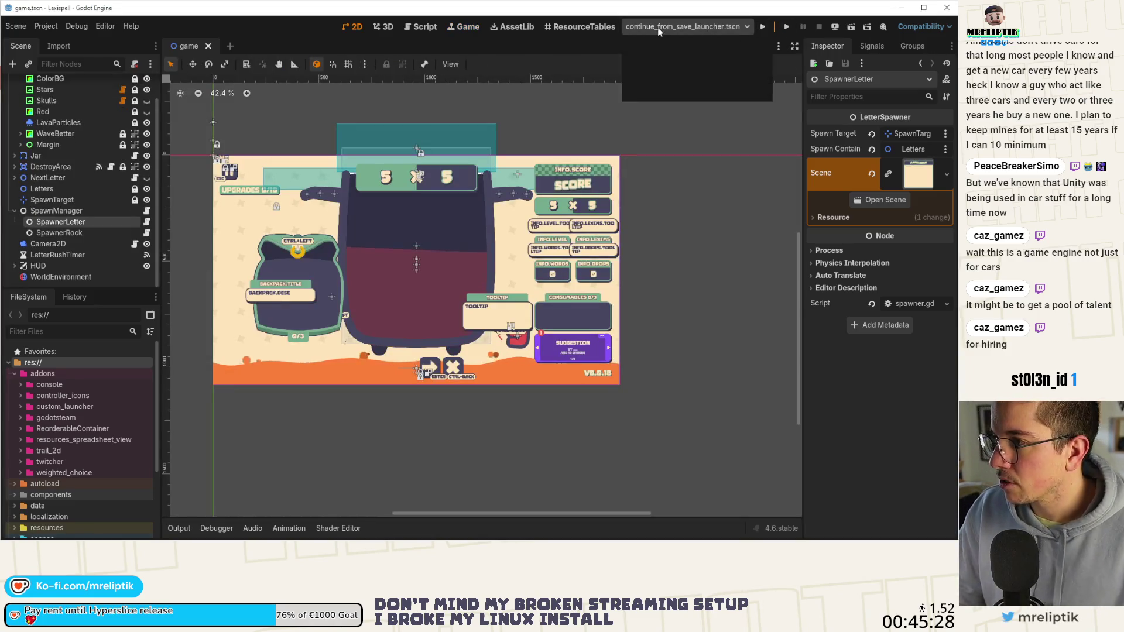
{"action": "left_click", "coordinate": [671, 56]}
{"action": "left_click", "coordinate": [762, 27]}
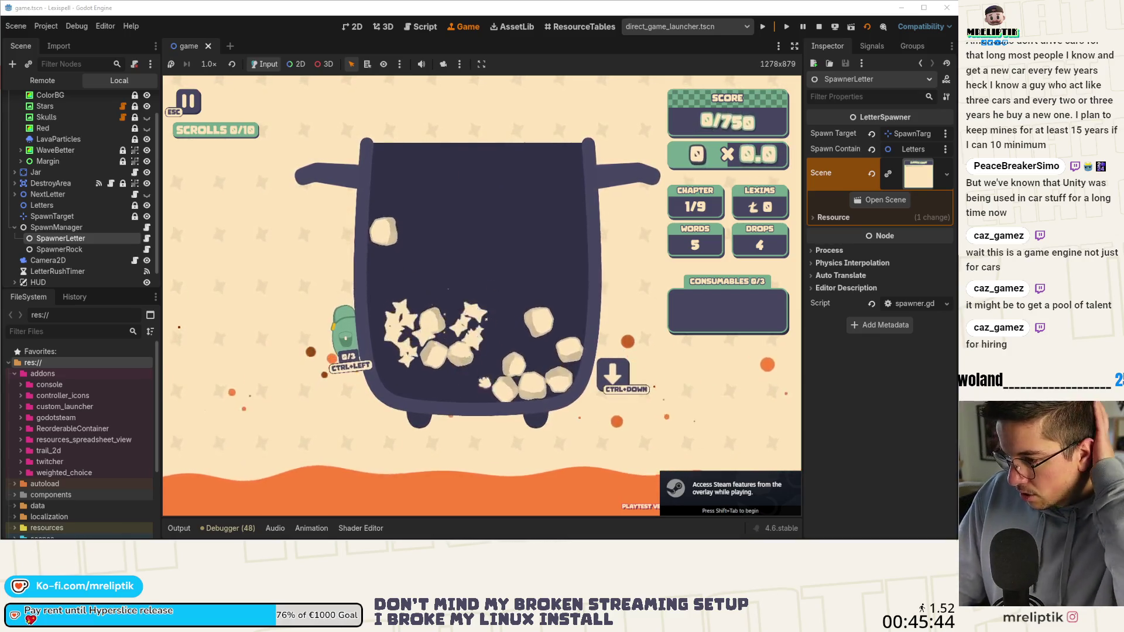
In spawner.gd, negate the visible assignment on line 25 with 'not' and relaunch with F5.
{"action": "scroll", "coordinate": [107, 174], "scroll_direction": "up", "scroll_amount": 1}
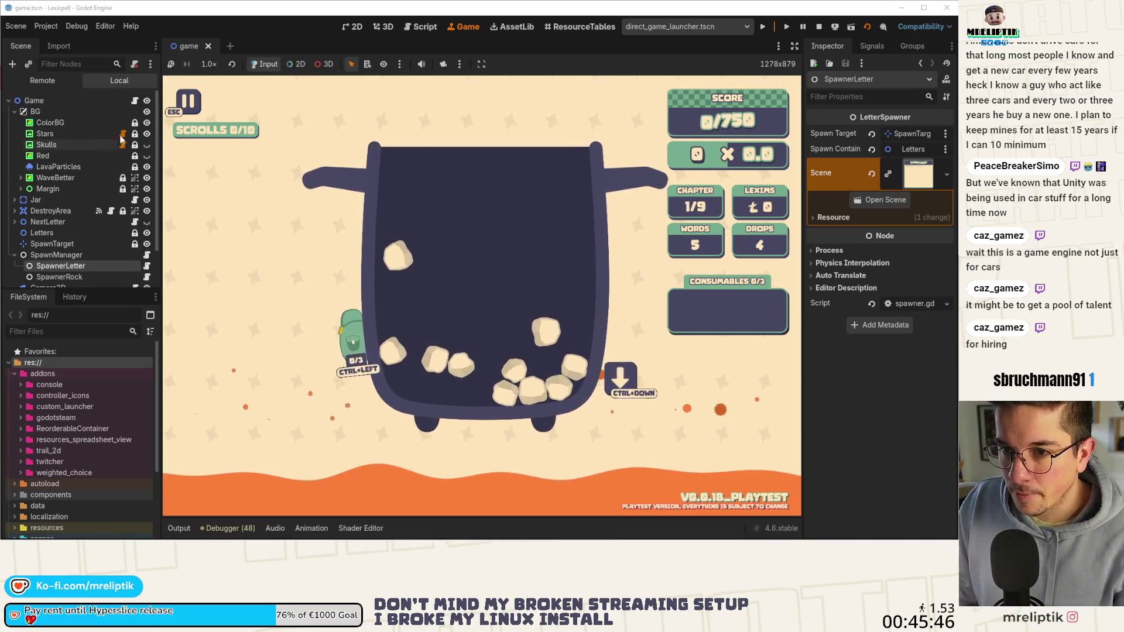
{"action": "left_click", "coordinate": [147, 266]}
{"action": "scroll", "coordinate": [422, 304], "scroll_direction": "down", "scroll_amount": 2}
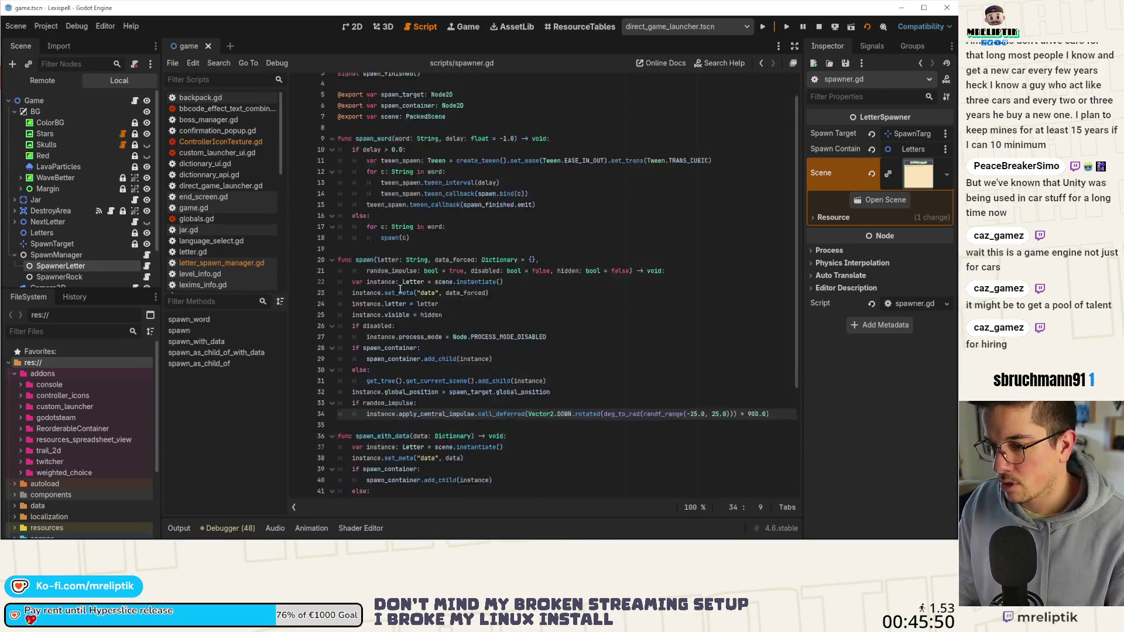
{"action": "double_click", "coordinate": [399, 280]}
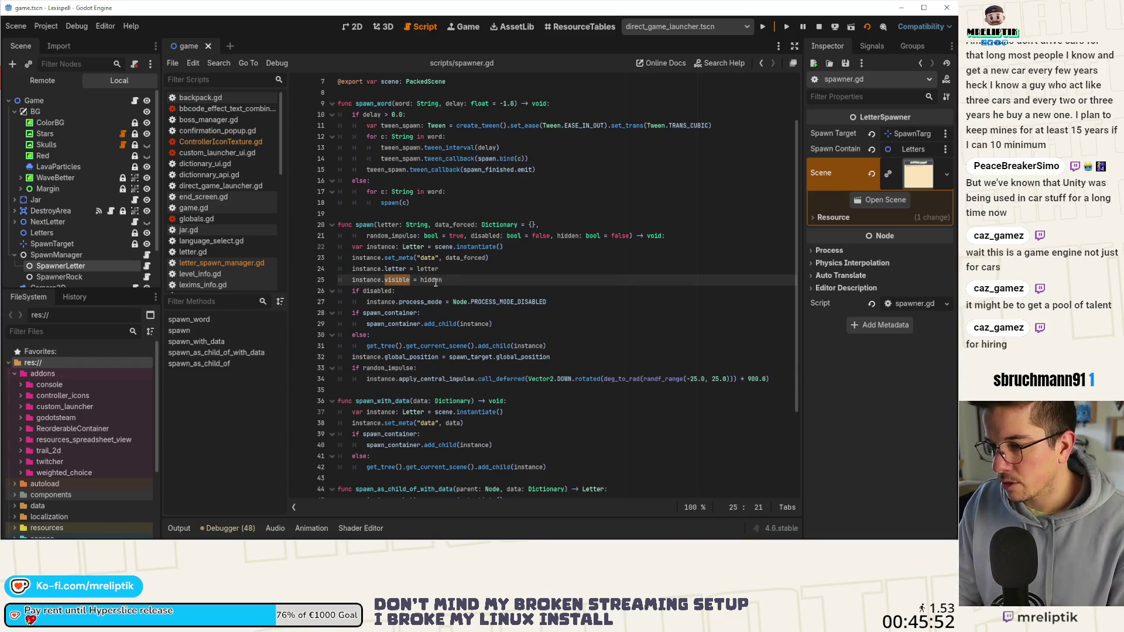
{"action": "key", "text": "Right"}
{"action": "key", "text": "Right"}
{"action": "key", "text": "Right"}
{"action": "type", "text": "not"}
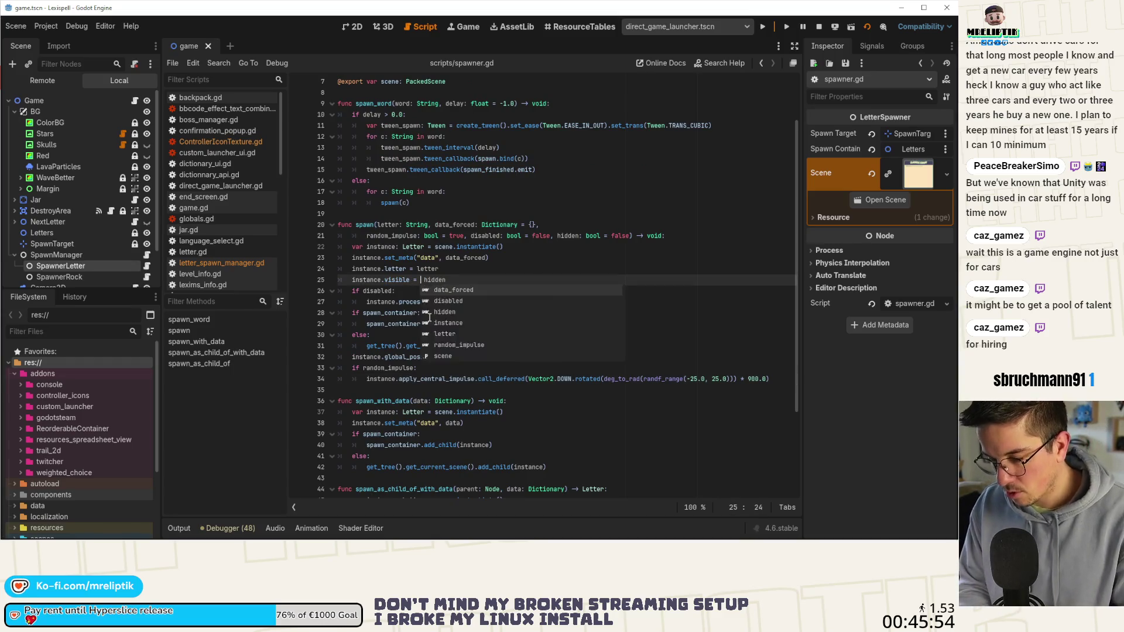
{"action": "key", "text": "F5"}
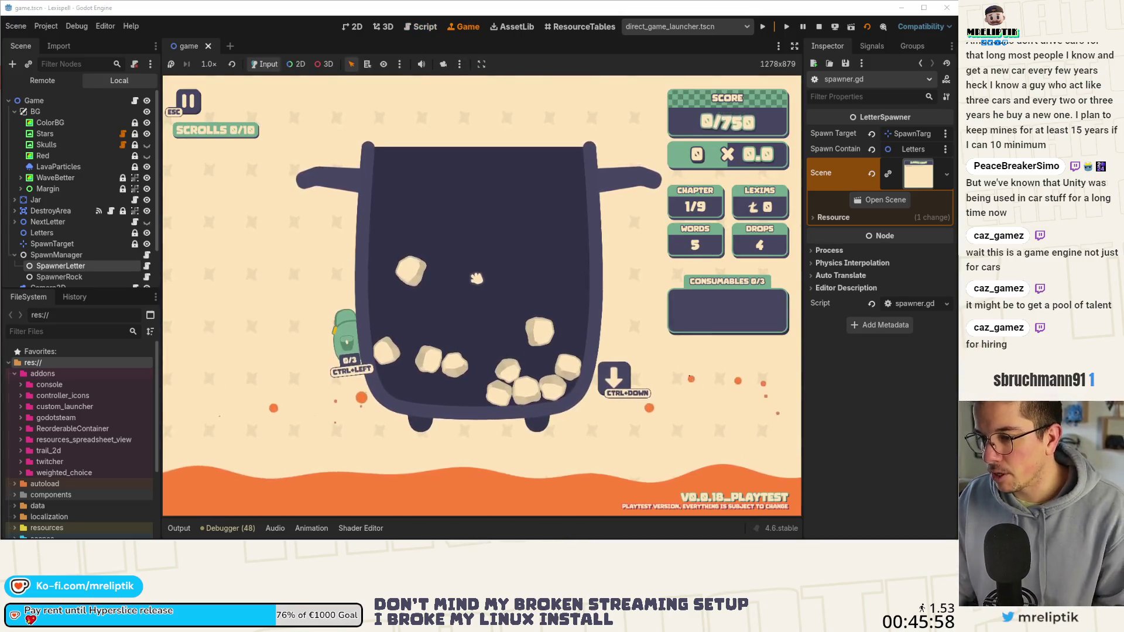
Restart the run from the pause menu, select the Letters node, and bring up scene search.
{"action": "key", "text": "Escape"}
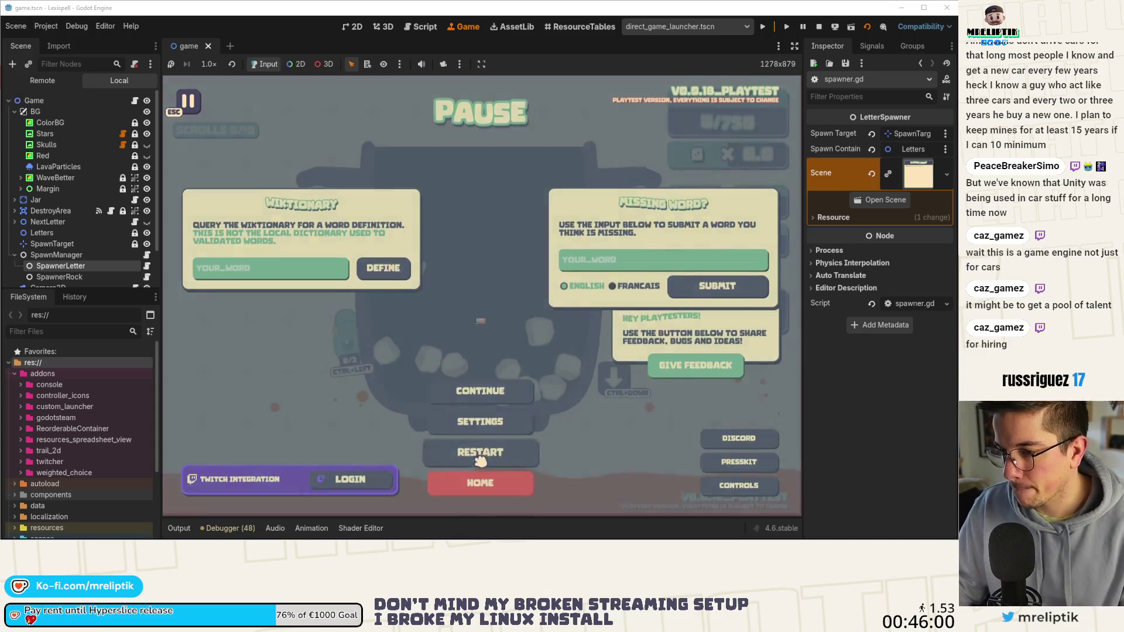
{"action": "left_click", "coordinate": [479, 462]}
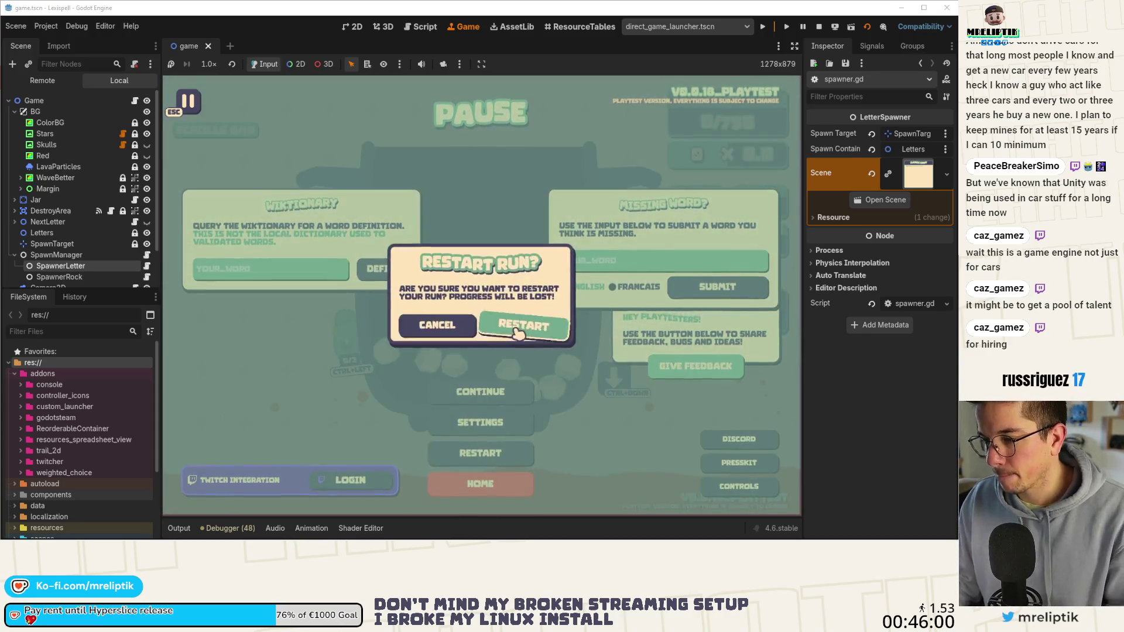
{"action": "left_click", "coordinate": [518, 322]}
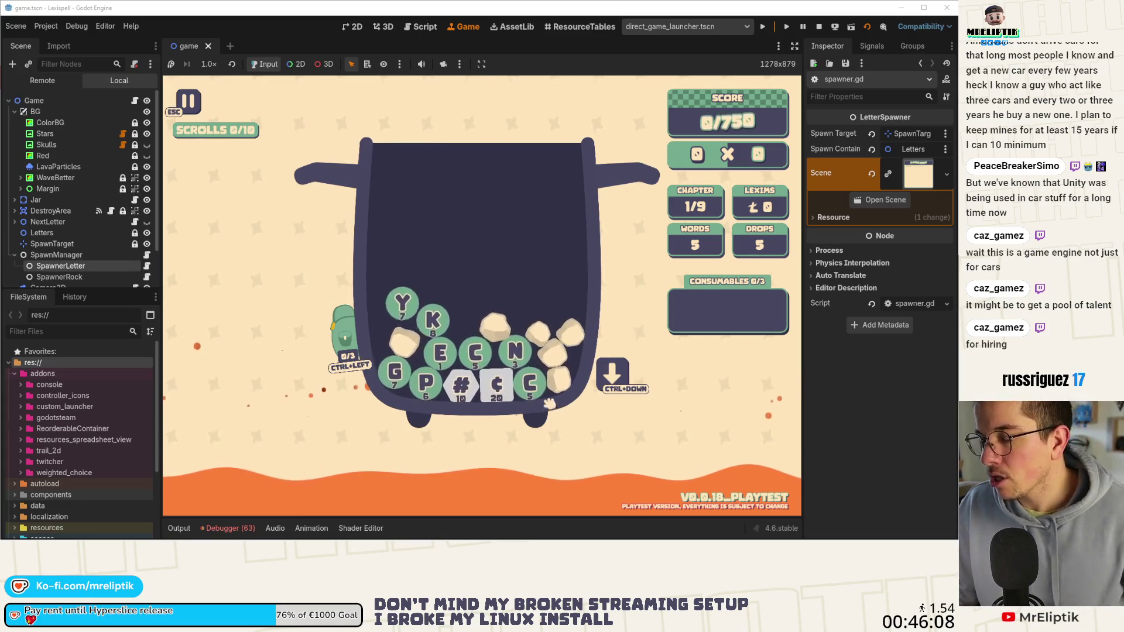
{"action": "left_click", "coordinate": [84, 231]}
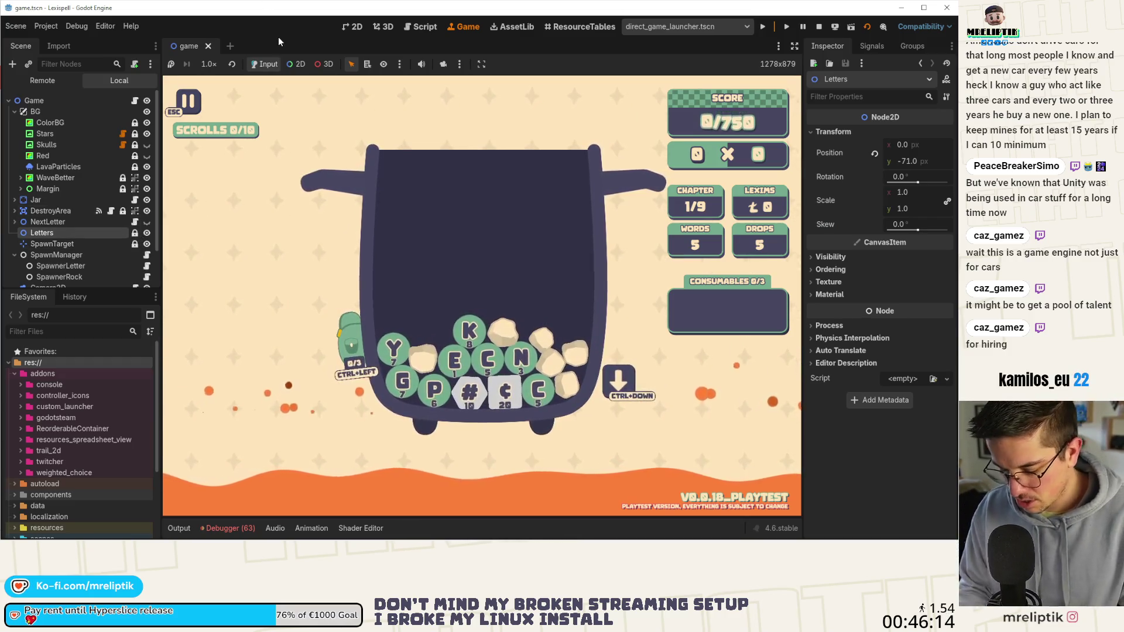
{"action": "key", "text": "ctrl+shift+o"}
Open letter.tscn via a 'letters' search and show letter.gd at the appear function.
{"action": "type", "text": "letters"}
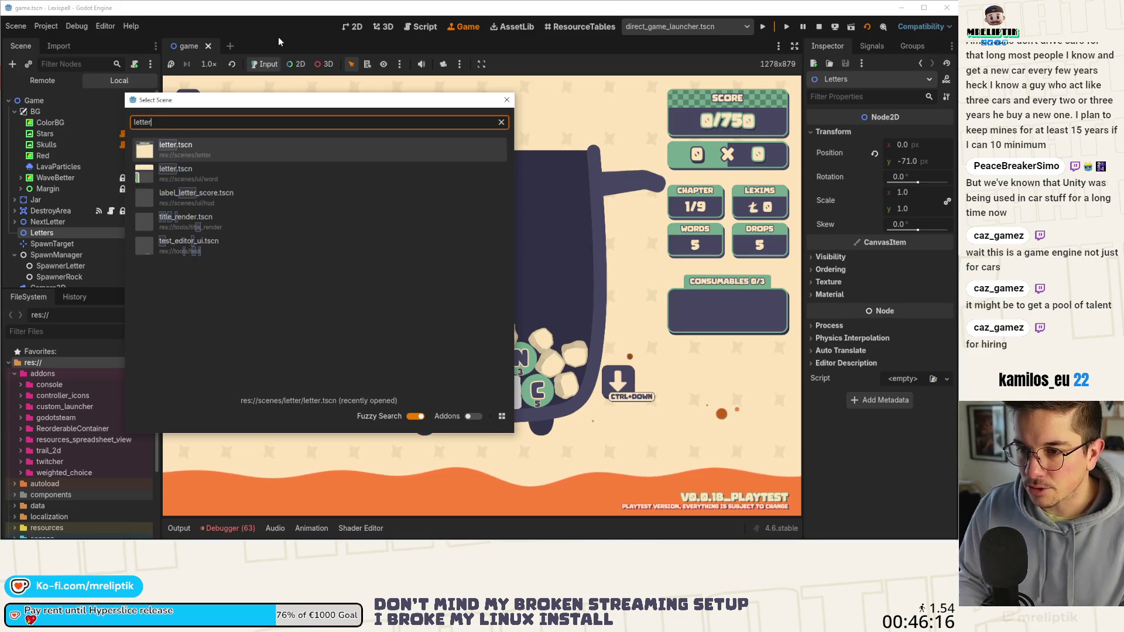
{"action": "key", "text": "Return"}
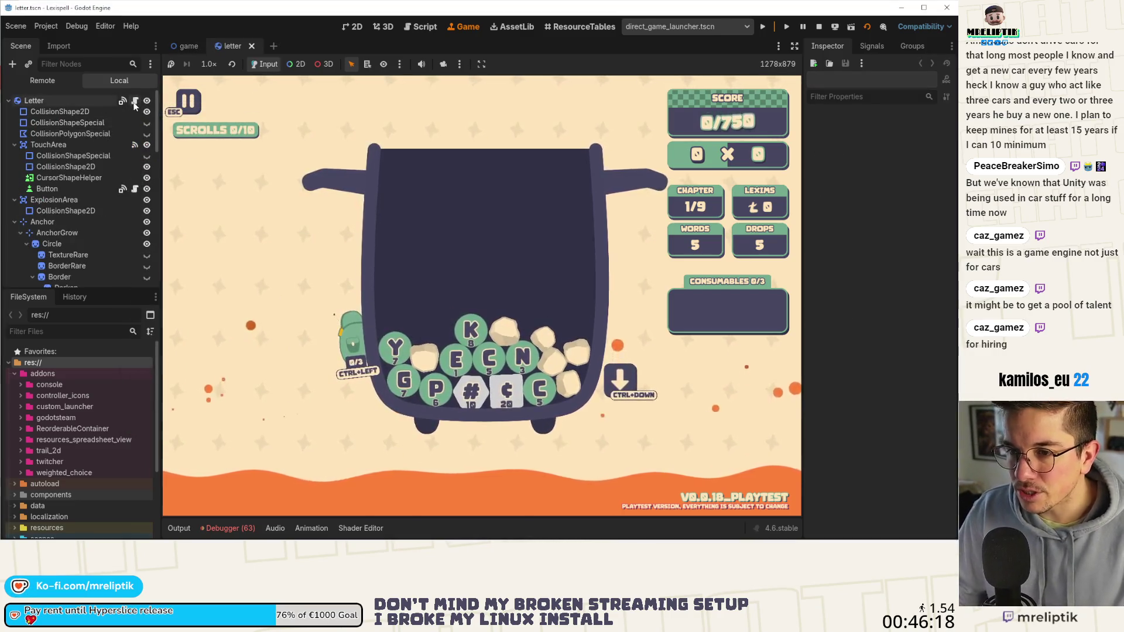
{"action": "left_click", "coordinate": [134, 100]}
{"action": "left_click", "coordinate": [210, 398]}
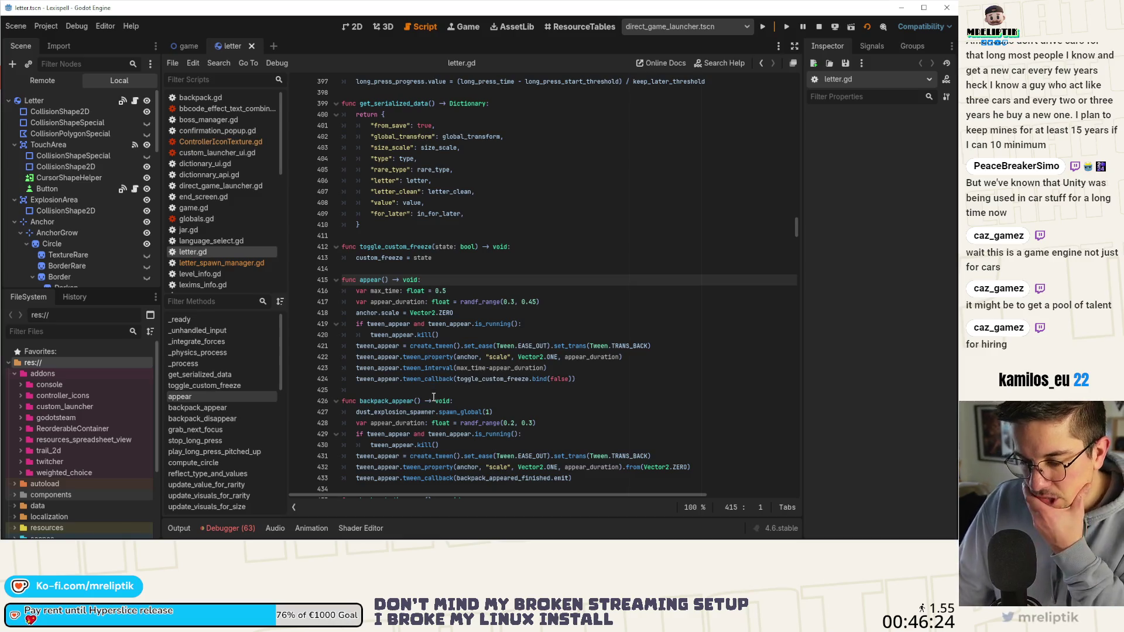
Read down letter.gd from the _ready function, then return to appear at line 415.
{"action": "left_click", "coordinate": [213, 319]}
{"action": "scroll", "coordinate": [514, 298], "scroll_direction": "down", "scroll_amount": 3}
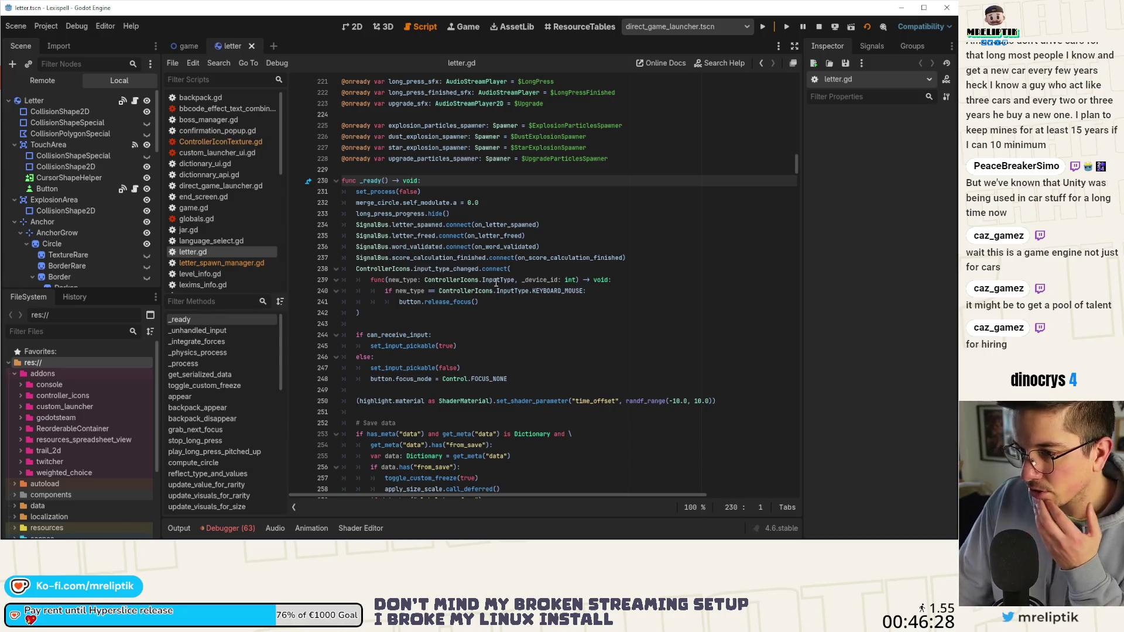
{"action": "scroll", "coordinate": [445, 319], "scroll_direction": "down", "scroll_amount": 4}
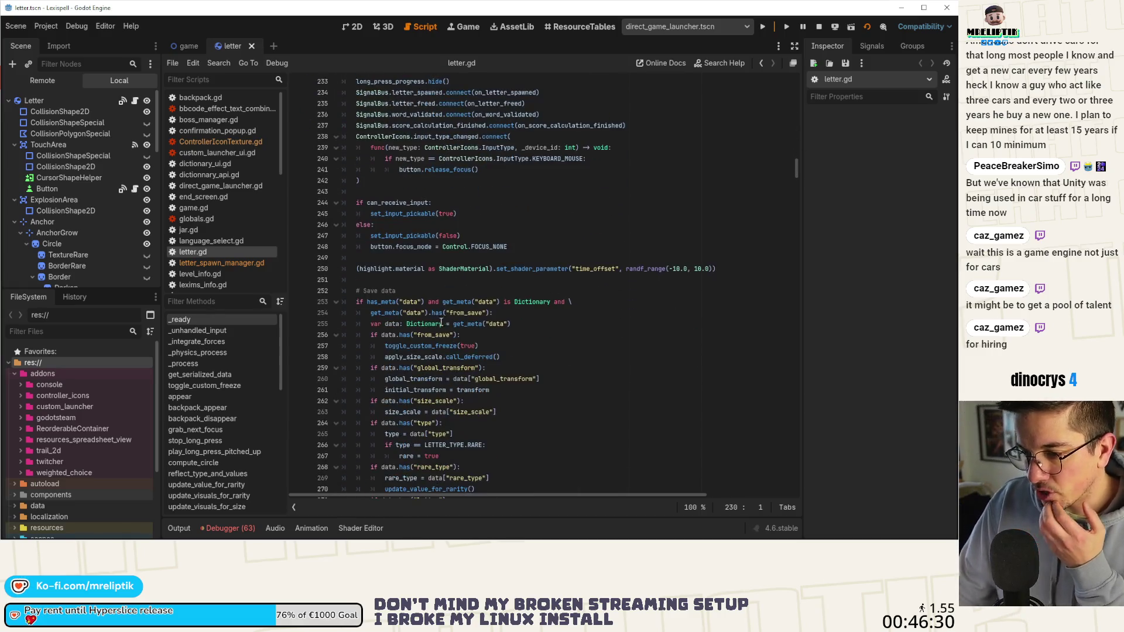
{"action": "scroll", "coordinate": [342, 309], "scroll_direction": "down", "scroll_amount": 17}
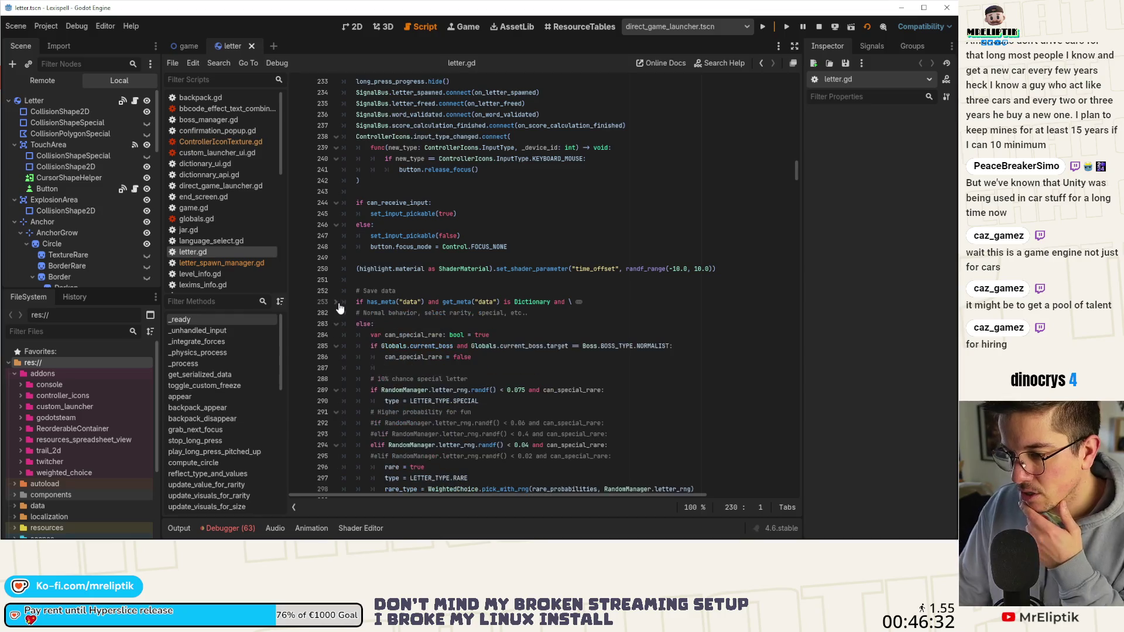
{"action": "scroll", "coordinate": [429, 325], "scroll_direction": "down", "scroll_amount": 9}
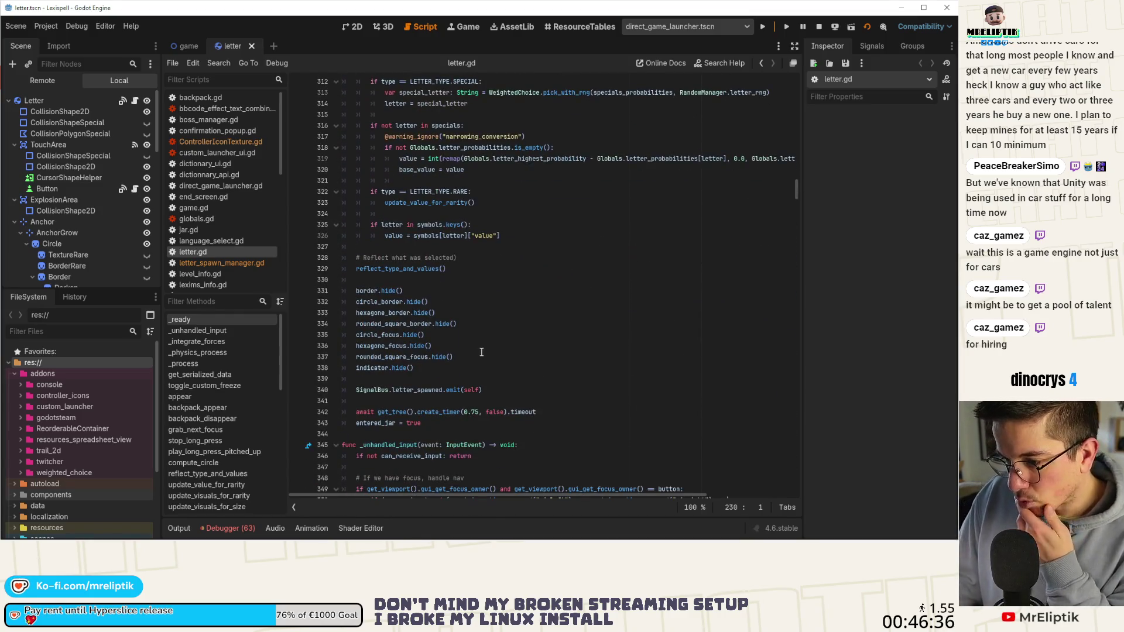
{"action": "scroll", "coordinate": [503, 345], "scroll_direction": "down", "scroll_amount": 13}
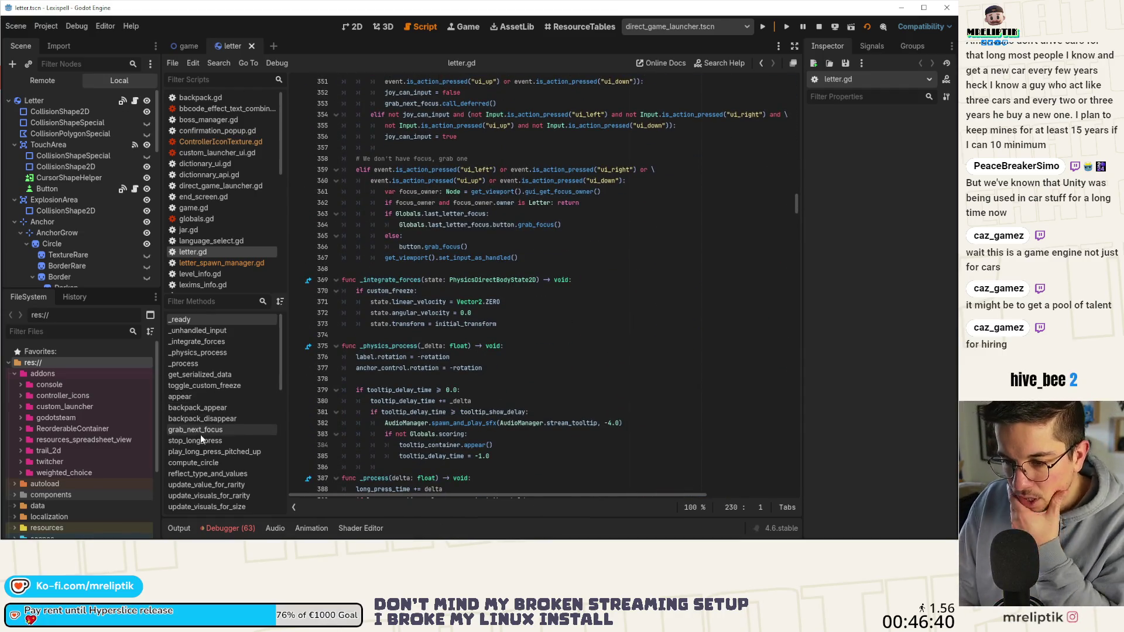
{"action": "left_click", "coordinate": [180, 398]}
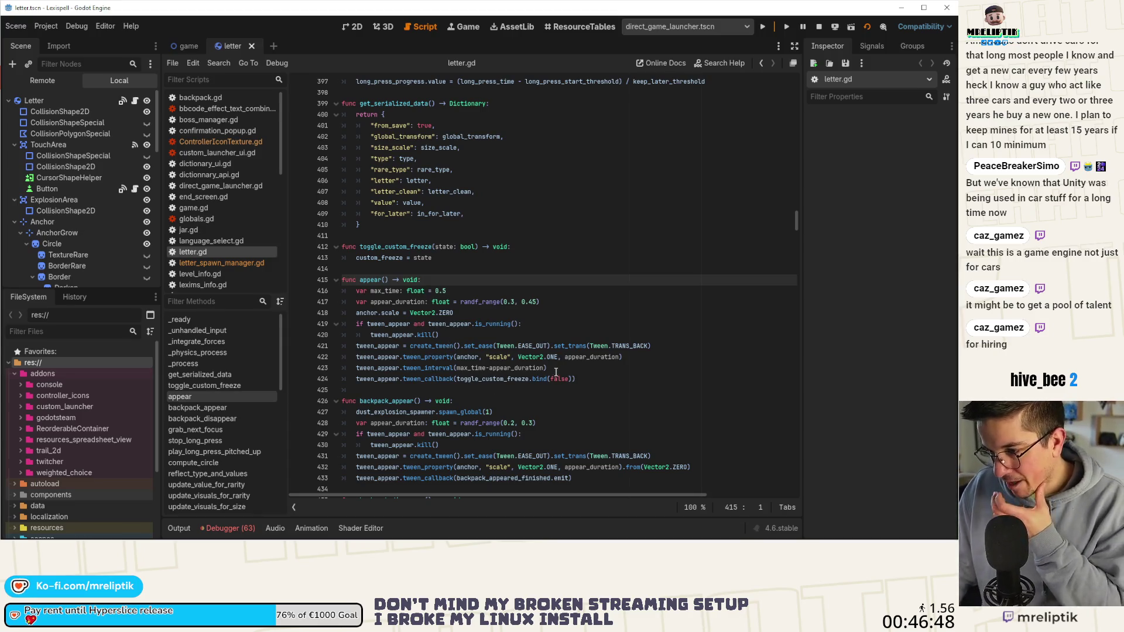
Insert blank lines above the appear() function and begin typing a new func.
{"action": "double_click", "coordinate": [489, 379]}
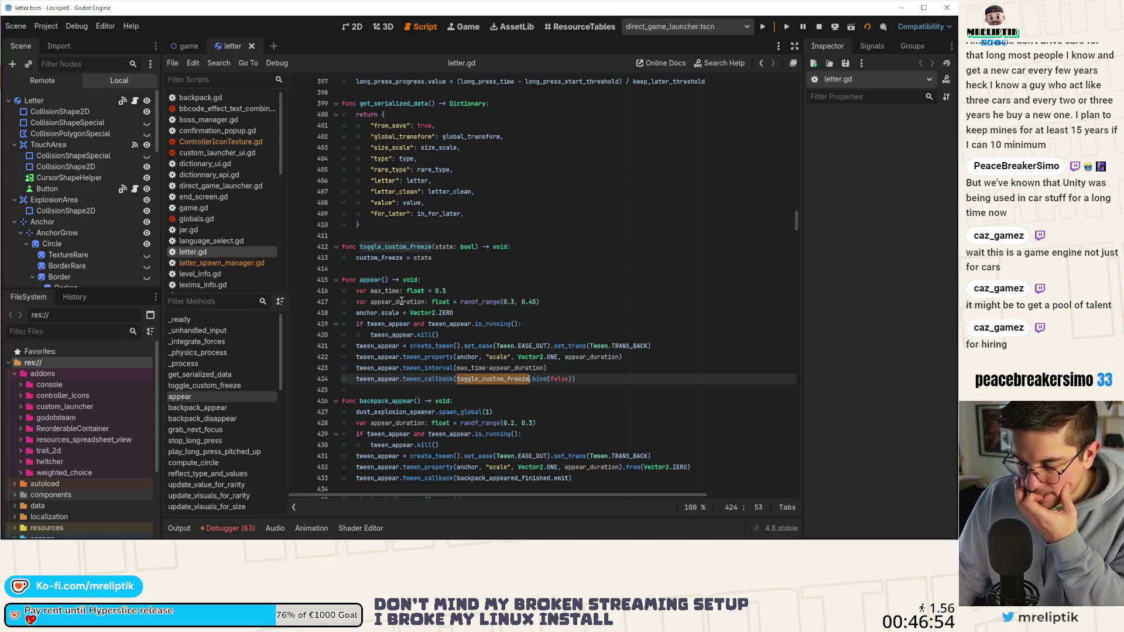
{"action": "left_click", "coordinate": [397, 357]}
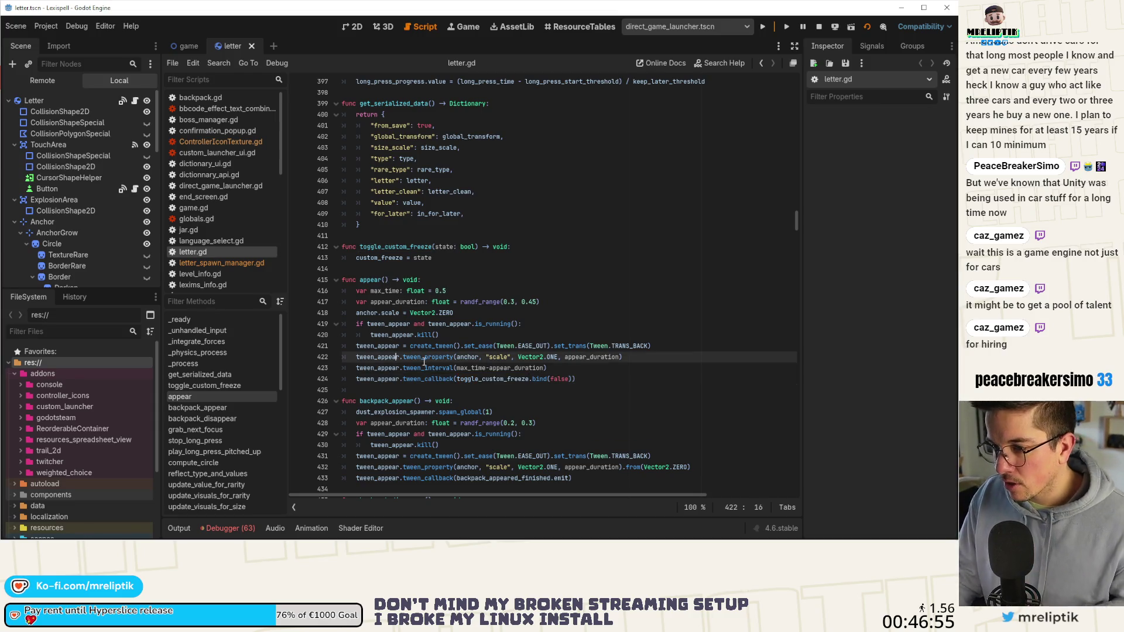
{"action": "left_click", "coordinate": [380, 269]}
{"action": "key", "text": "Return"}
{"action": "key", "text": "Return"}
{"action": "key", "text": "Up"}
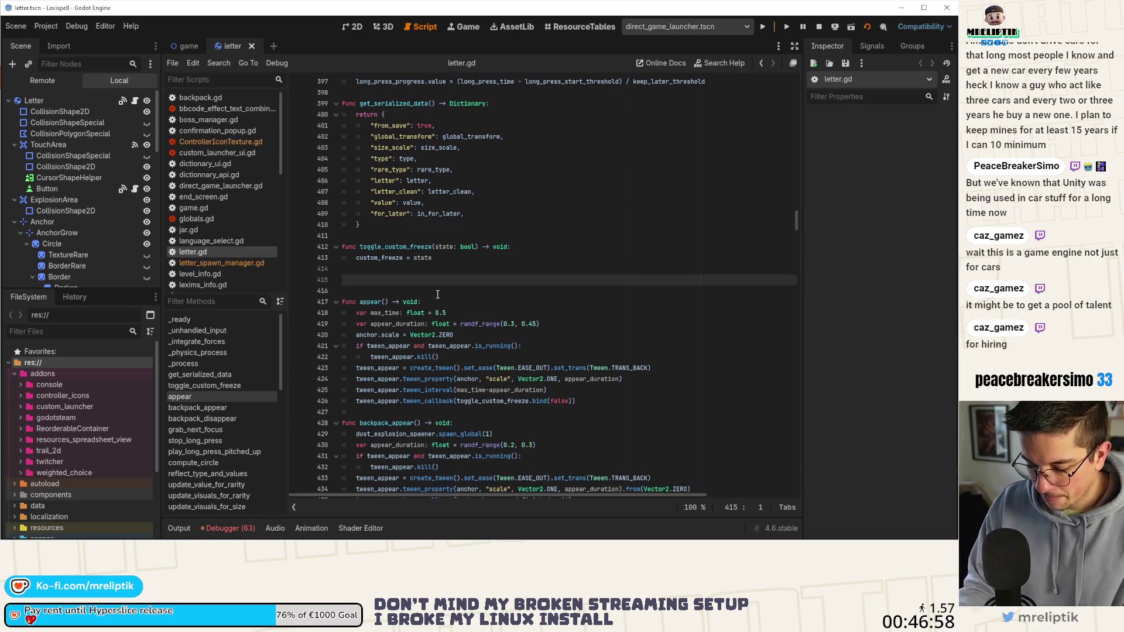
{"action": "type", "text": "func"}
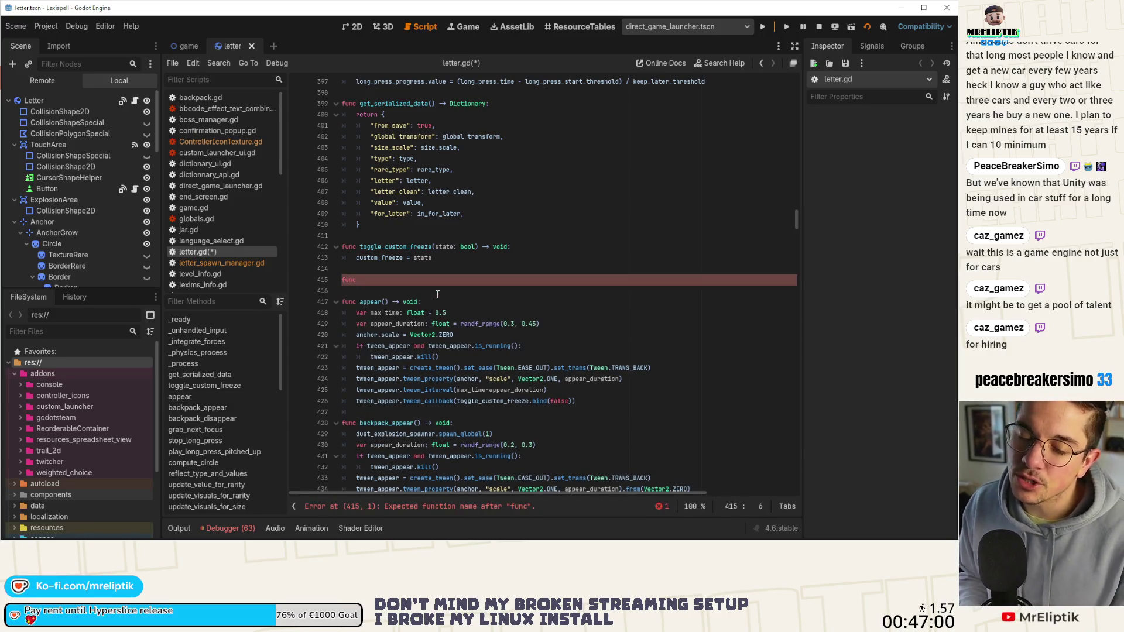
Rename the appear call on line 281 to appear_from_save and save the script.
{"action": "double_click", "coordinate": [369, 301]}
{"action": "key", "text": "ctrl+f"}
{"action": "left_click", "coordinate": [637, 507]}
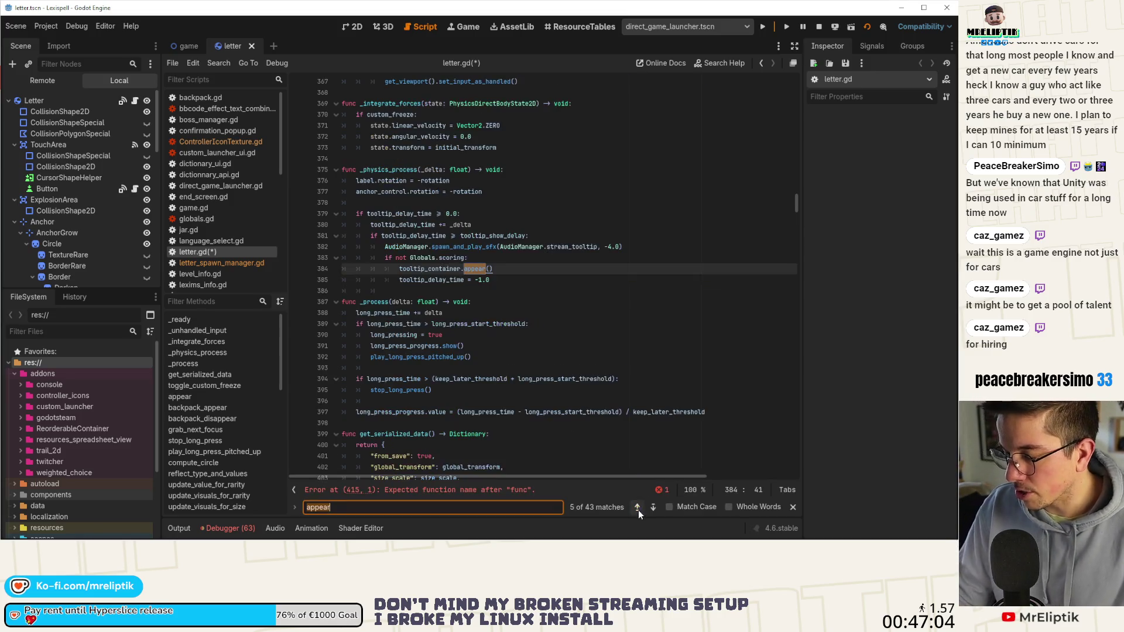
{"action": "left_click", "coordinate": [637, 508]}
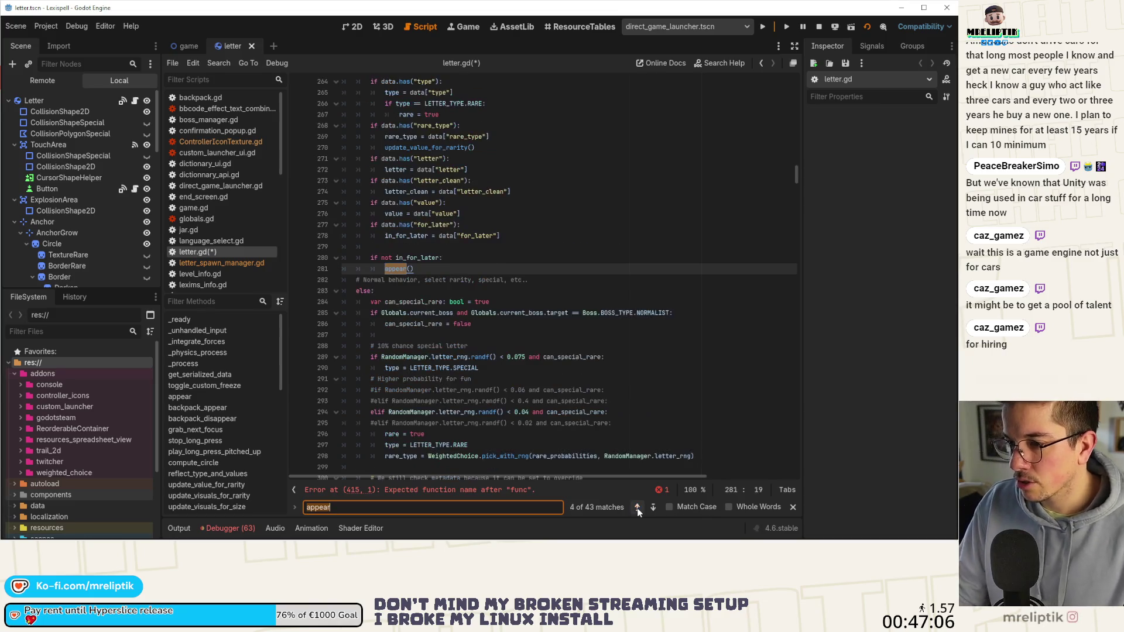
{"action": "left_click", "coordinate": [403, 271]}
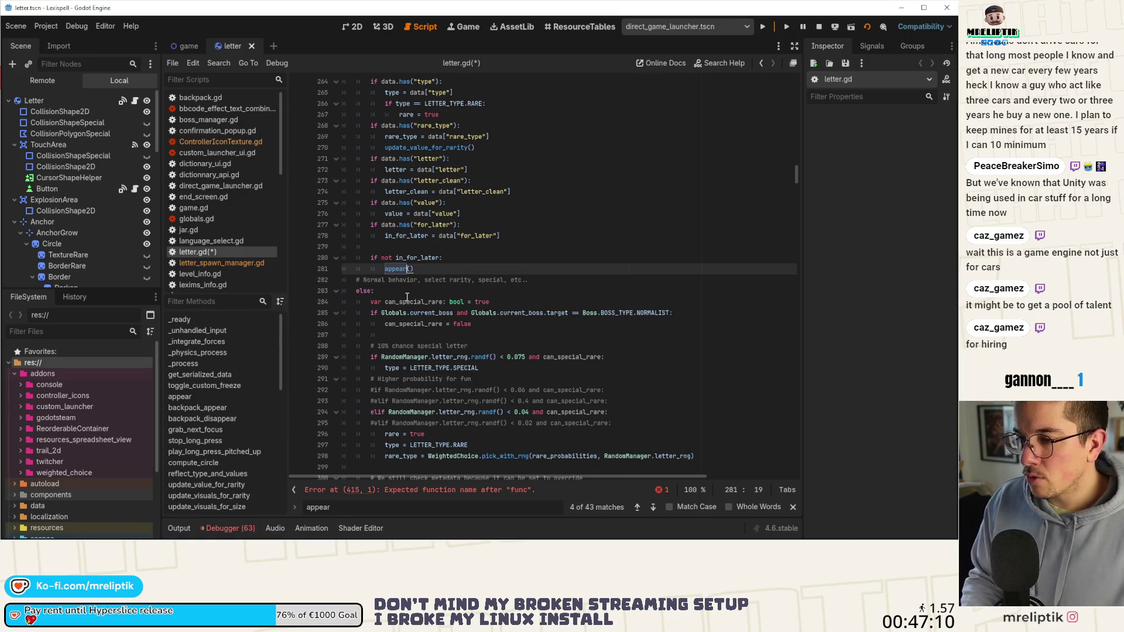
{"action": "type", "text": "_c"}
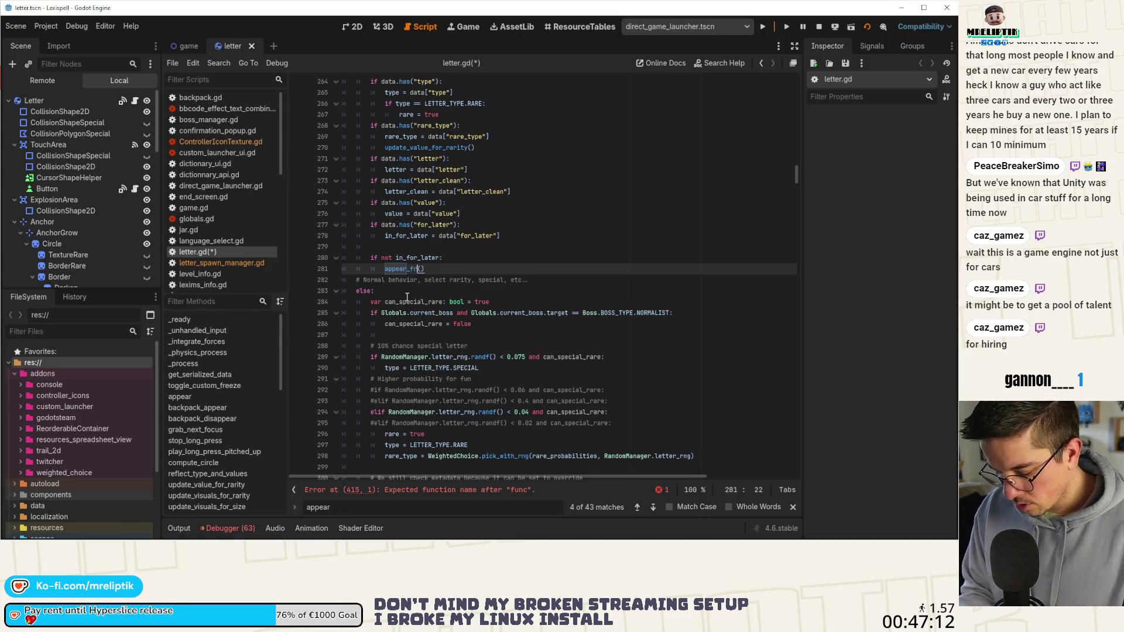
{"action": "type", "text": "v"}
{"action": "key", "text": "Return"}
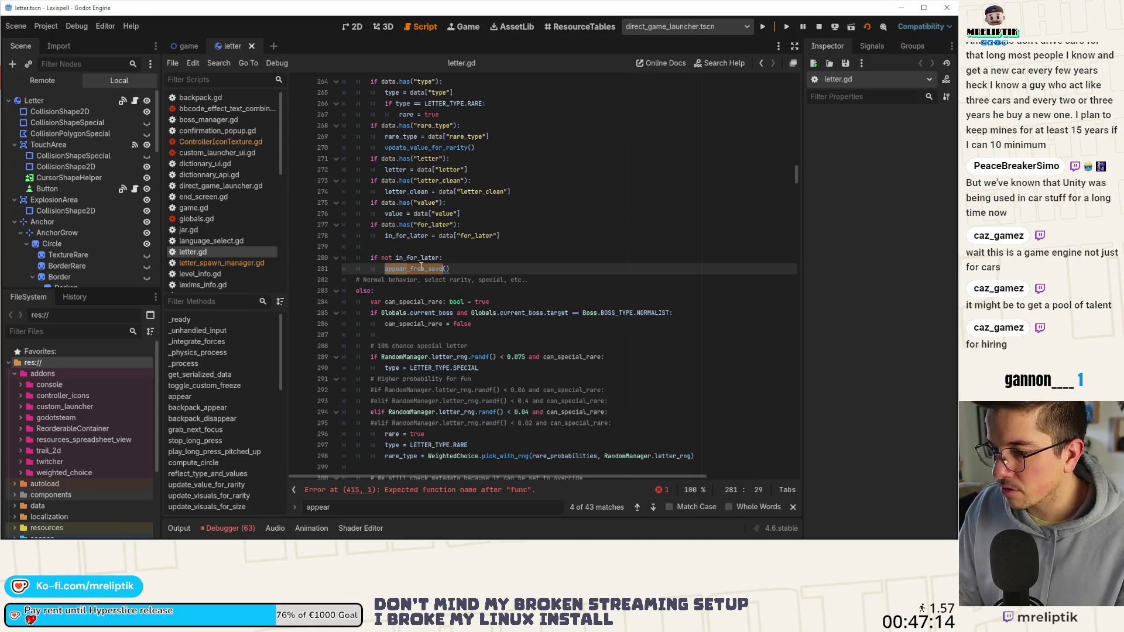
{"action": "triple_click", "coordinate": [422, 269]}
{"action": "key", "text": "ctrl+s"}
Rename the appear function definition on line 417 to appear_from_save.
{"action": "double_click", "coordinate": [417, 268]}
{"action": "key", "text": "ctrl+c"}
{"action": "key", "text": "ctrl+f"}
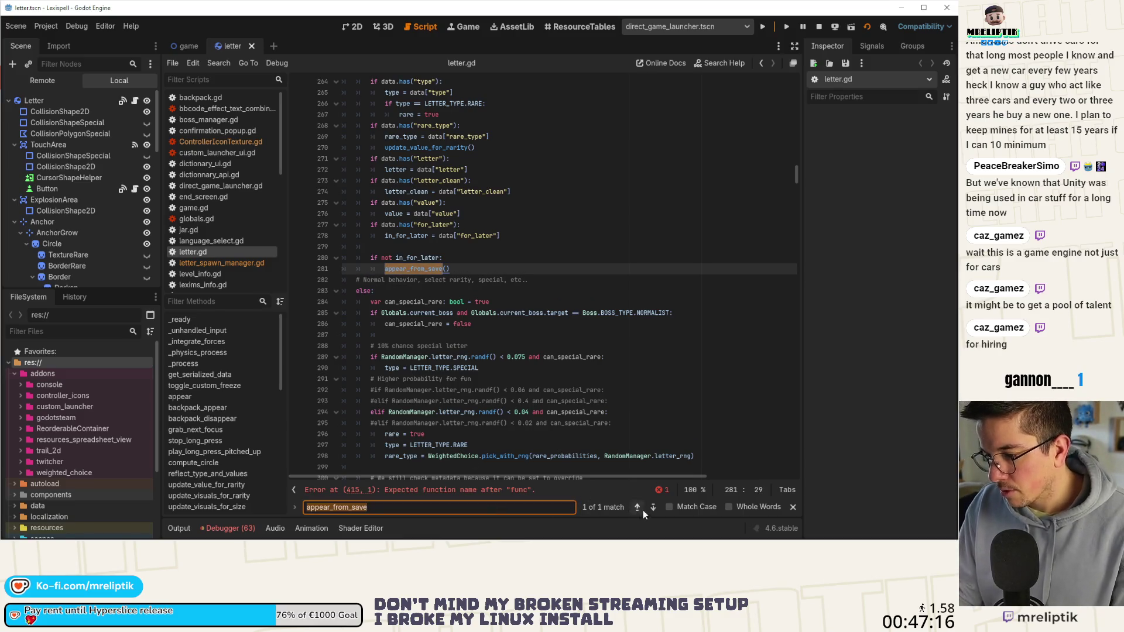
{"action": "scroll", "coordinate": [445, 462], "scroll_direction": "down", "scroll_amount": 4}
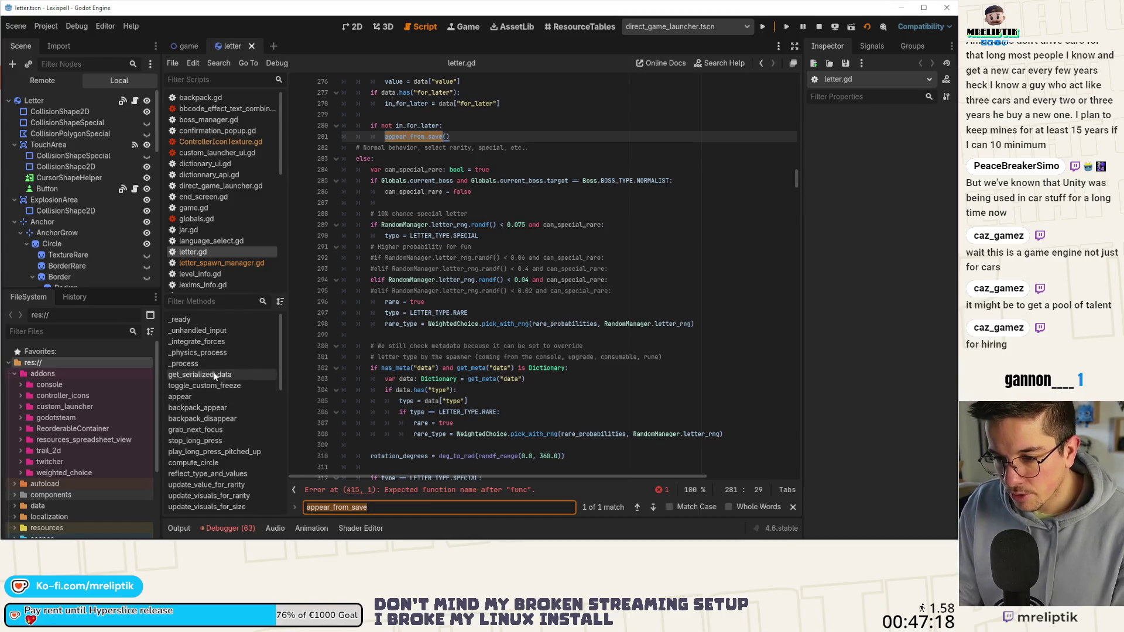
{"action": "left_click", "coordinate": [211, 398]}
{"action": "double_click", "coordinate": [370, 268]}
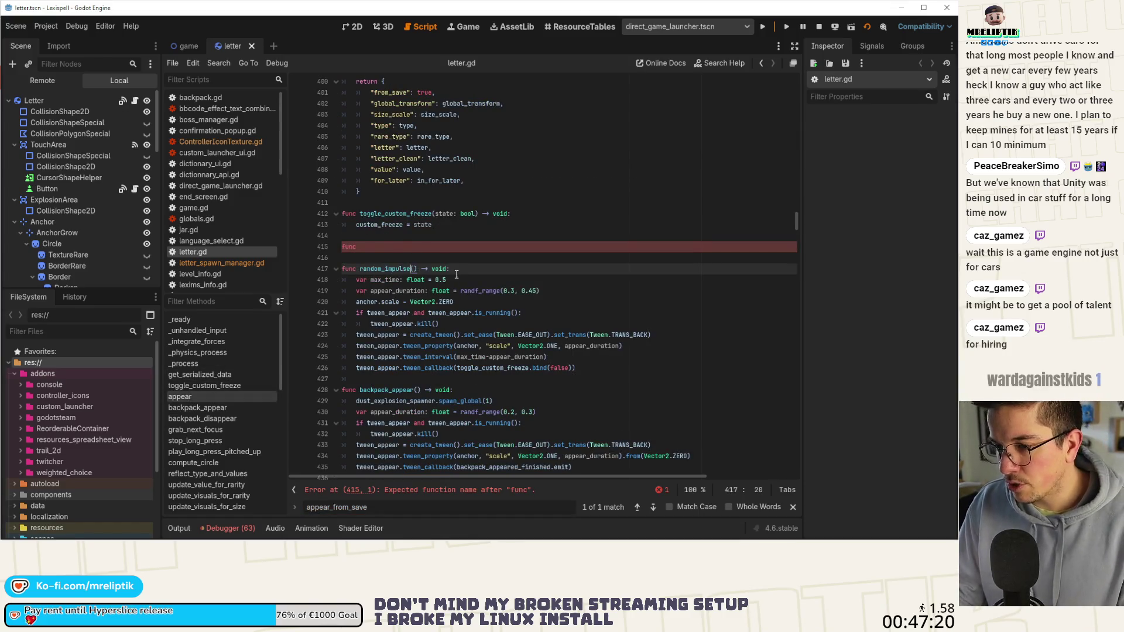
{"action": "type", "text": "appea"}
{"action": "key", "text": "ctrl+s"}
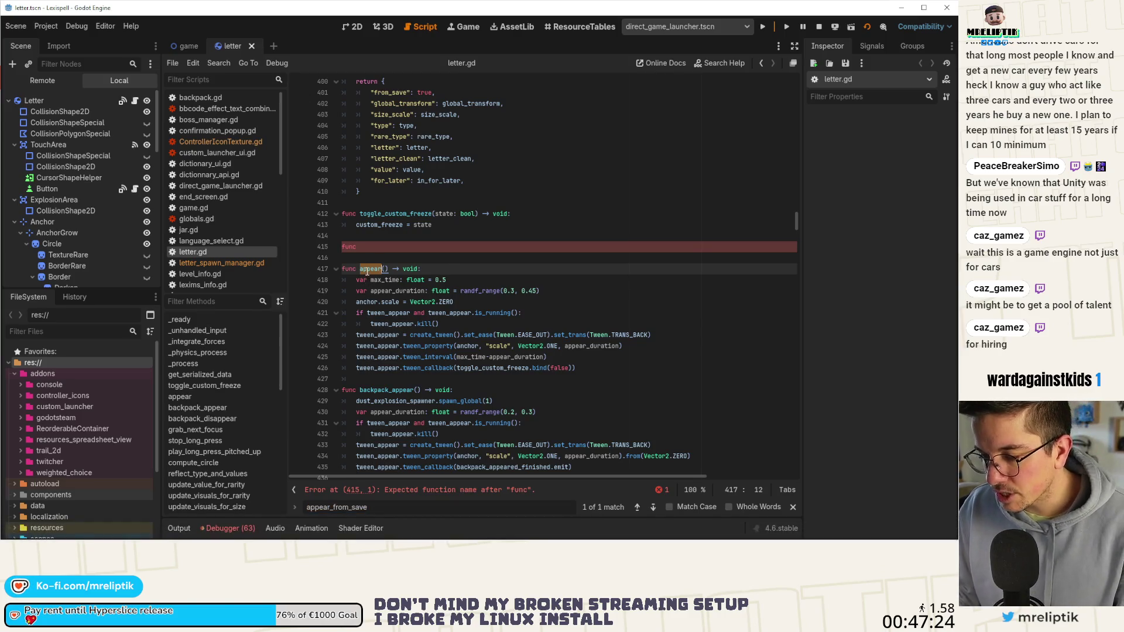
{"action": "key", "text": "ctrl+v"}
Paste a copy of appear_from_save at line 415, rename the copy to appear, and save.
{"action": "mouse_move", "coordinate": [575, 367]}
{"action": "left_mouse_down"}
{"action": "mouse_move", "coordinate": [409, 369]}
{"action": "mouse_move", "coordinate": [294, 269]}
{"action": "left_mouse_up"}
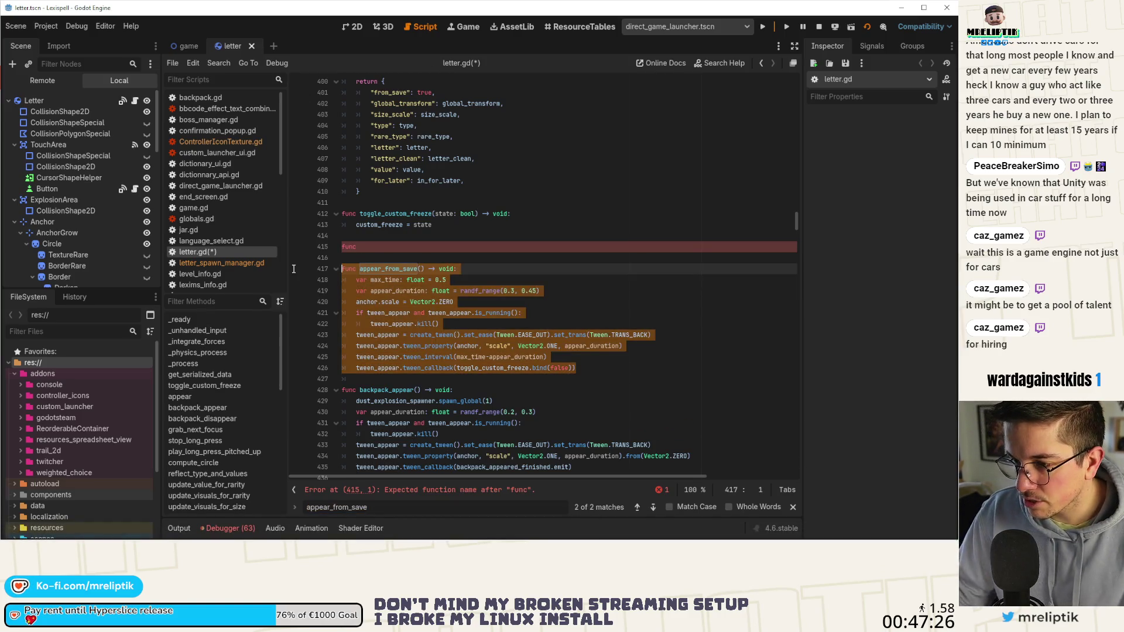
{"action": "left_click", "coordinate": [363, 246]}
{"action": "type", "text": "func appear_from_save() -> void: \tvar max_time: float = 0.5 \tvar appear_duration: float = randf_range(0.3, 0.45) \tanchor.scale = Vector2.ZERO \tif tween_appear and tween_appear.is_running(): \t\ttween_appear.kill() \ttween_appear = create_tween().set_ease(Tween.EASE_OUT).set_trans(Tween.TRANS_BACK) \ttween_appear.tween_property(anchor, \"scale\", Vector2.ONE, appear_duration) \ttween_appear.tween_interval(max_time-appear_duration) \ttween_appear.tween_callback(toggle_custom_freeze.bind(false))"}
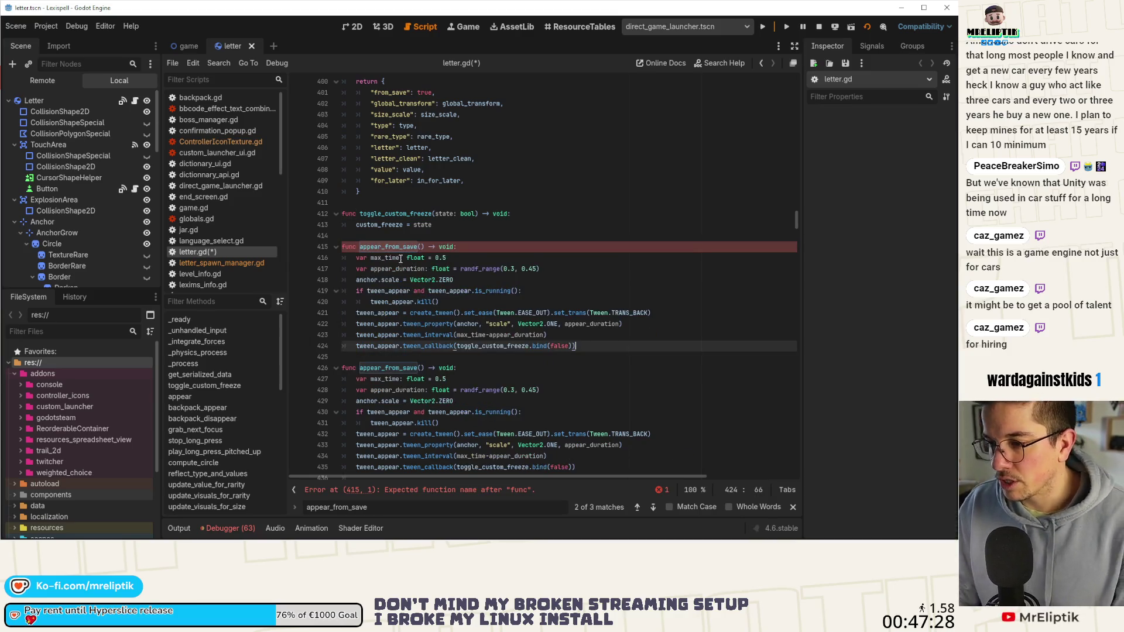
{"action": "left_click", "coordinate": [397, 247]}
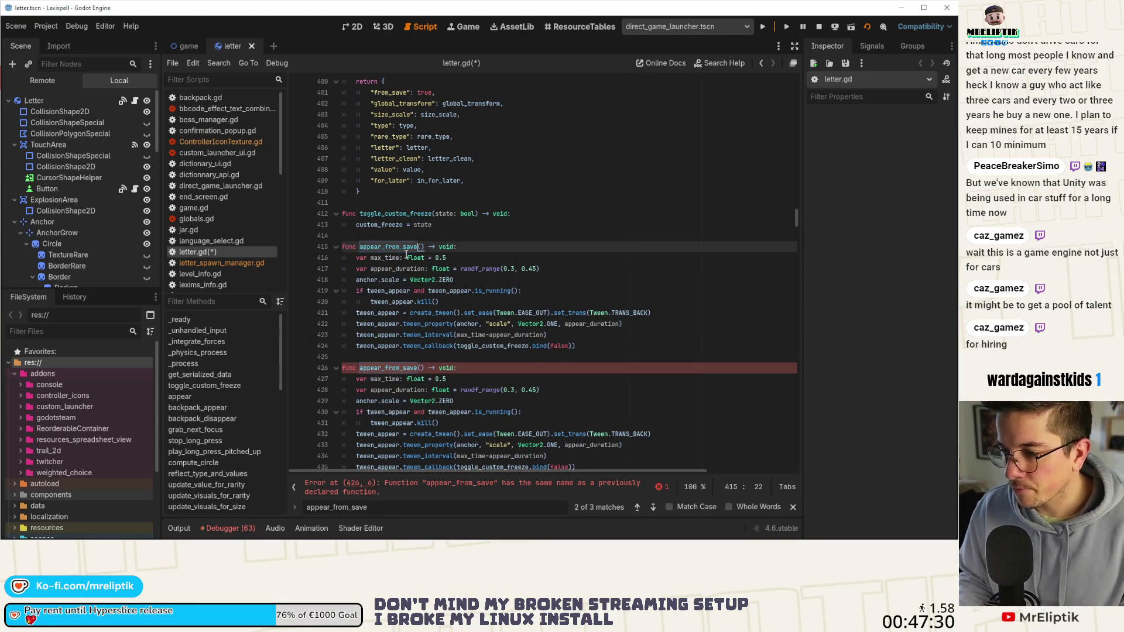
{"action": "key", "text": "BackSpace"}
{"action": "key", "text": "BackSpace"}
{"action": "key", "text": "BackSpace"}
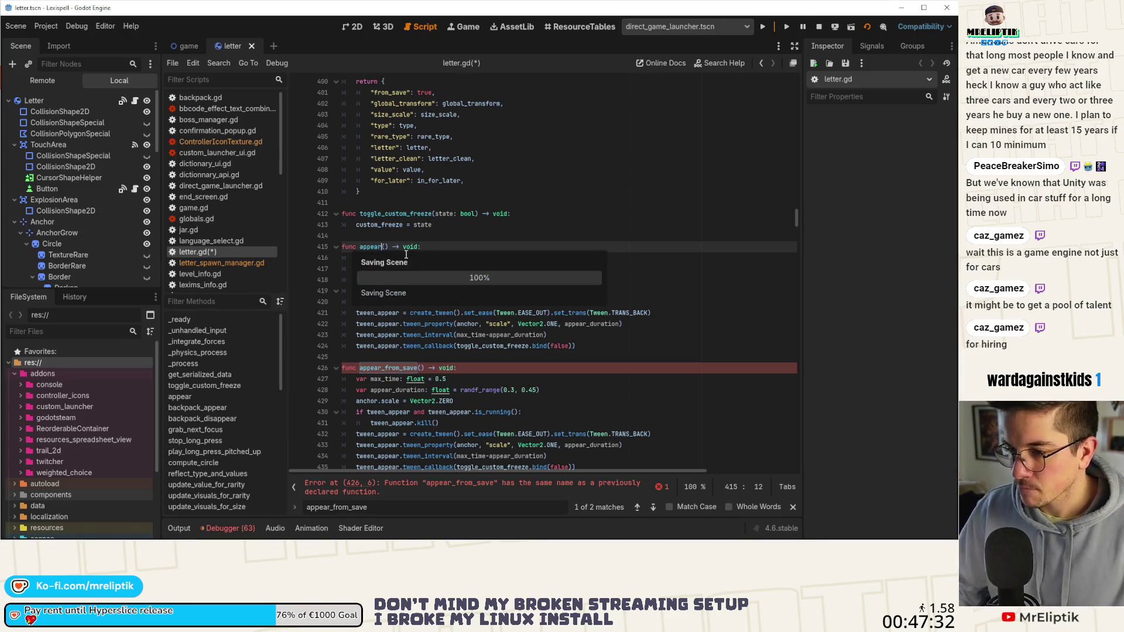
{"action": "key", "text": "ctrl+s"}
Remove the max_time line from appear() and begin changing its randf_range bounds to 0.2.
{"action": "left_click", "coordinate": [585, 259]}
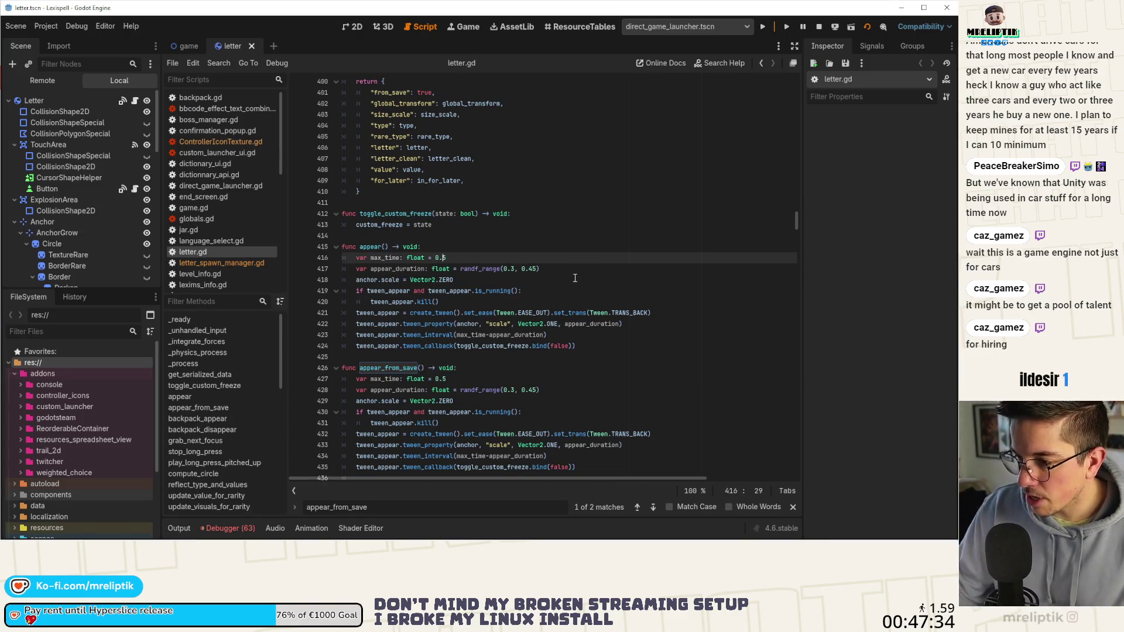
{"action": "key", "text": "ctrl+shift+k"}
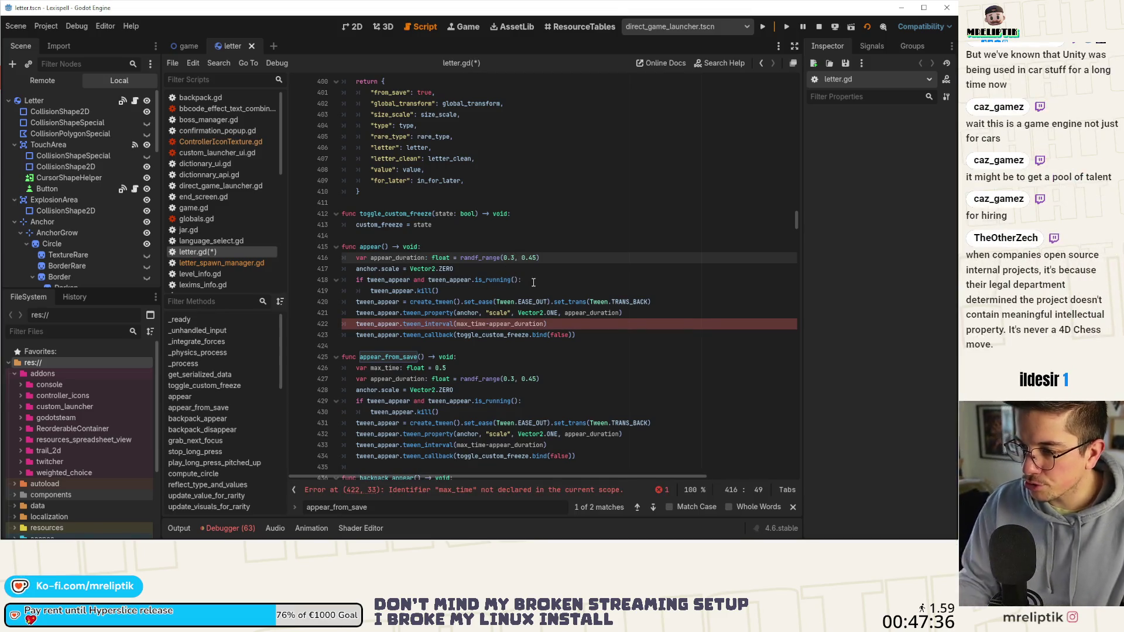
{"action": "type", "text": "2"}
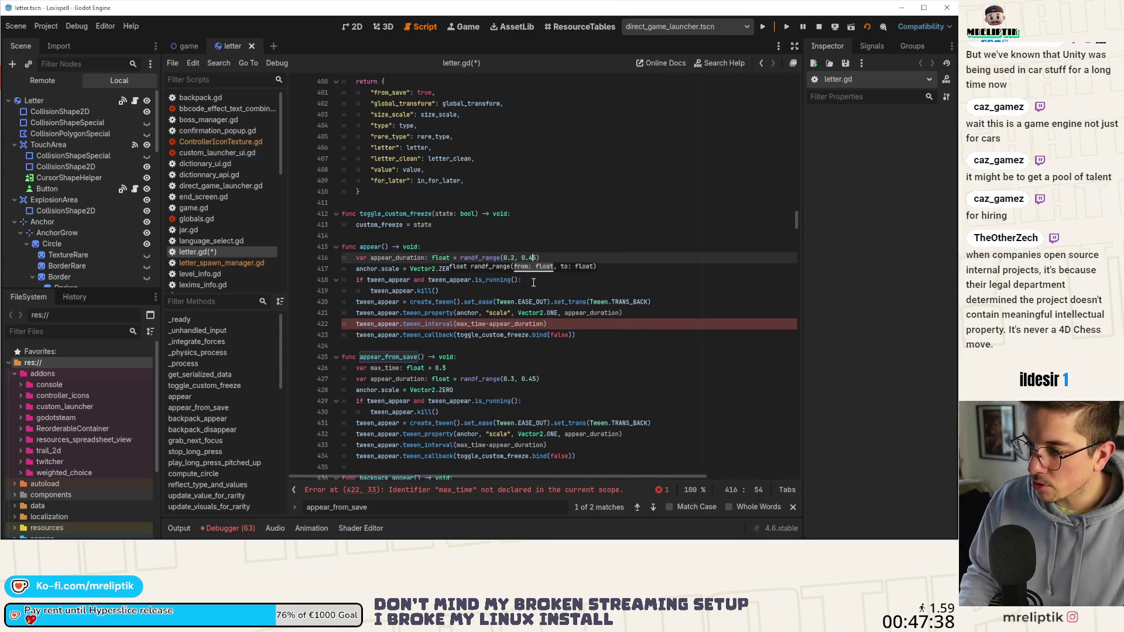
{"action": "key", "text": "BackSpace"}
Finish the upper bound as 0.35 and save letter.gd.
{"action": "type", "text": "3"}
{"action": "key", "text": "ctrl+s"}
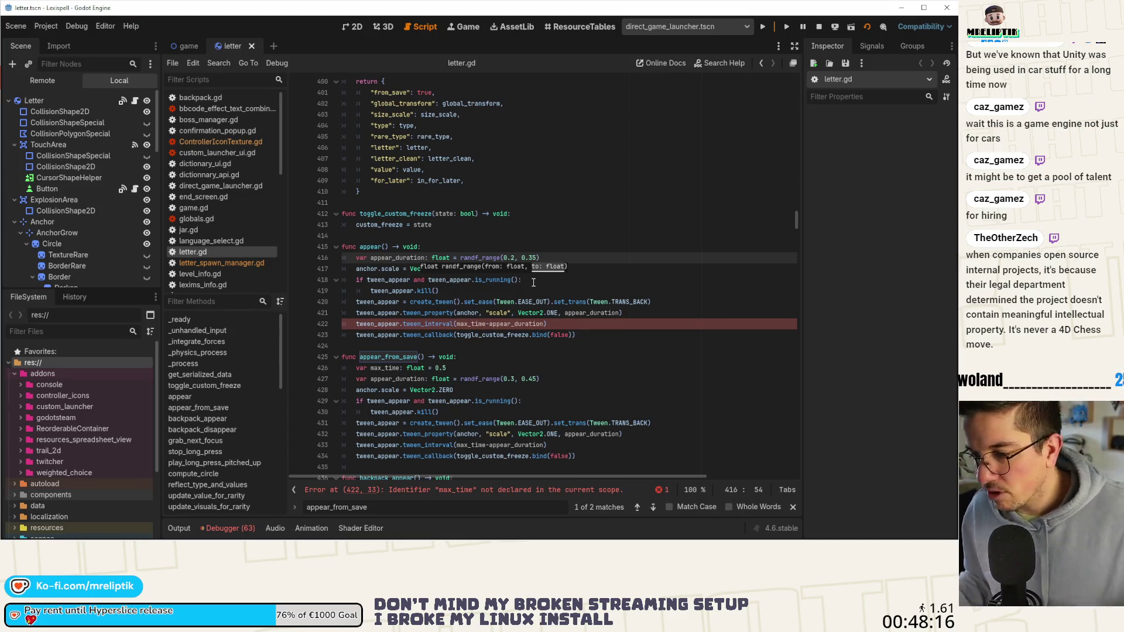
Cut the tween_interval and tween_callback lines out of appear().
{"action": "left_click", "coordinate": [574, 321]}
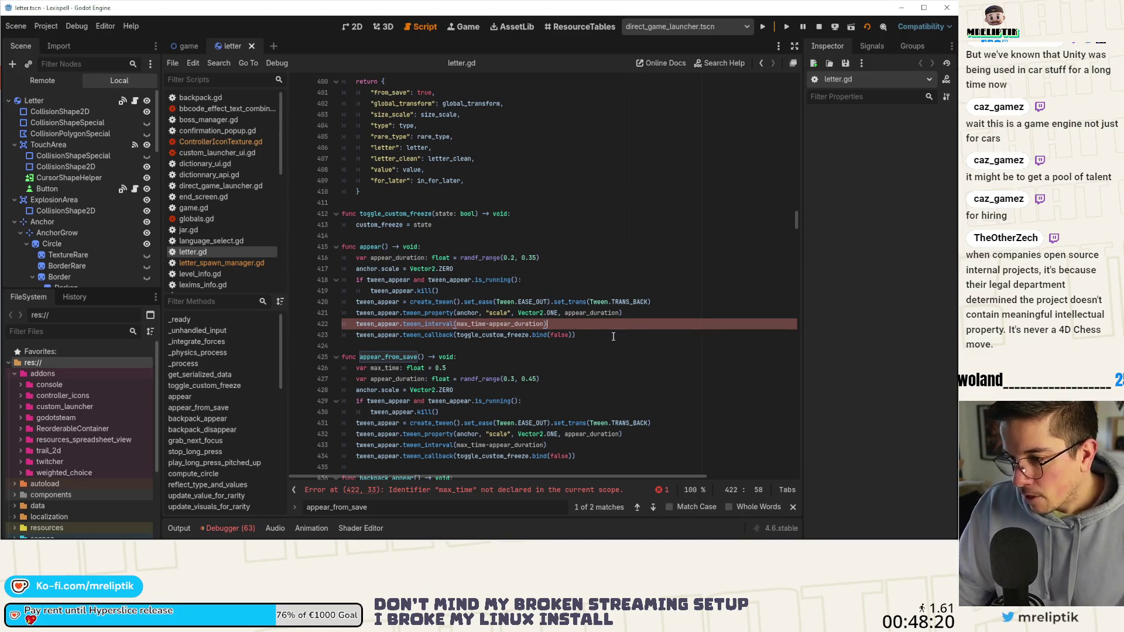
{"action": "key", "text": "ctrl+x"}
{"action": "key", "text": "ctrl+x"}
{"action": "double_click", "coordinate": [469, 308]}
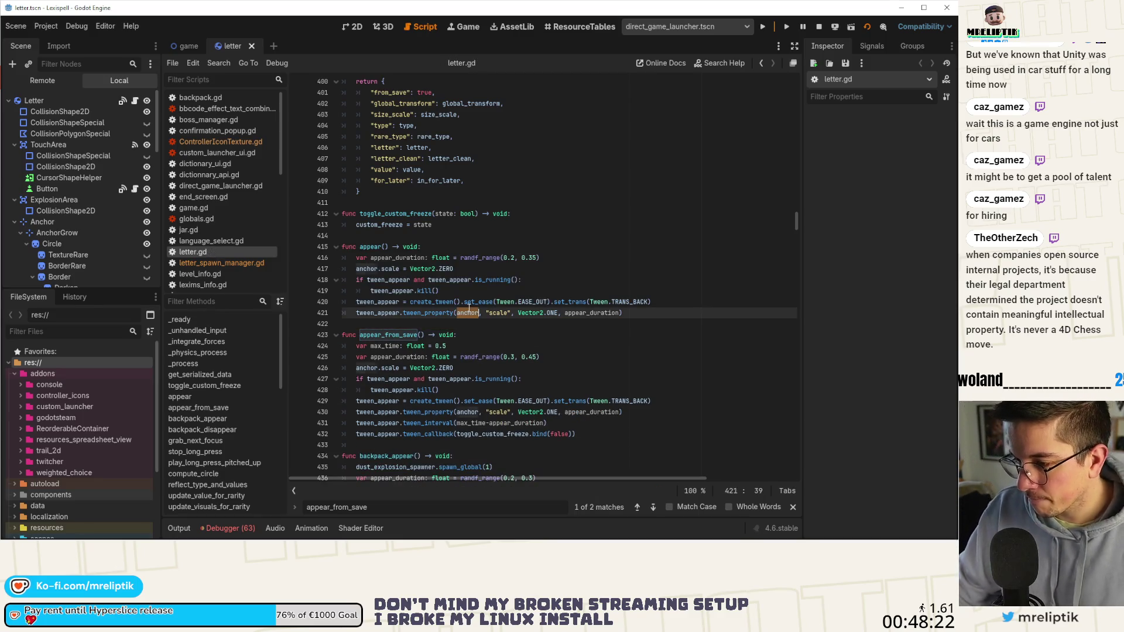
{"action": "double_click", "coordinate": [370, 247]}
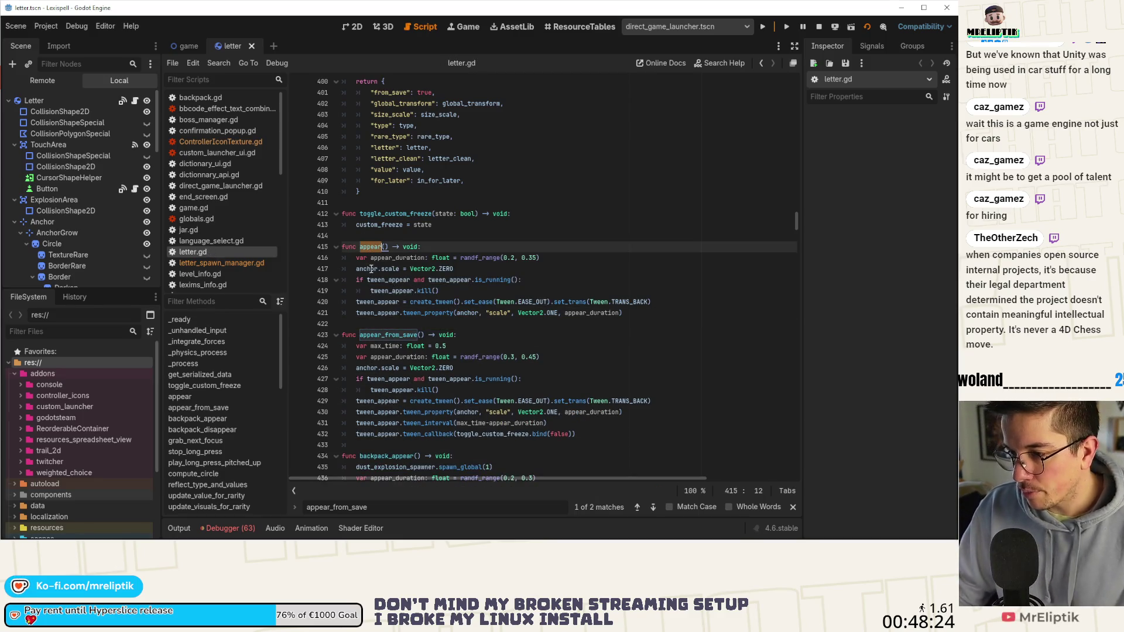
Add a new line after the symbols value assignment at line 327 for the appear() call.
{"action": "scroll", "coordinate": [409, 272], "scroll_direction": "up", "scroll_amount": 15}
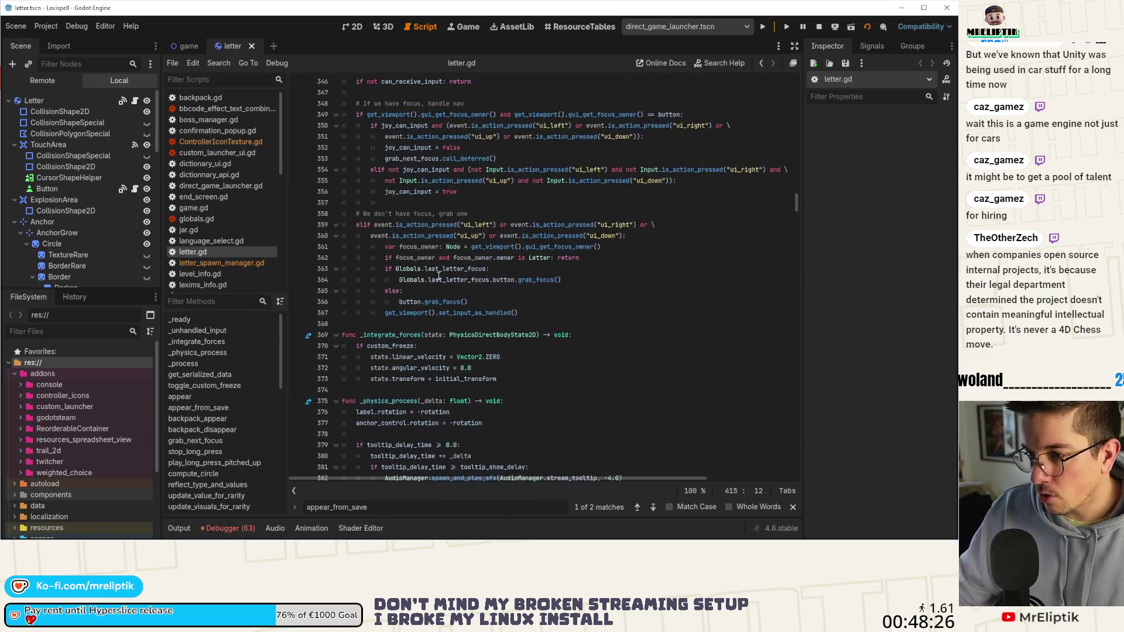
{"action": "scroll", "coordinate": [438, 275], "scroll_direction": "up", "scroll_amount": 20}
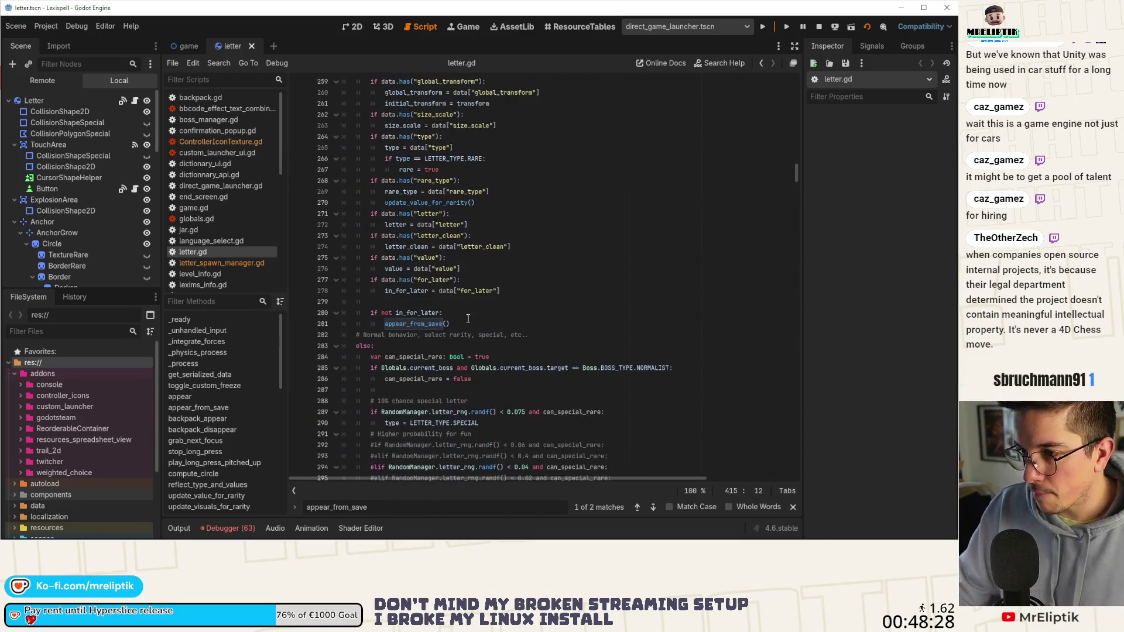
{"action": "double_click", "coordinate": [419, 324]}
{"action": "scroll", "coordinate": [392, 284], "scroll_direction": "down", "scroll_amount": 4}
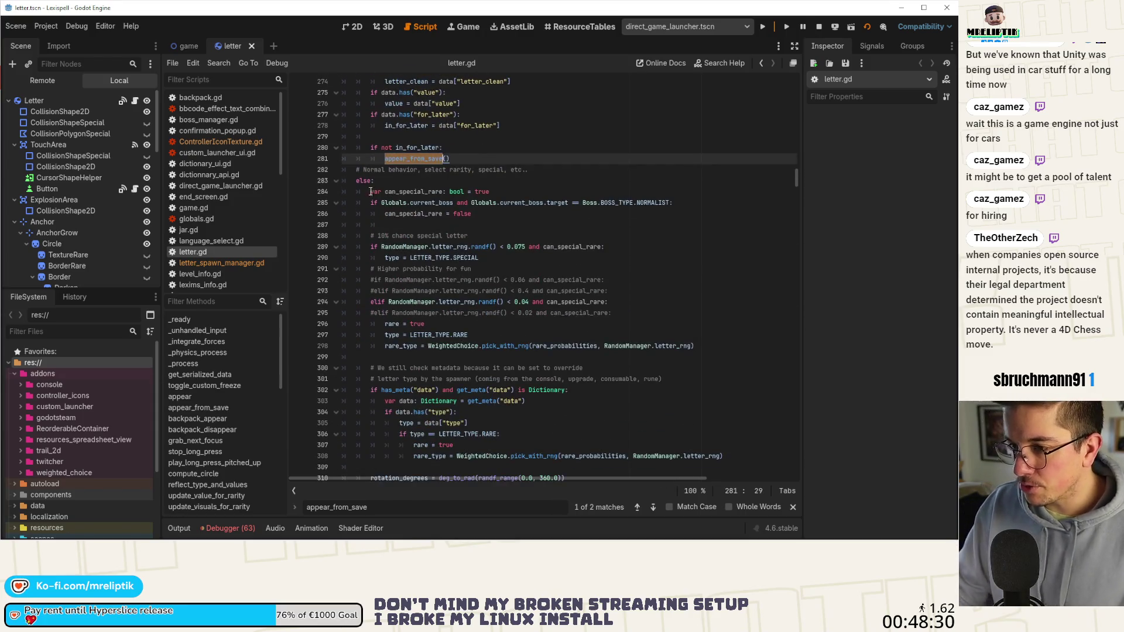
{"action": "scroll", "coordinate": [370, 234], "scroll_direction": "down", "scroll_amount": 10}
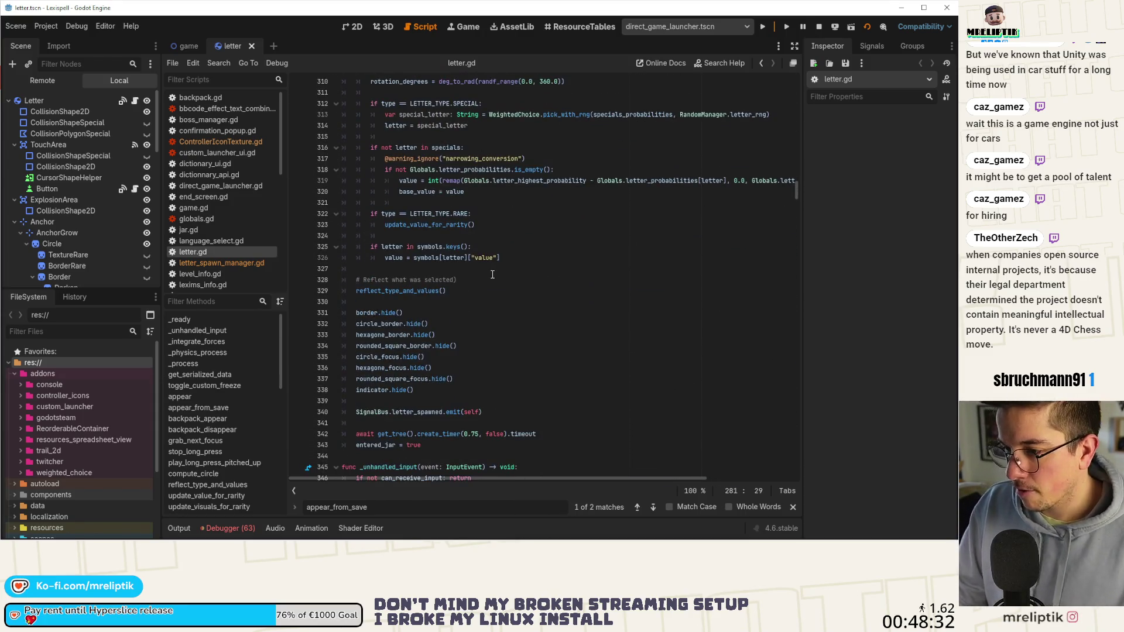
{"action": "scroll", "coordinate": [417, 338], "scroll_direction": "down", "scroll_amount": 1}
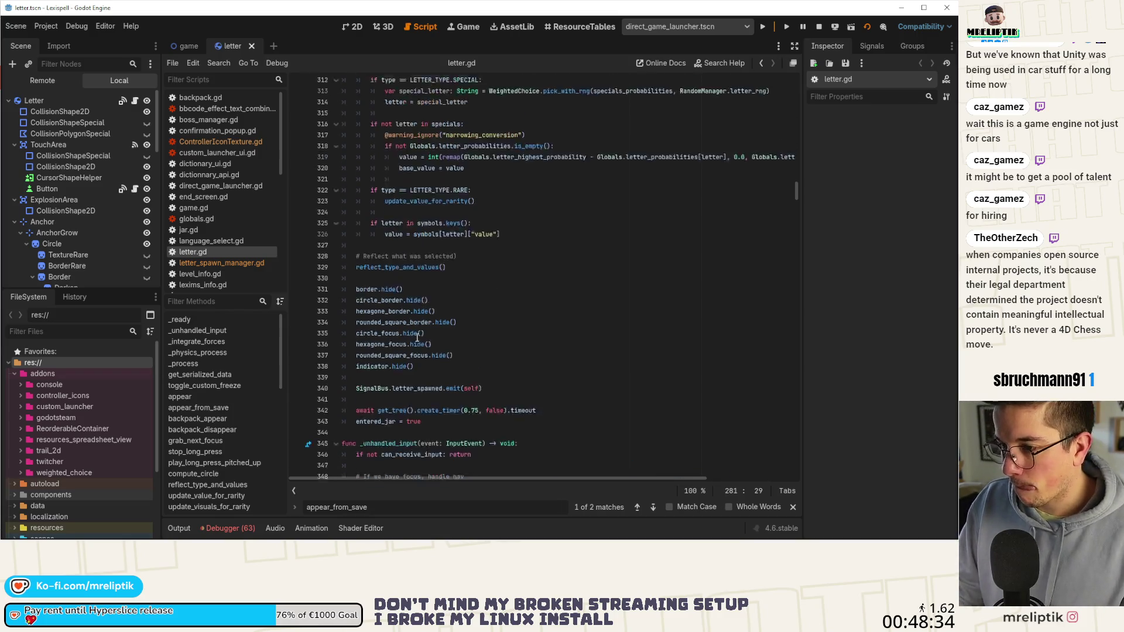
{"action": "scroll", "coordinate": [417, 338], "scroll_direction": "up", "scroll_amount": 3}
{"action": "left_click", "coordinate": [526, 335]}
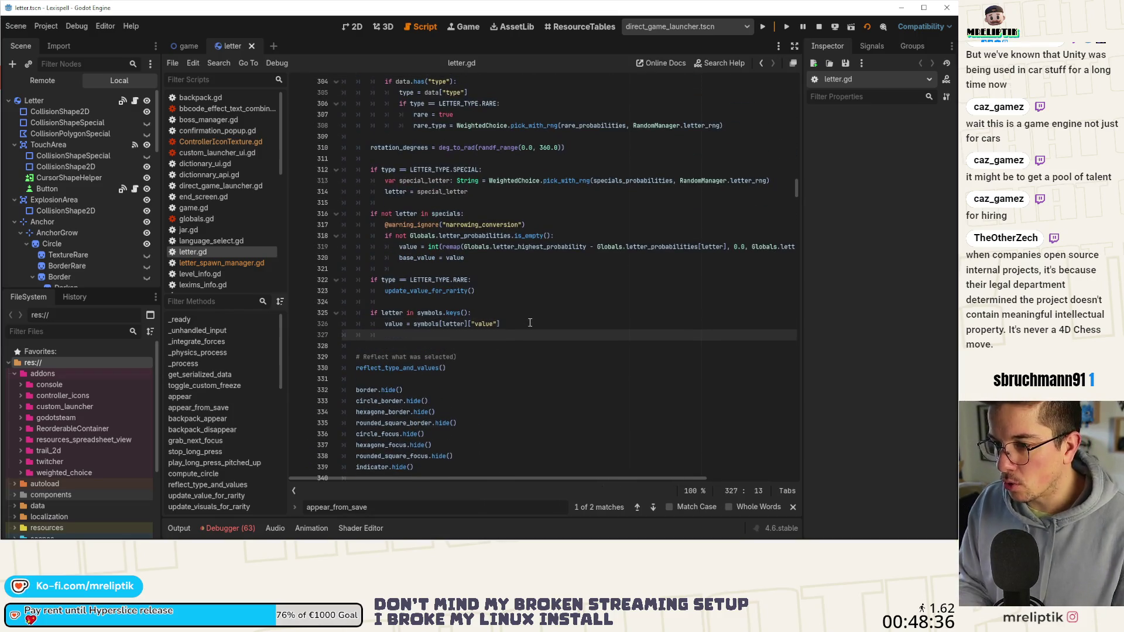
{"action": "key", "text": "Return"}
{"action": "type", "text": "appear()"}
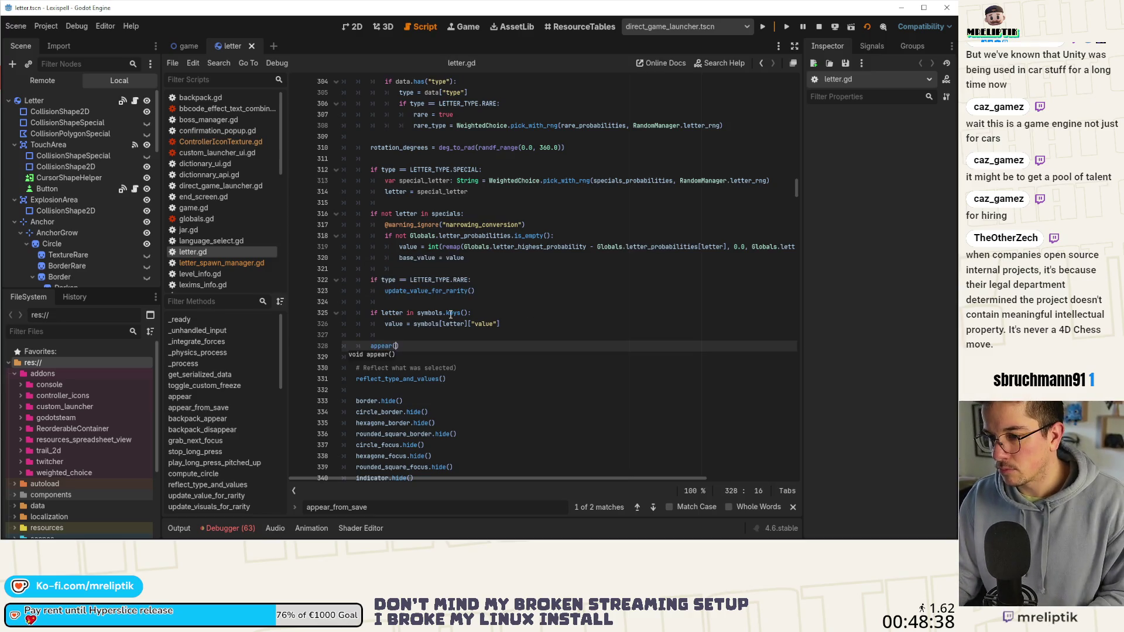
{"action": "scroll", "coordinate": [438, 316], "scroll_direction": "up", "scroll_amount": 10}
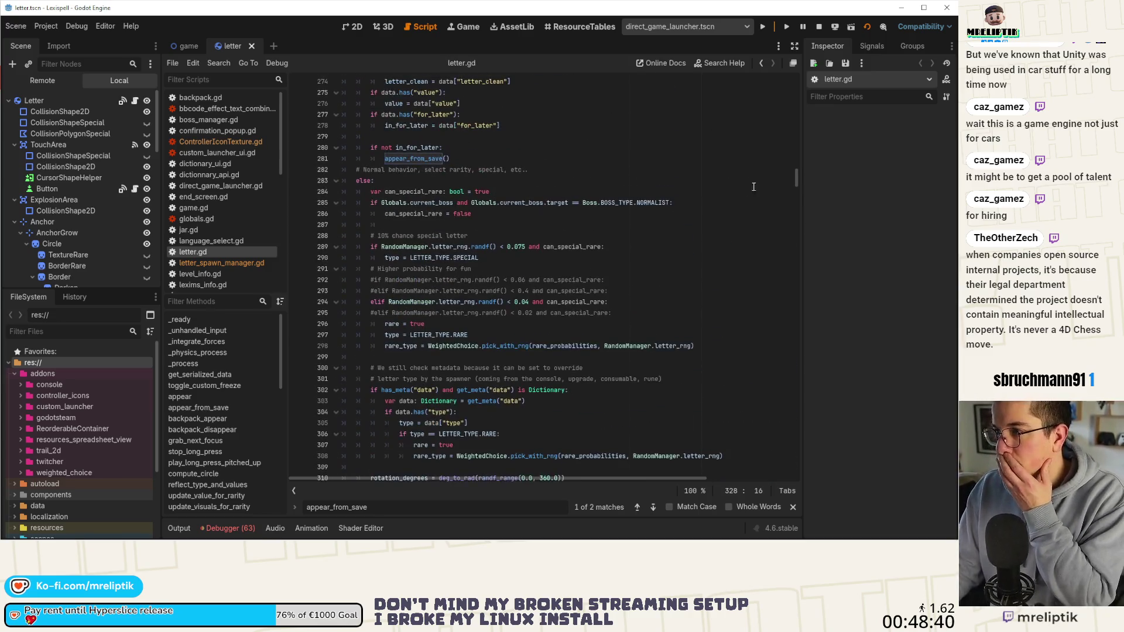
Restart the game, play Chapter 1 dropping letters into the jar, then stop it with F8.
{"action": "left_click", "coordinate": [817, 27]}
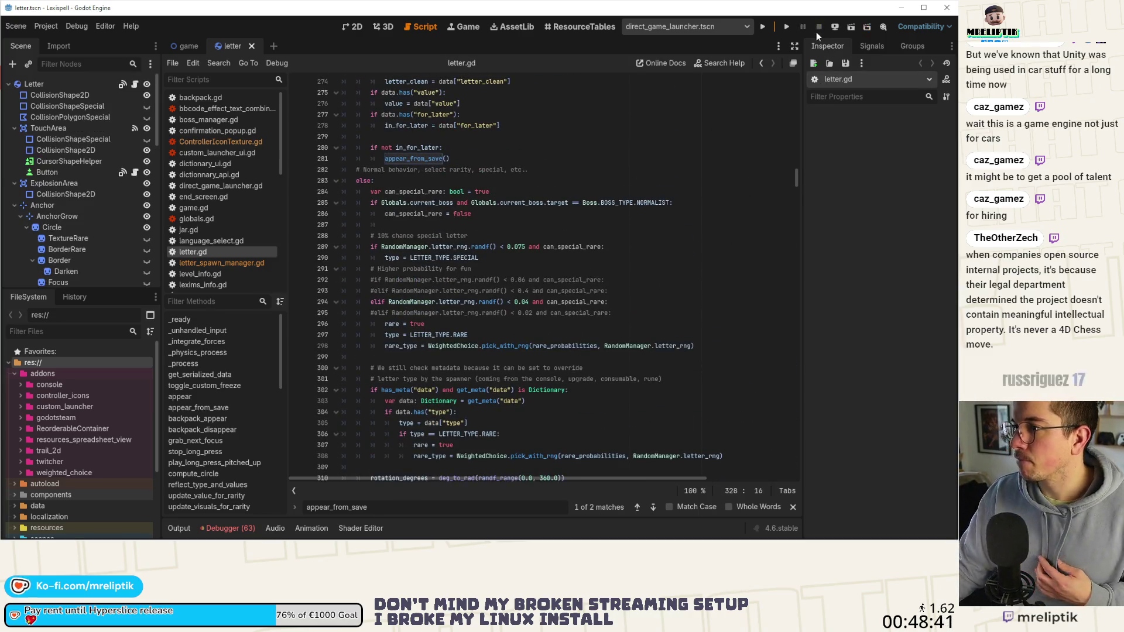
{"action": "left_click", "coordinate": [763, 27]}
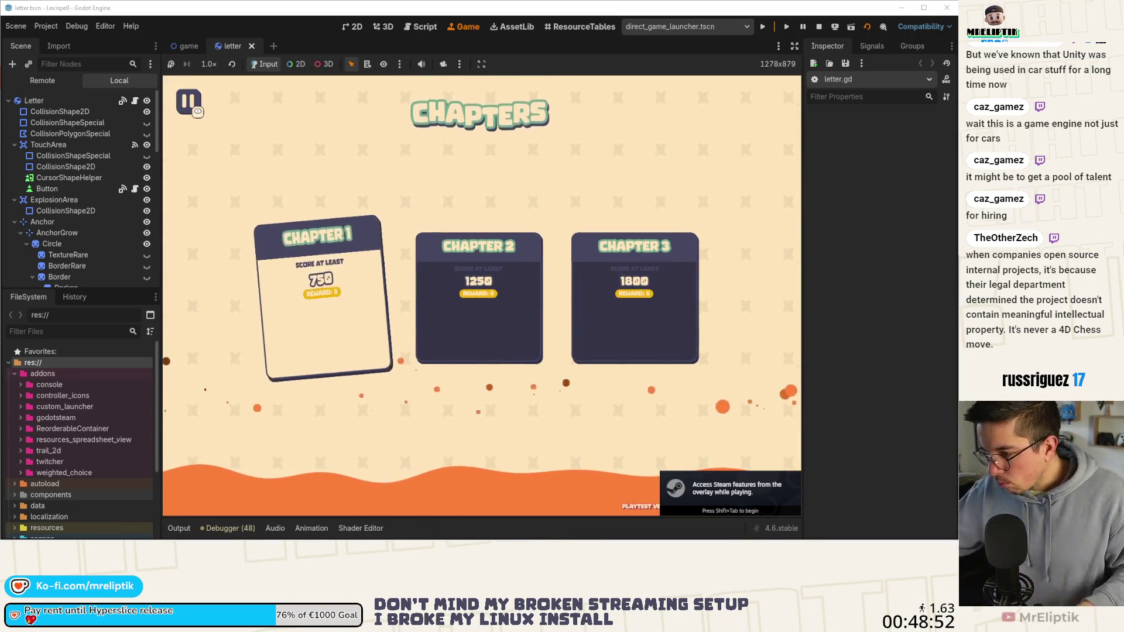
{"action": "left_click", "coordinate": [314, 316]}
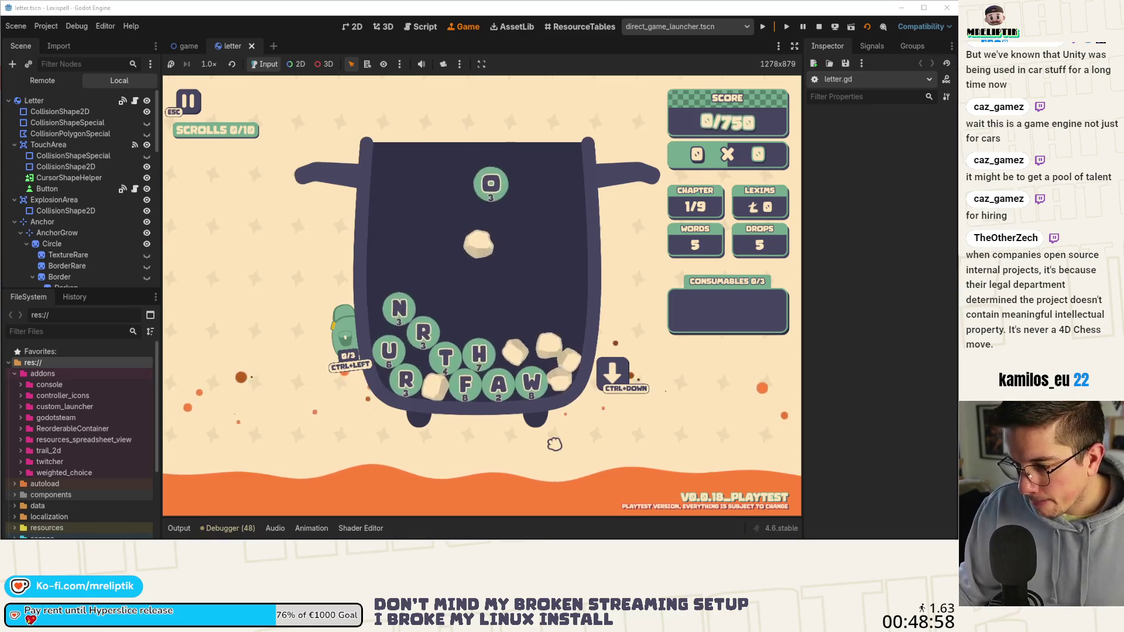
{"action": "left_click", "coordinate": [609, 380]}
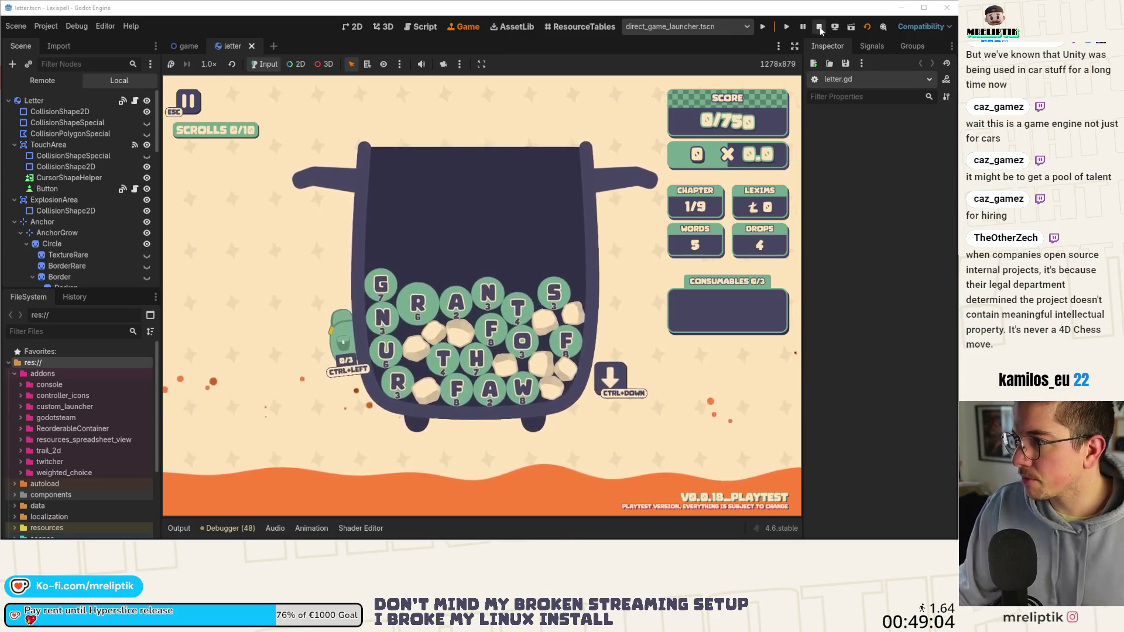
{"action": "key", "text": "F8"}
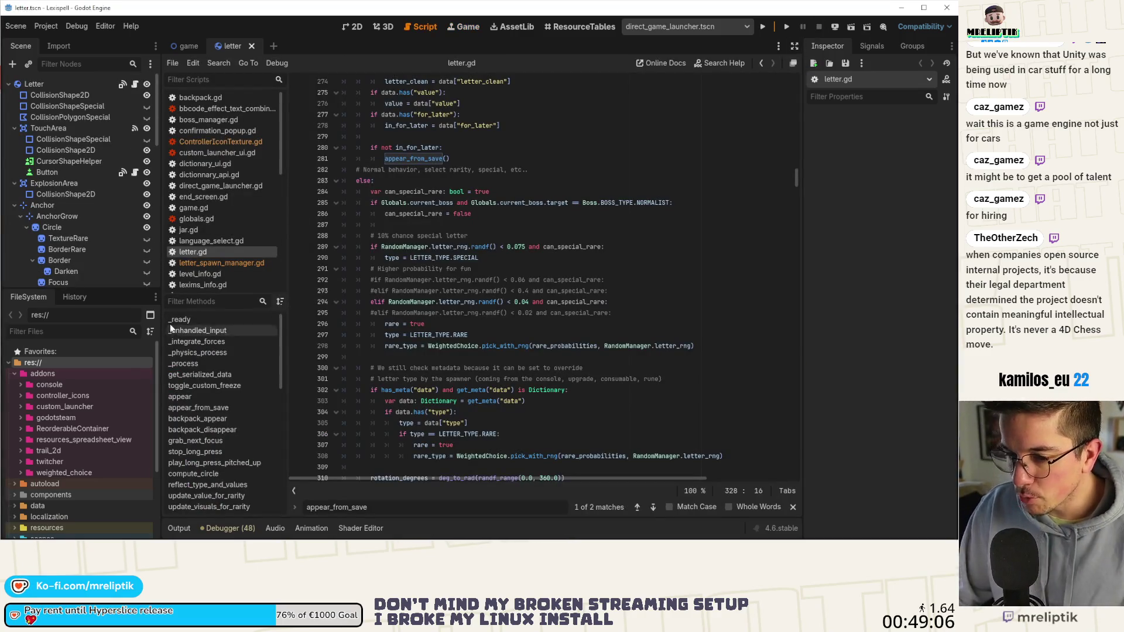
Show the game scene in the 2D editor, zoomed around the jar's LoseArea.
{"action": "key", "text": "ctrl+Tab"}
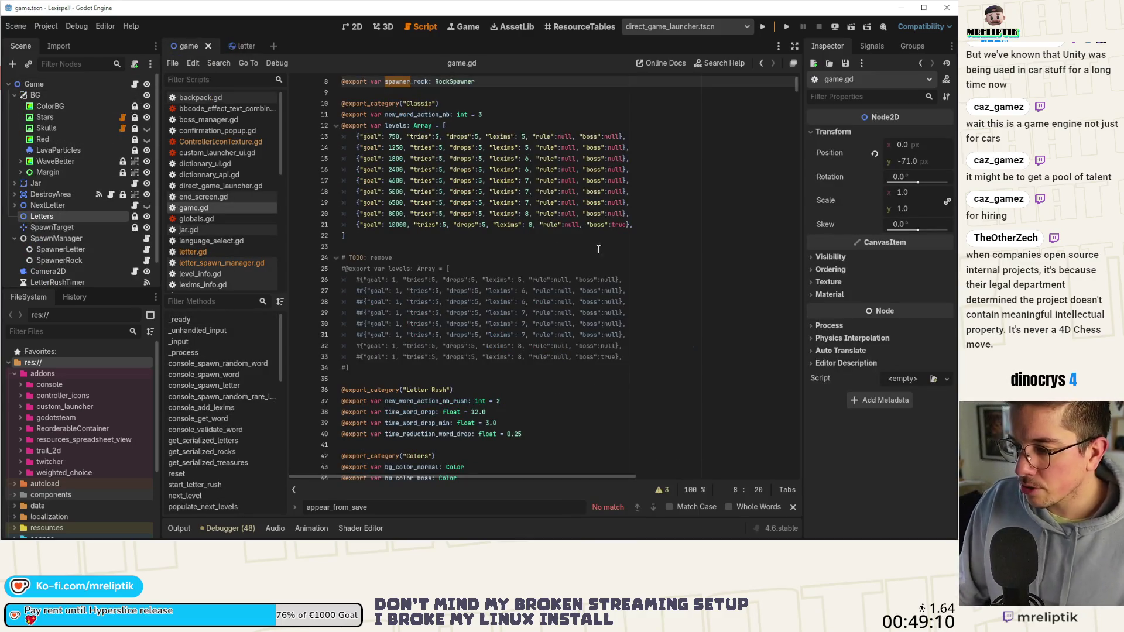
{"action": "left_click", "coordinate": [354, 27]}
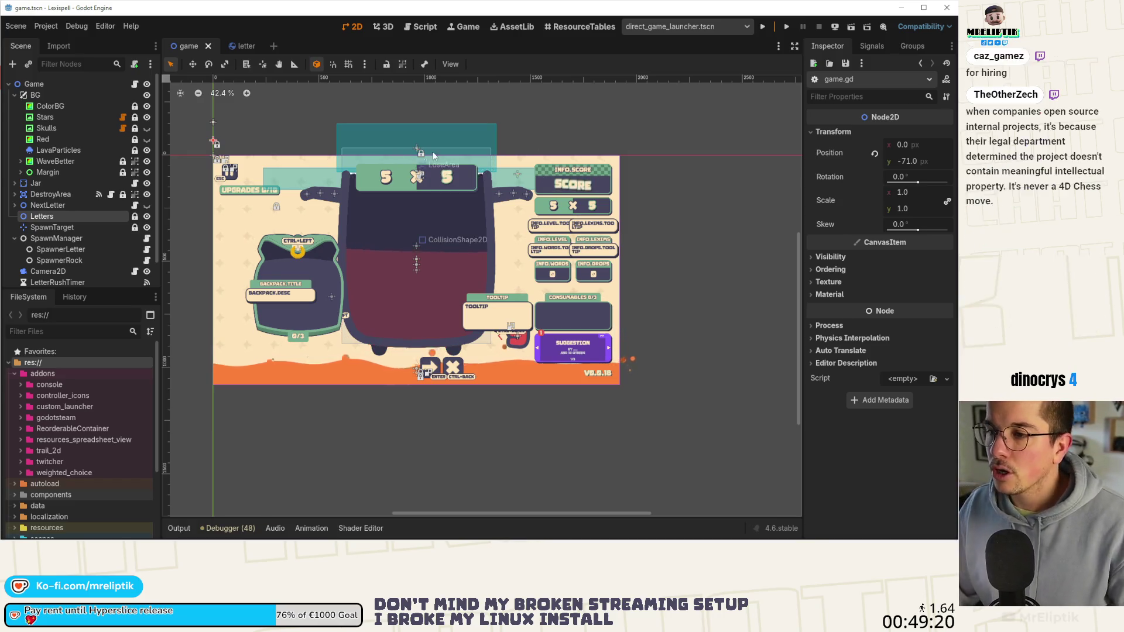
{"action": "scroll", "coordinate": [435, 150], "scroll_direction": "up", "scroll_amount": 5}
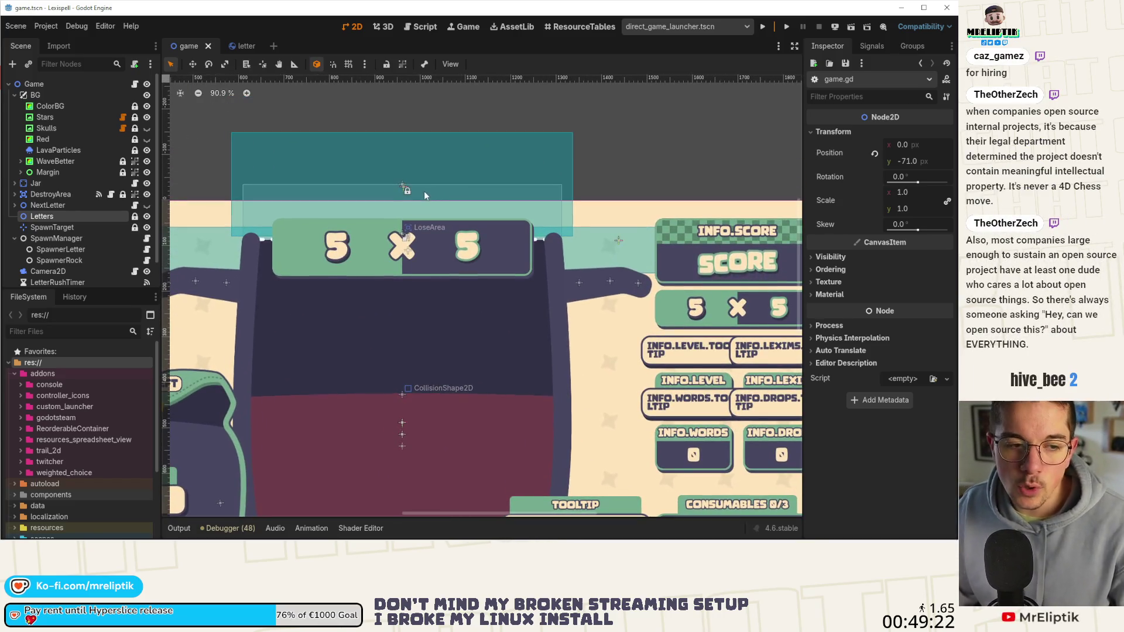
{"action": "scroll", "coordinate": [419, 213], "scroll_direction": "down", "scroll_amount": 3}
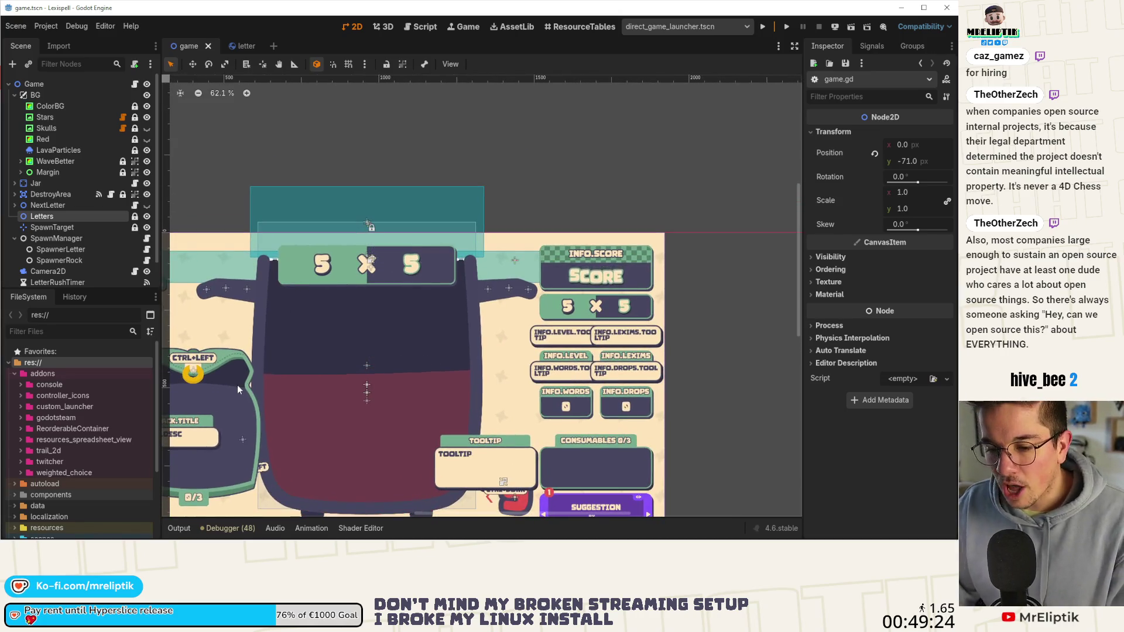
{"action": "left_click", "coordinate": [179, 527]}
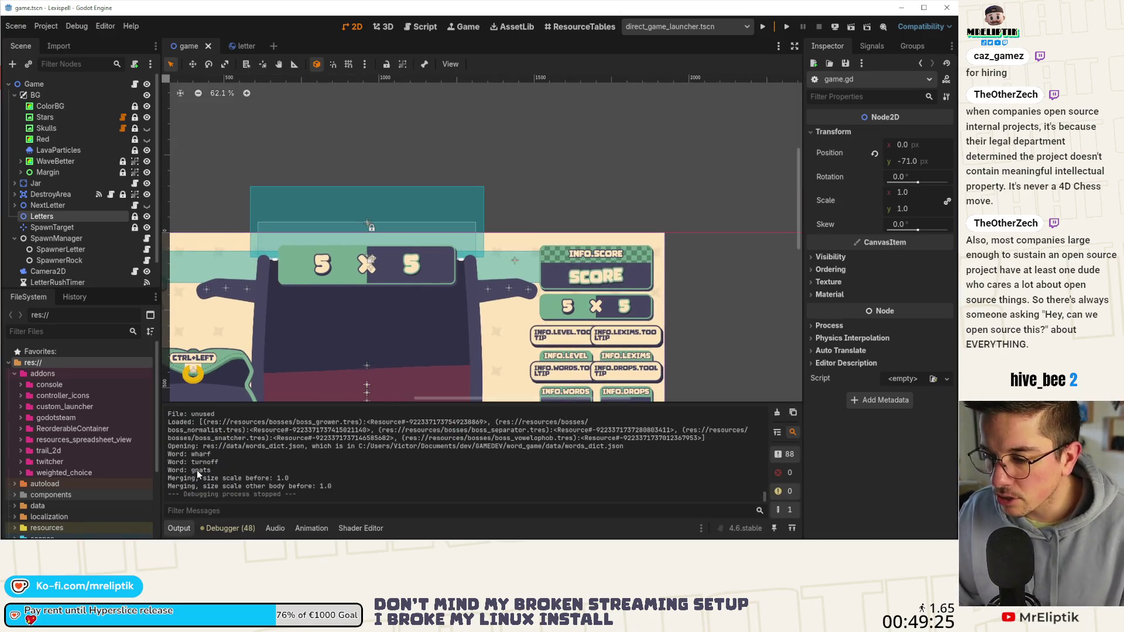
{"action": "left_click", "coordinate": [178, 528]}
{"action": "scroll", "coordinate": [432, 401], "scroll_direction": "down", "scroll_amount": 3}
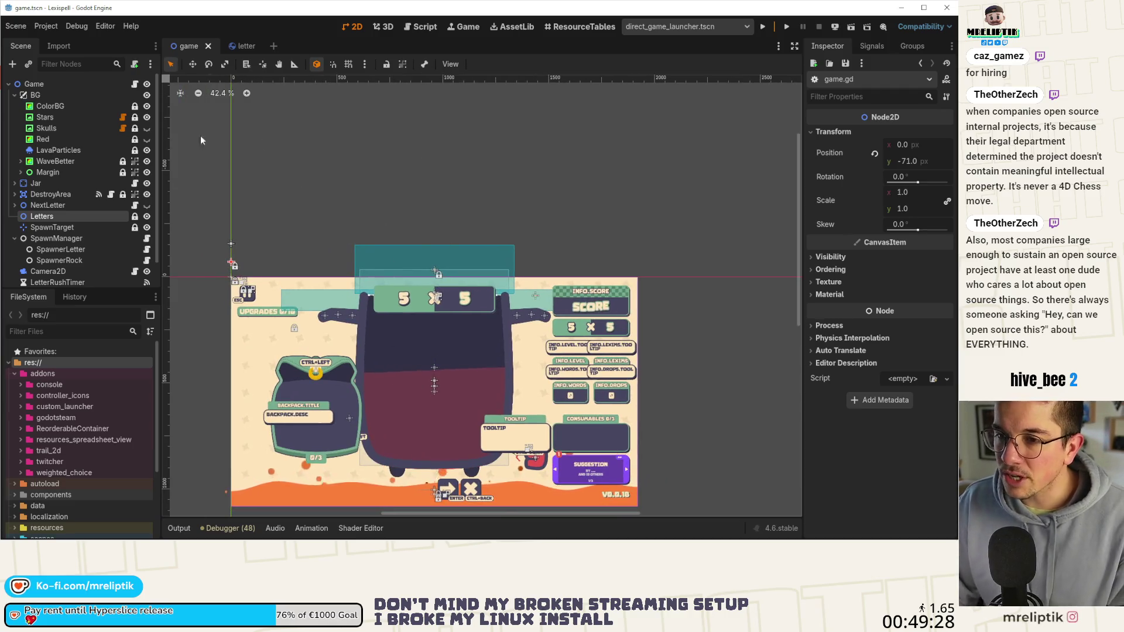
{"action": "scroll", "coordinate": [476, 161], "scroll_direction": "up", "scroll_amount": 4}
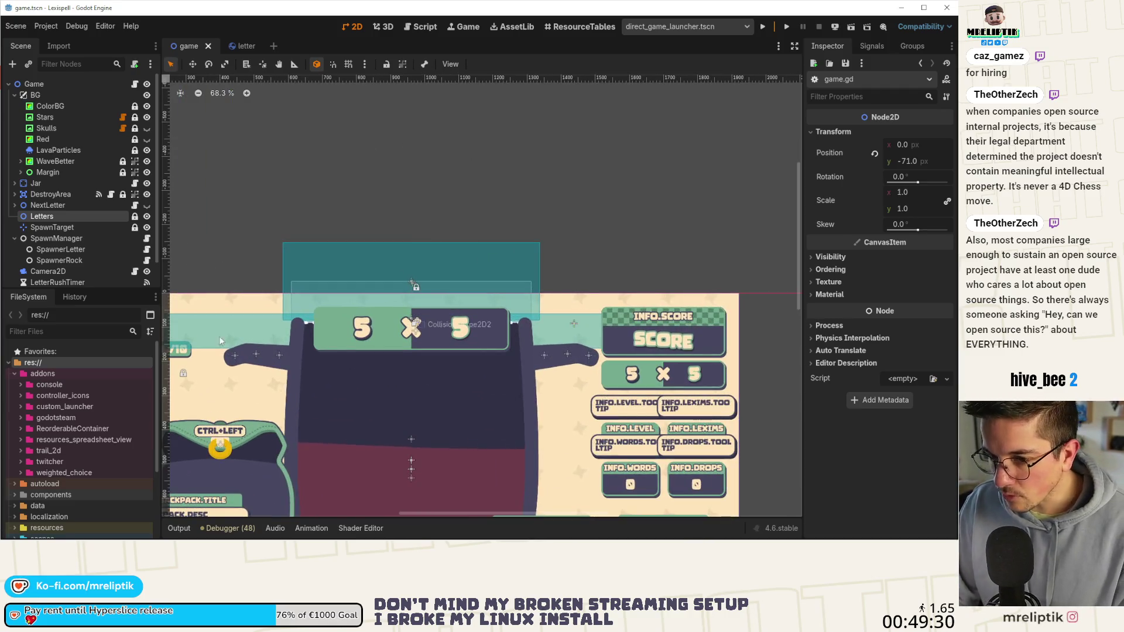
Filter the FileSystem files to those matching 'icon'.
{"action": "left_click", "coordinate": [36, 332]}
{"action": "type", "text": "icon"}
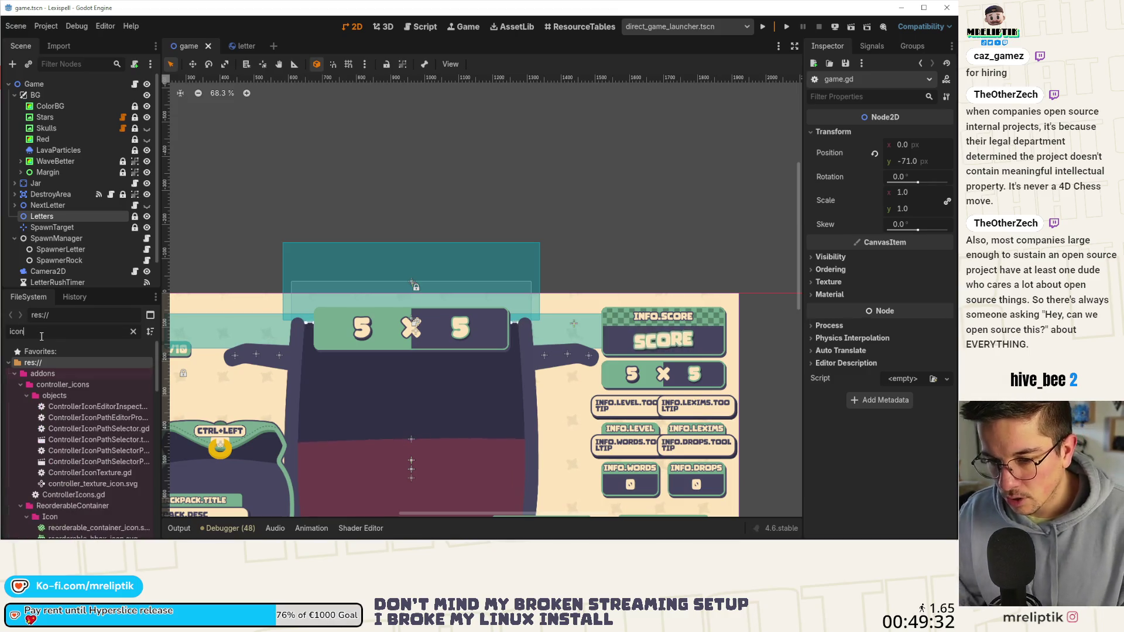
{"action": "scroll", "coordinate": [97, 373], "scroll_direction": "down", "scroll_amount": 5}
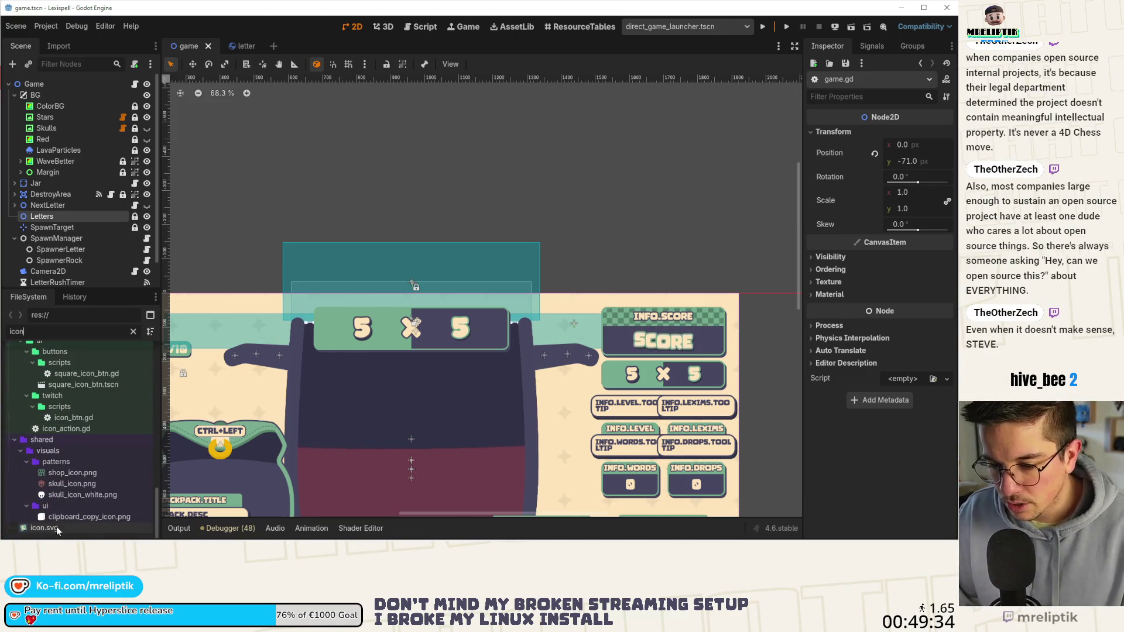
Place icon.svg as a sprite and line it up with the jar's lose area to compare heights.
{"action": "mouse_move", "coordinate": [56, 525]}
{"action": "left_mouse_down"}
{"action": "mouse_move", "coordinate": [392, 245]}
{"action": "mouse_move", "coordinate": [371, 227]}
{"action": "left_mouse_up"}
{"action": "scroll", "coordinate": [371, 228], "scroll_direction": "down", "scroll_amount": 1}
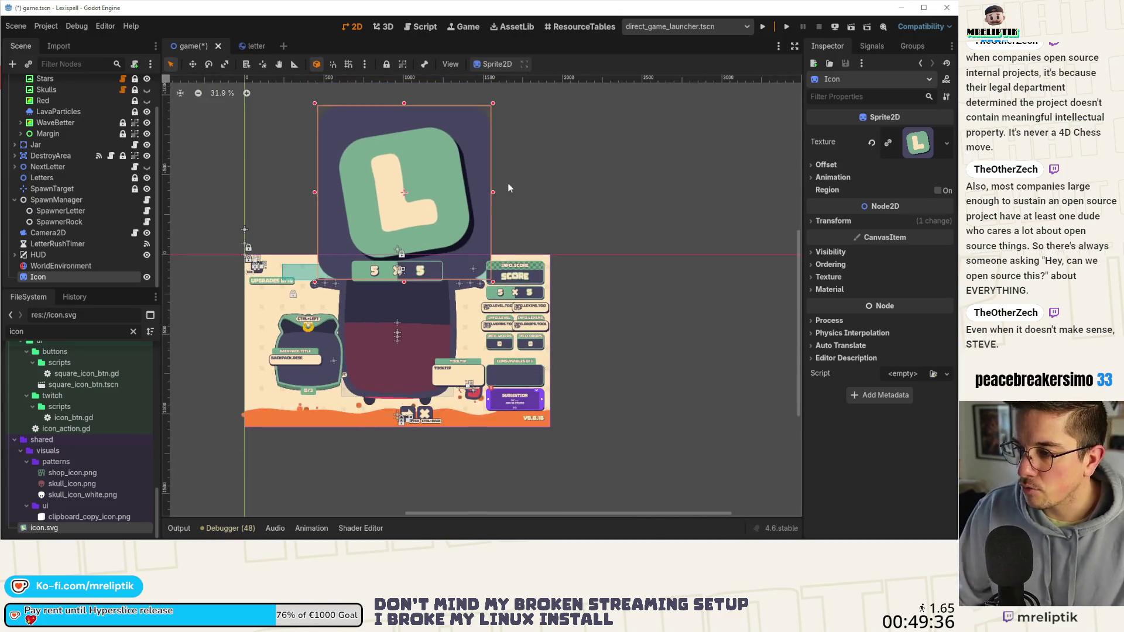
{"action": "left_click_drag", "start_coordinate": [493, 192], "coordinate": [450, 201]}
{"action": "left_click_drag", "start_coordinate": [403, 235], "coordinate": [404, 203]}
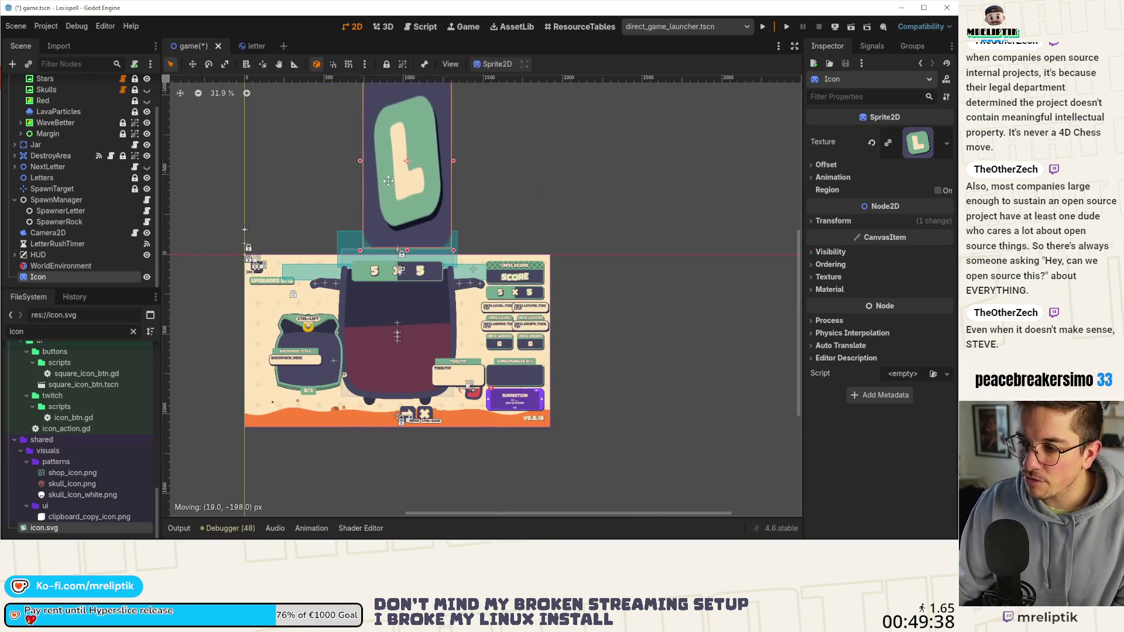
{"action": "scroll", "coordinate": [398, 203], "scroll_direction": "up", "scroll_amount": 3}
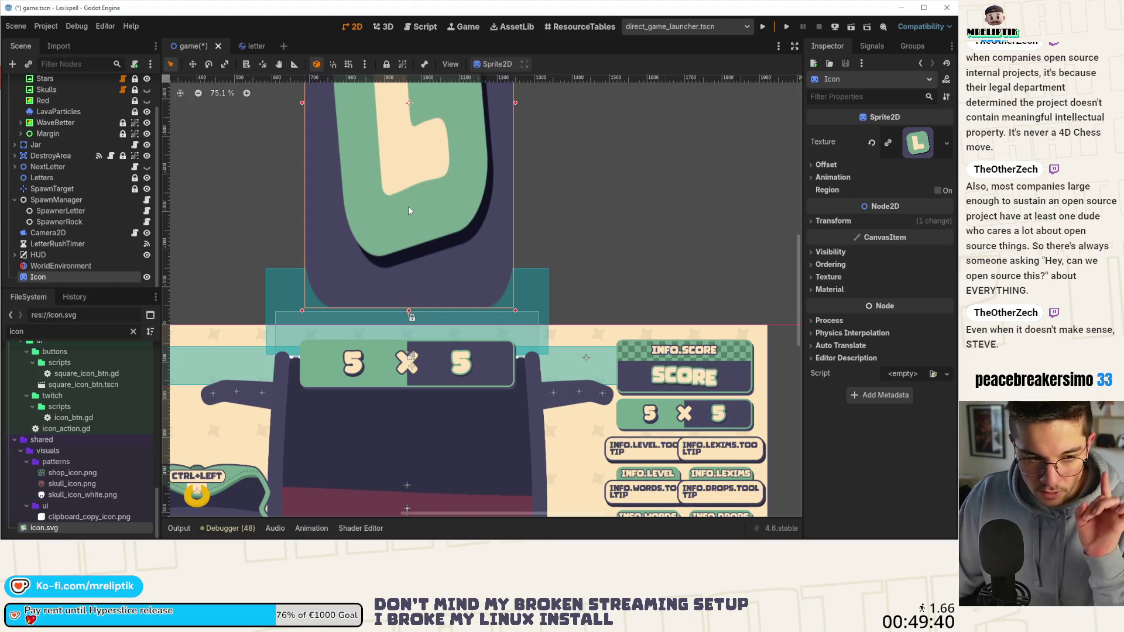
{"action": "mouse_move", "coordinate": [409, 184]}
{"action": "left_mouse_down"}
{"action": "mouse_move", "coordinate": [416, 202]}
{"action": "mouse_move", "coordinate": [402, 208]}
{"action": "left_mouse_up"}
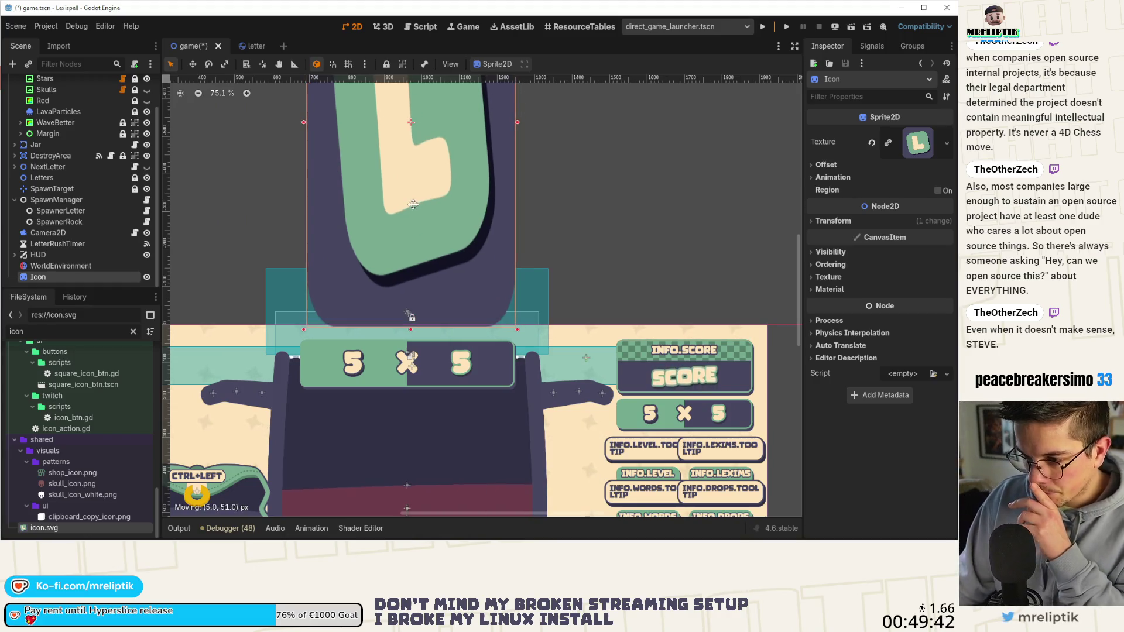
{"action": "scroll", "coordinate": [402, 208], "scroll_direction": "down", "scroll_amount": 3}
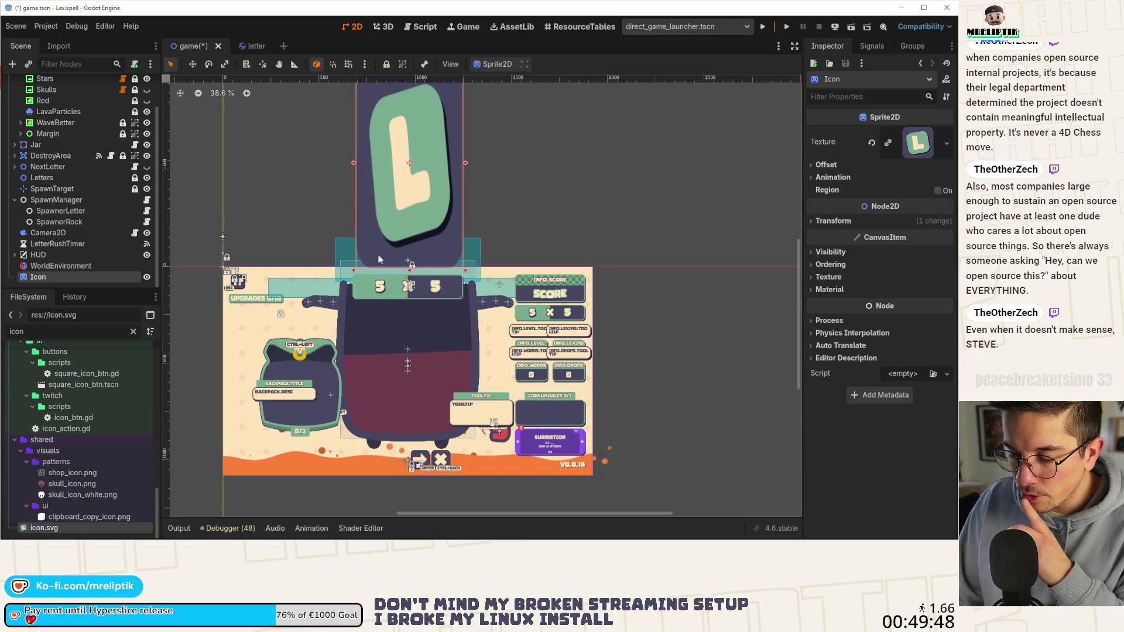
{"action": "scroll", "coordinate": [404, 278], "scroll_direction": "up", "scroll_amount": 5}
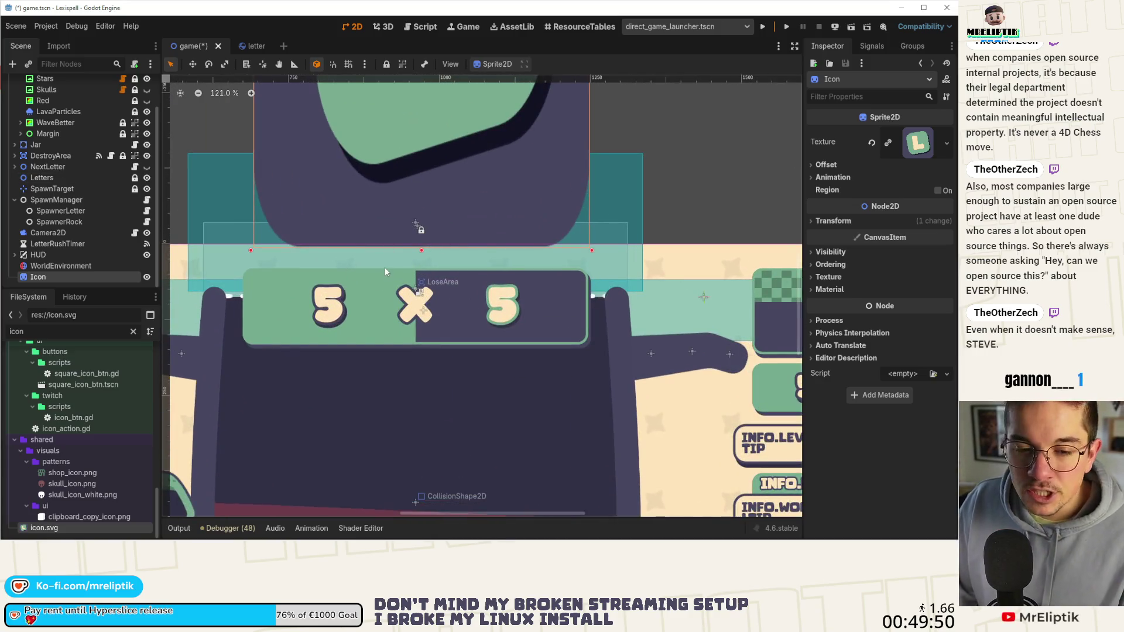
{"action": "scroll", "coordinate": [386, 267], "scroll_direction": "down", "scroll_amount": 5}
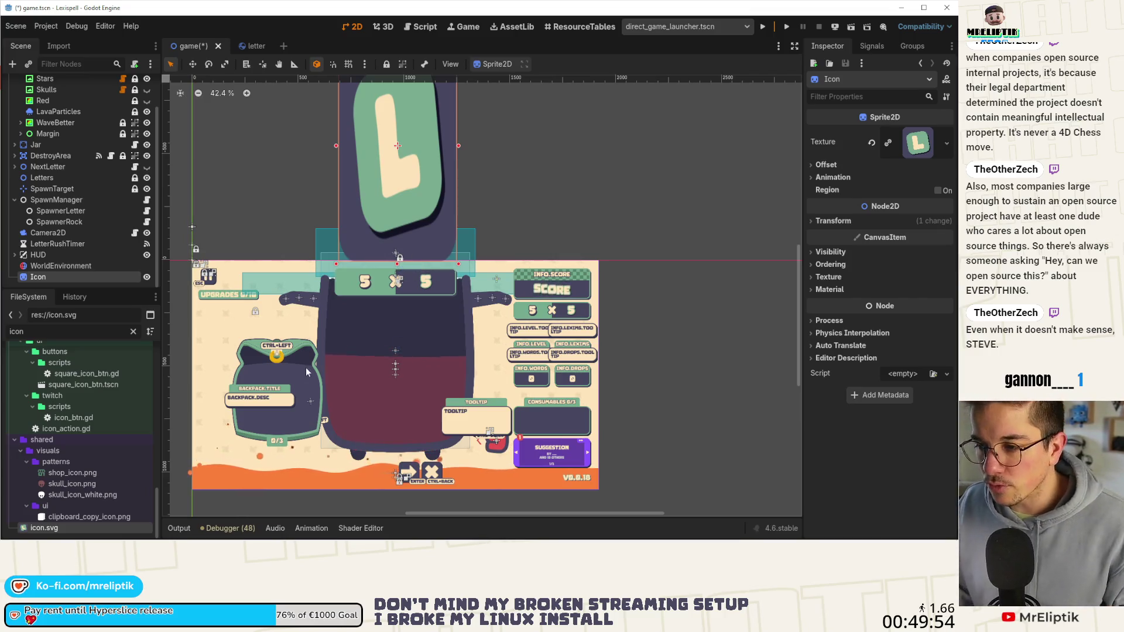
{"action": "scroll", "coordinate": [383, 197], "scroll_direction": "down", "scroll_amount": 2}
{"action": "scroll", "coordinate": [363, 200], "scroll_direction": "up", "scroll_amount": 4}
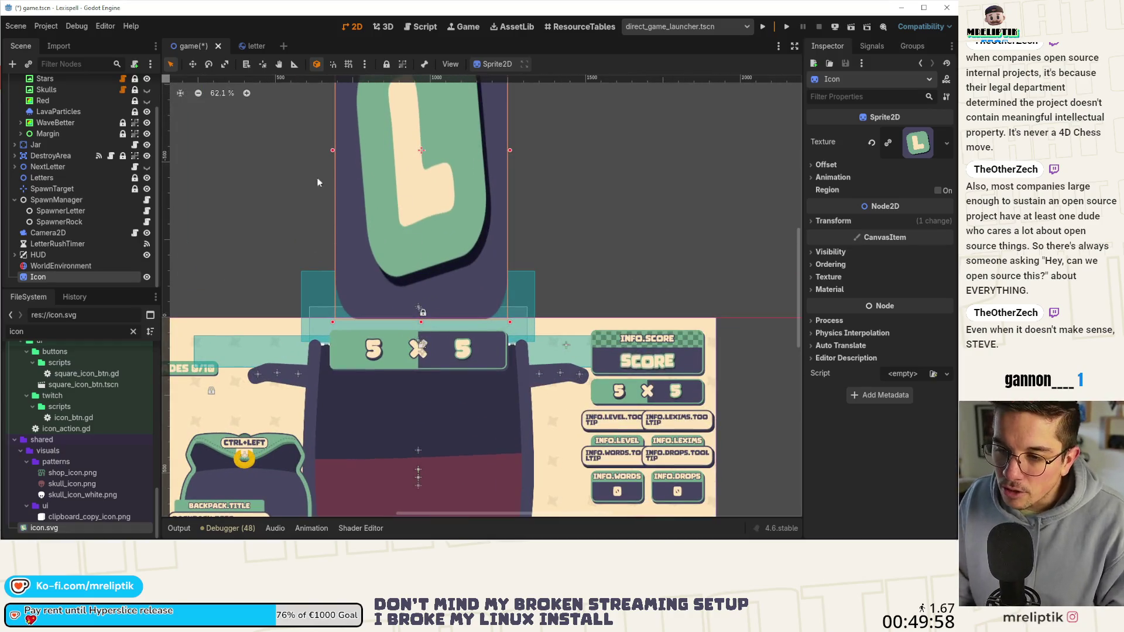
{"action": "left_click_drag", "start_coordinate": [418, 206], "coordinate": [413, 206]}
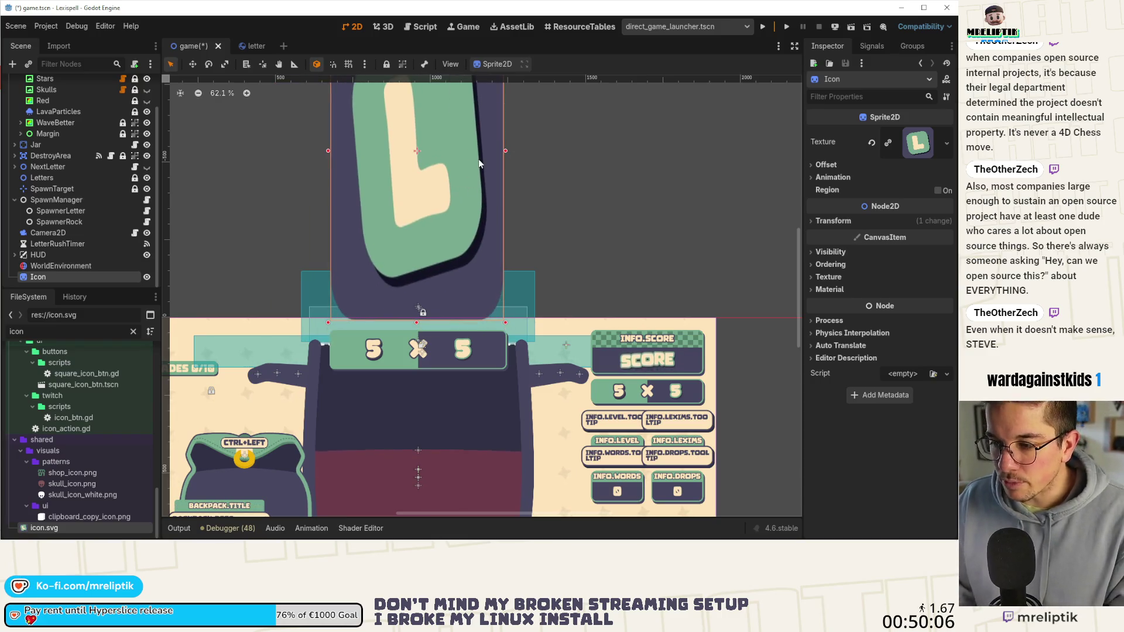
Delete the Icon sprite node and save the game scene.
{"action": "key", "text": "Delete"}
{"action": "key", "text": "Return"}
{"action": "key", "text": "ctrl+s"}
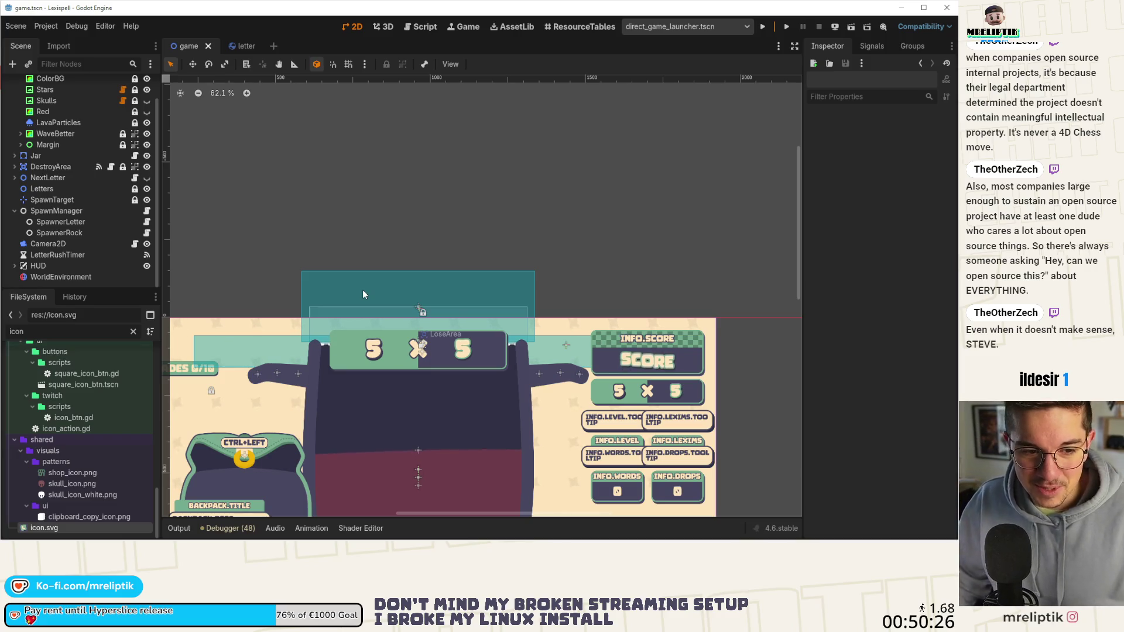
Zoom out and back in over the game scene, then switch to the Chrome window on dart.dev.
{"action": "scroll", "coordinate": [253, 183], "scroll_direction": "down", "scroll_amount": 4}
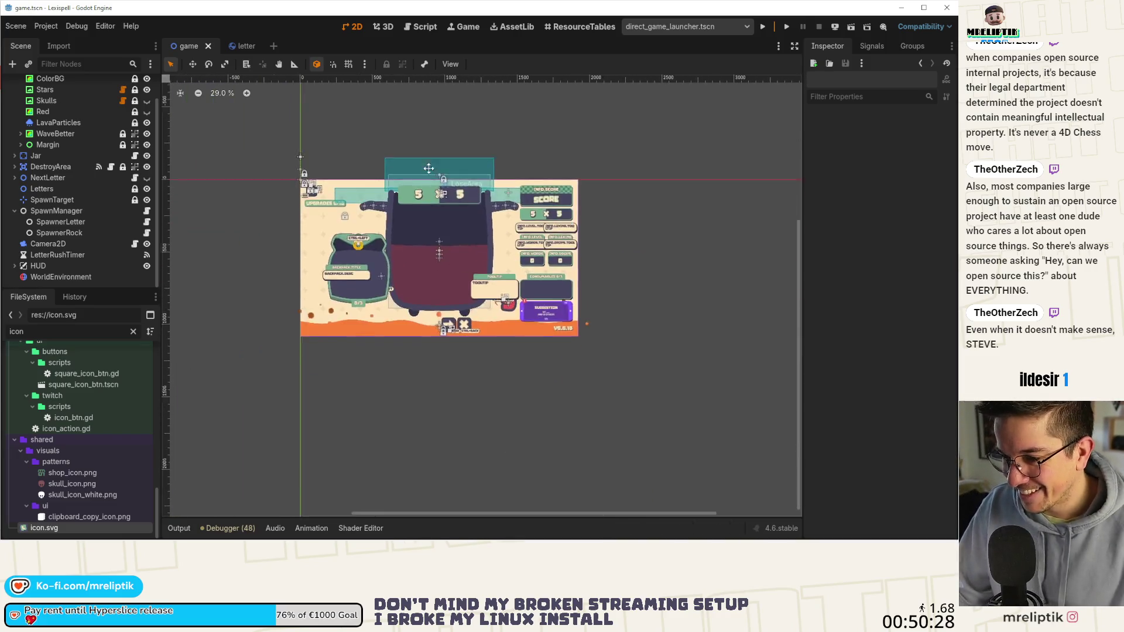
{"action": "scroll", "coordinate": [397, 206], "scroll_direction": "up", "scroll_amount": 3}
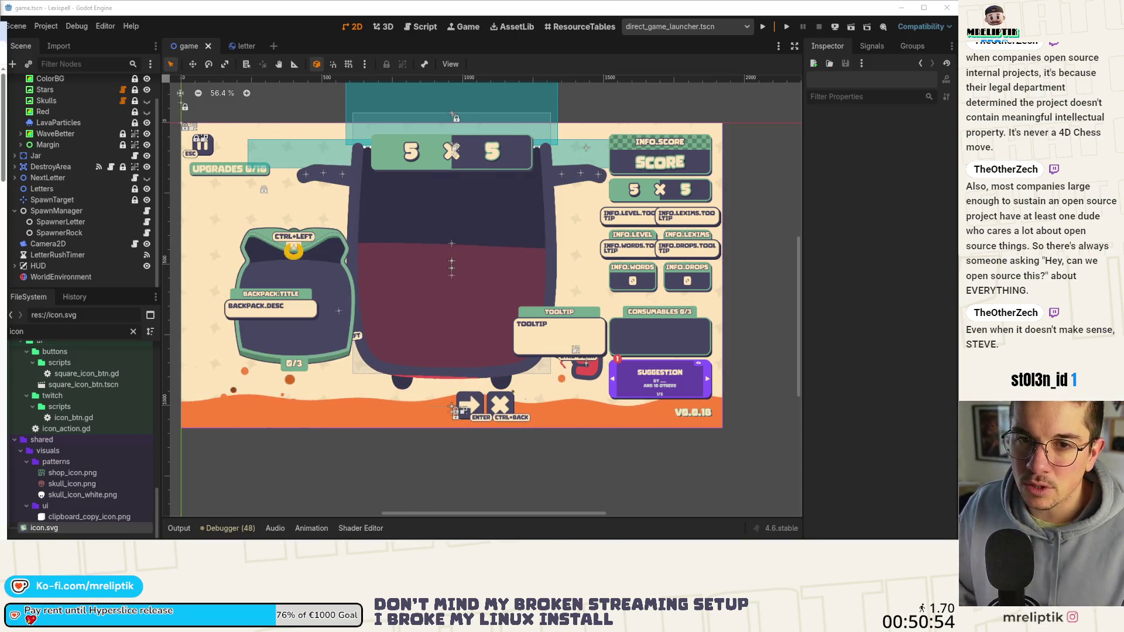
{"action": "key", "text": "alt+Tab"}
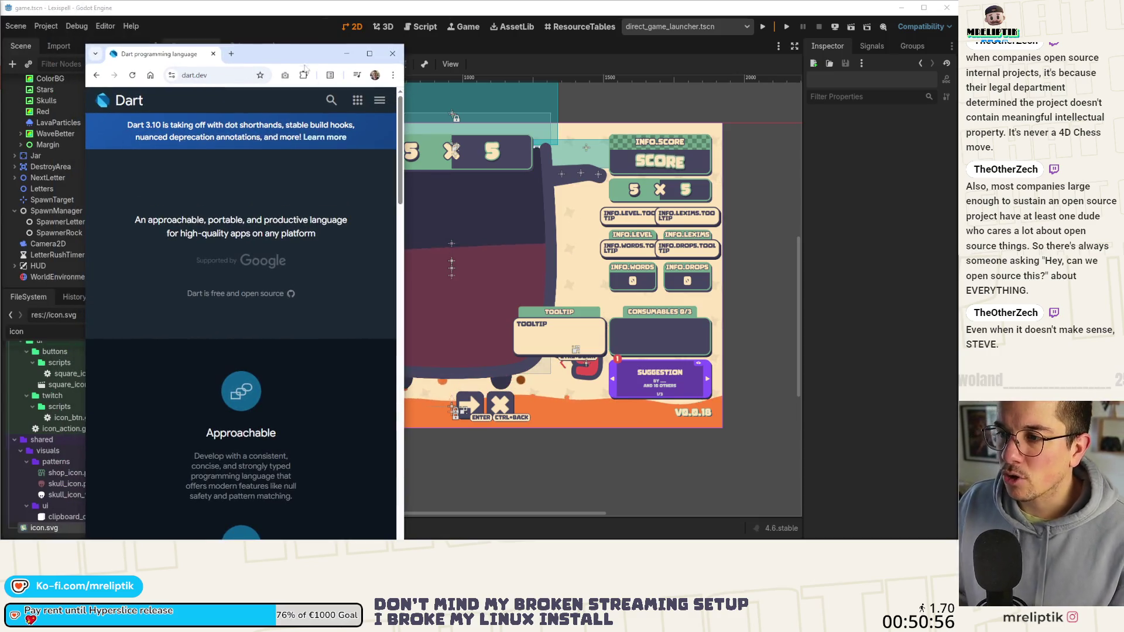
Maximize Chrome, run the DartPad hello sample on dart.dev, and accept the cookie notice.
{"action": "left_click", "coordinate": [369, 53]}
{"action": "scroll", "coordinate": [281, 263], "scroll_direction": "down", "scroll_amount": 3}
{"action": "scroll", "coordinate": [280, 264], "scroll_direction": "down", "scroll_amount": 3}
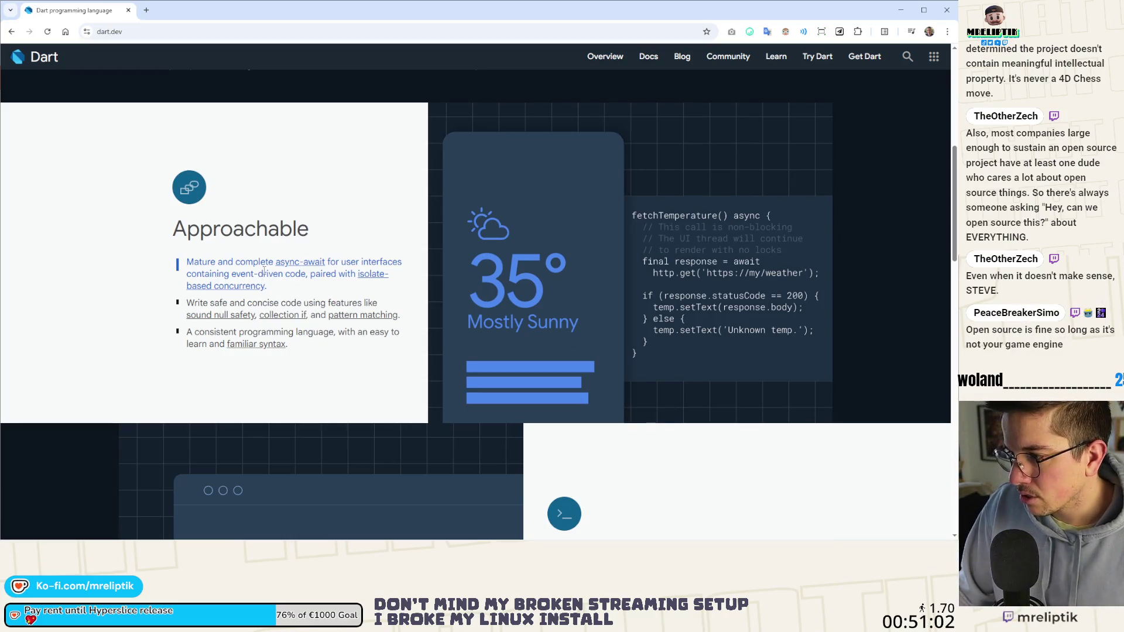
{"action": "scroll", "coordinate": [264, 270], "scroll_direction": "down", "scroll_amount": 5}
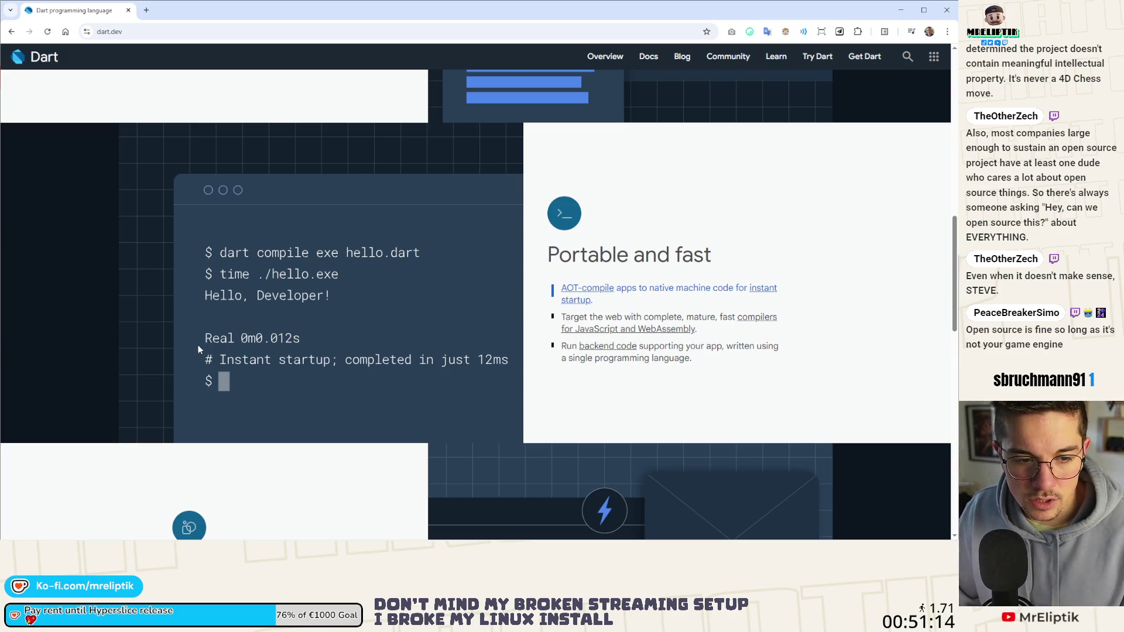
{"action": "scroll", "coordinate": [186, 301], "scroll_direction": "down", "scroll_amount": 7}
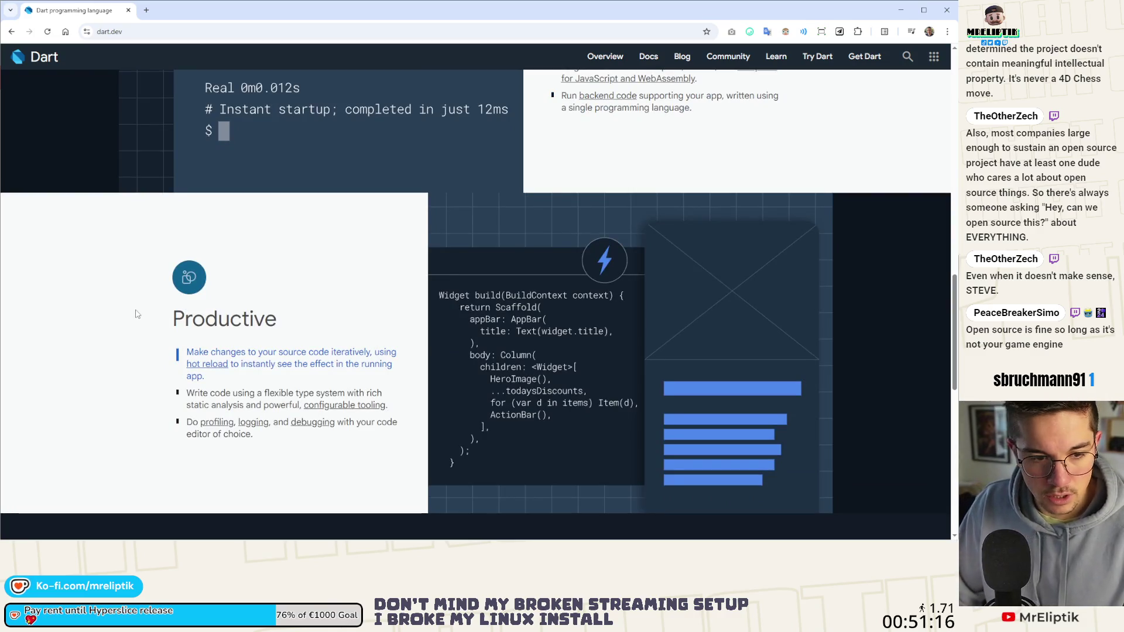
{"action": "scroll", "coordinate": [129, 305], "scroll_direction": "down", "scroll_amount": 5}
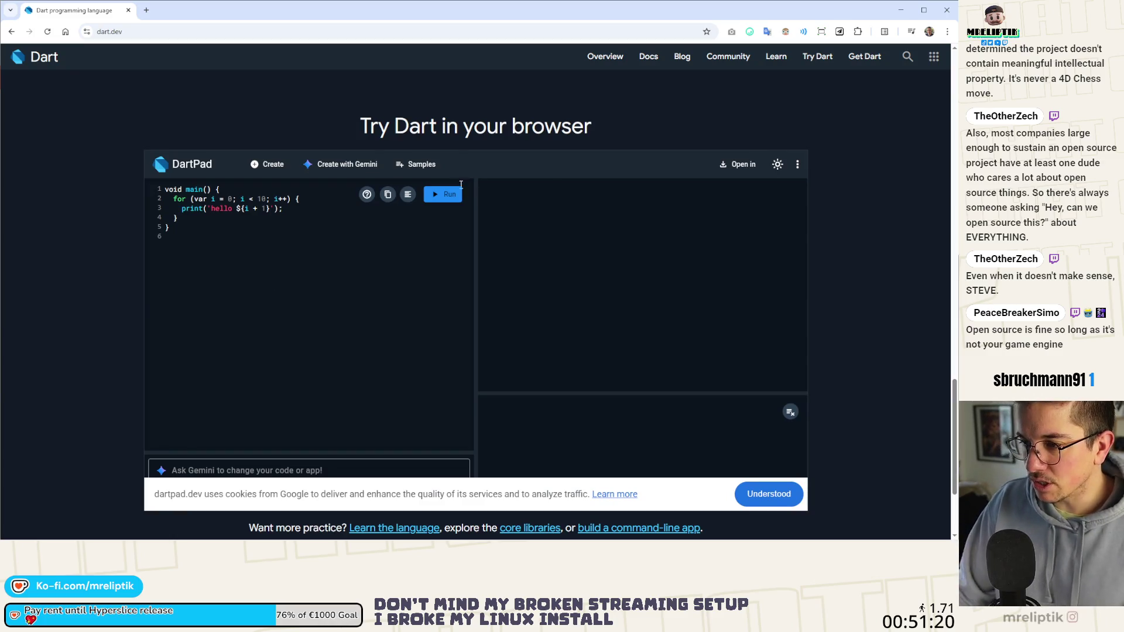
{"action": "left_click", "coordinate": [448, 199]}
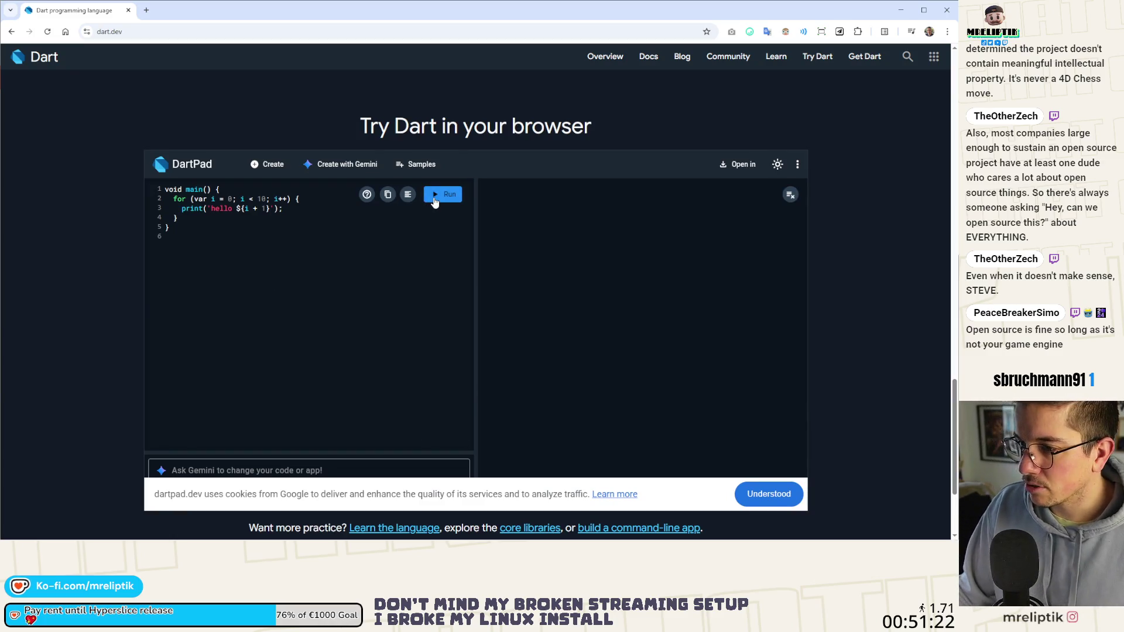
{"action": "left_click", "coordinate": [749, 489]}
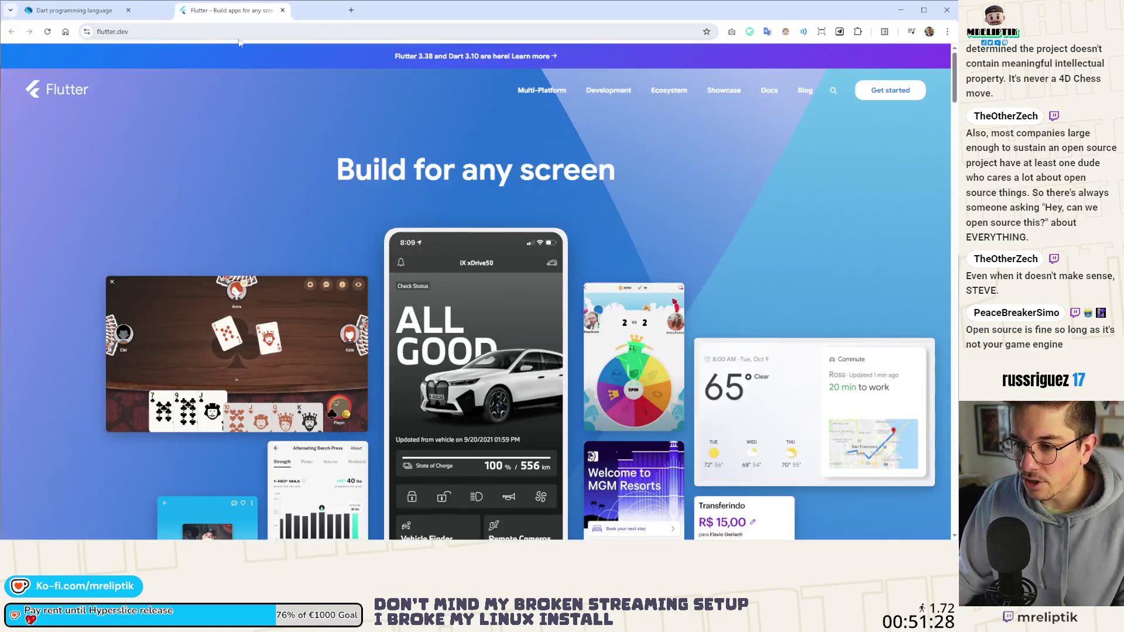
Scroll down through the flutter.dev homepage, then switch back to the Godot editor.
{"action": "scroll", "coordinate": [206, 220], "scroll_direction": "down", "scroll_amount": 6}
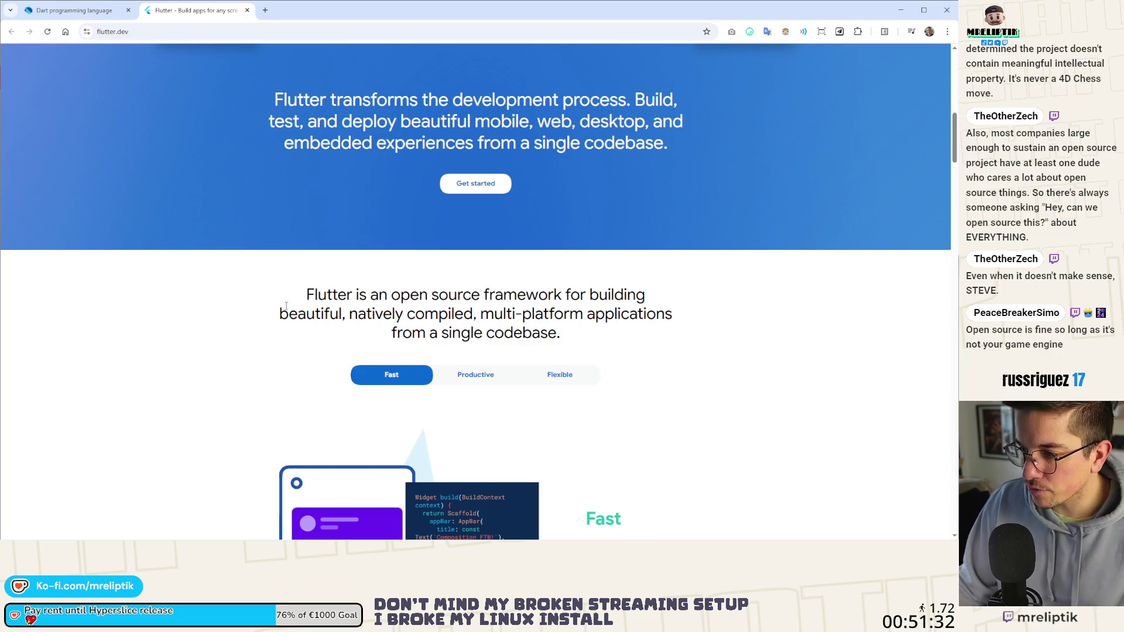
{"action": "scroll", "coordinate": [285, 305], "scroll_direction": "down", "scroll_amount": 1}
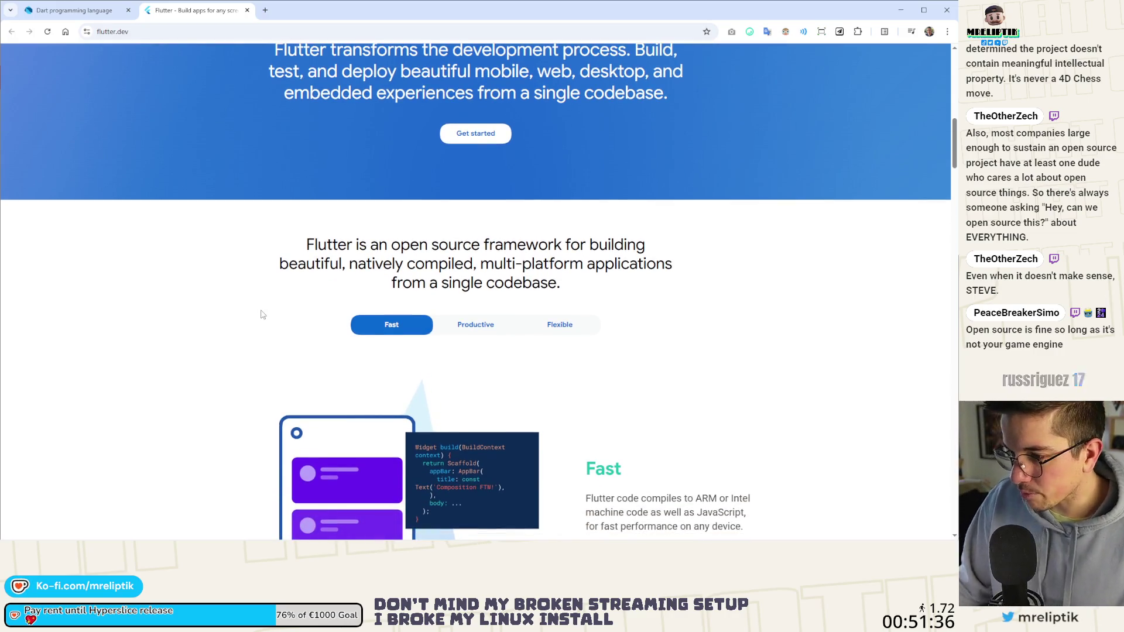
{"action": "scroll", "coordinate": [261, 314], "scroll_direction": "down", "scroll_amount": 3}
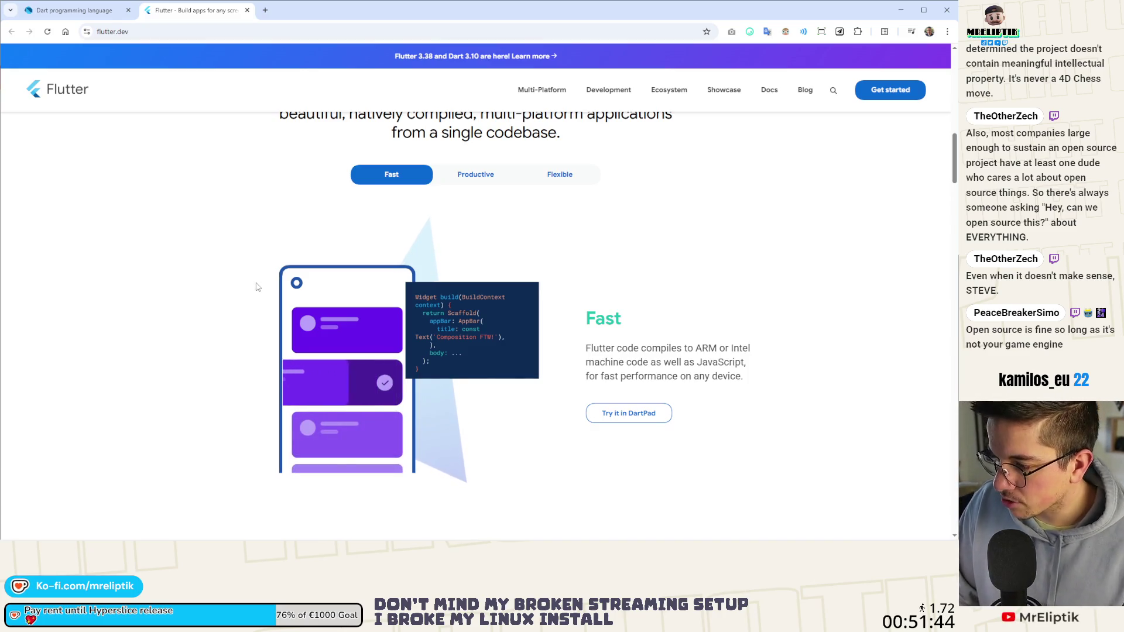
{"action": "scroll", "coordinate": [259, 285], "scroll_direction": "down", "scroll_amount": 3}
{"action": "scroll", "coordinate": [248, 292], "scroll_direction": "down", "scroll_amount": 3}
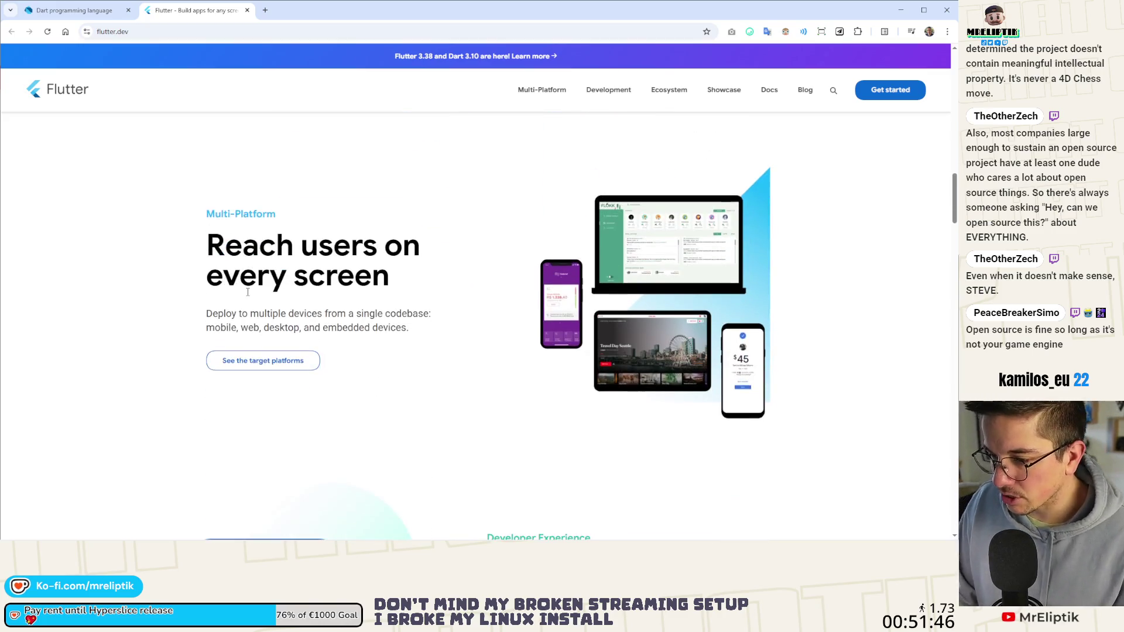
{"action": "scroll", "coordinate": [248, 293], "scroll_direction": "down", "scroll_amount": 18}
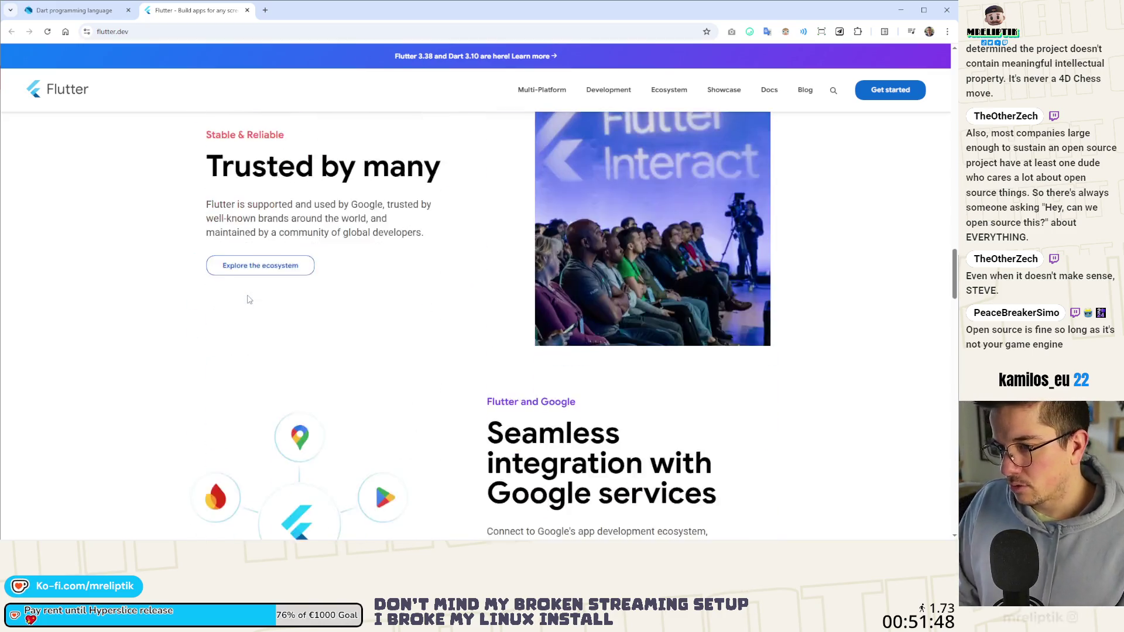
{"action": "scroll", "coordinate": [243, 233], "scroll_direction": "down", "scroll_amount": 3}
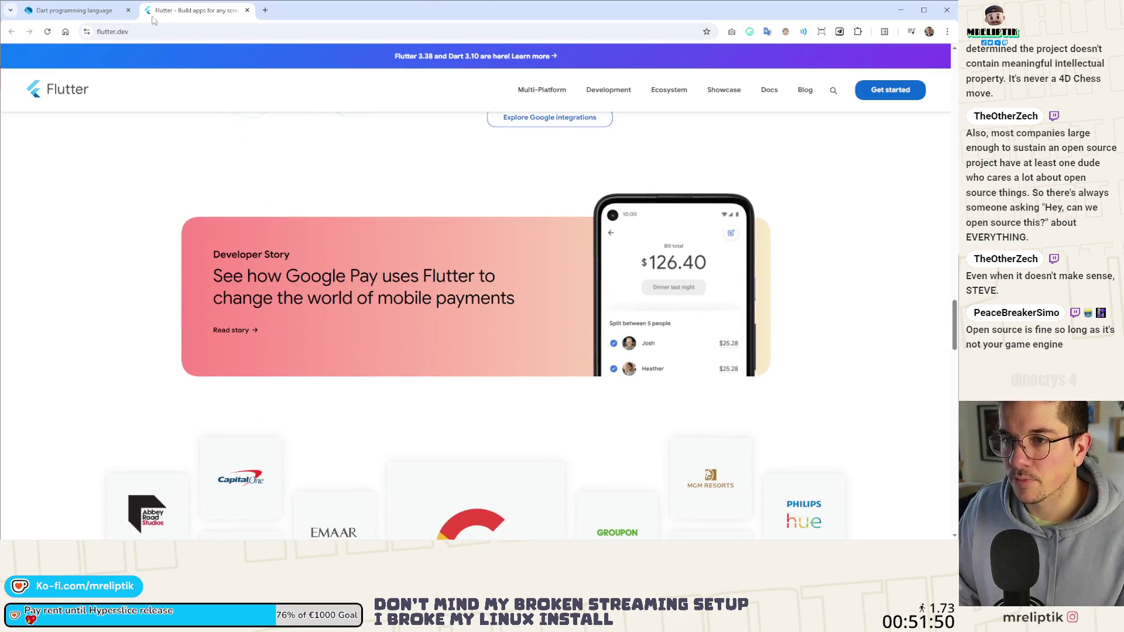
{"action": "key", "text": "alt+Tab"}
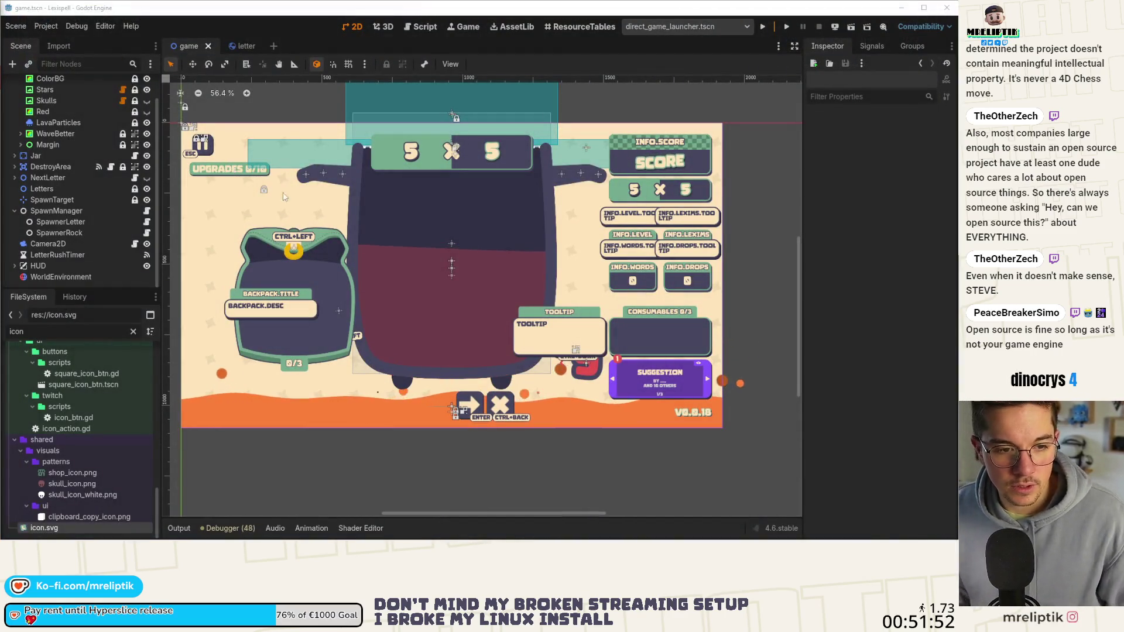
{"action": "scroll", "coordinate": [354, 234], "scroll_direction": "down", "scroll_amount": 2}
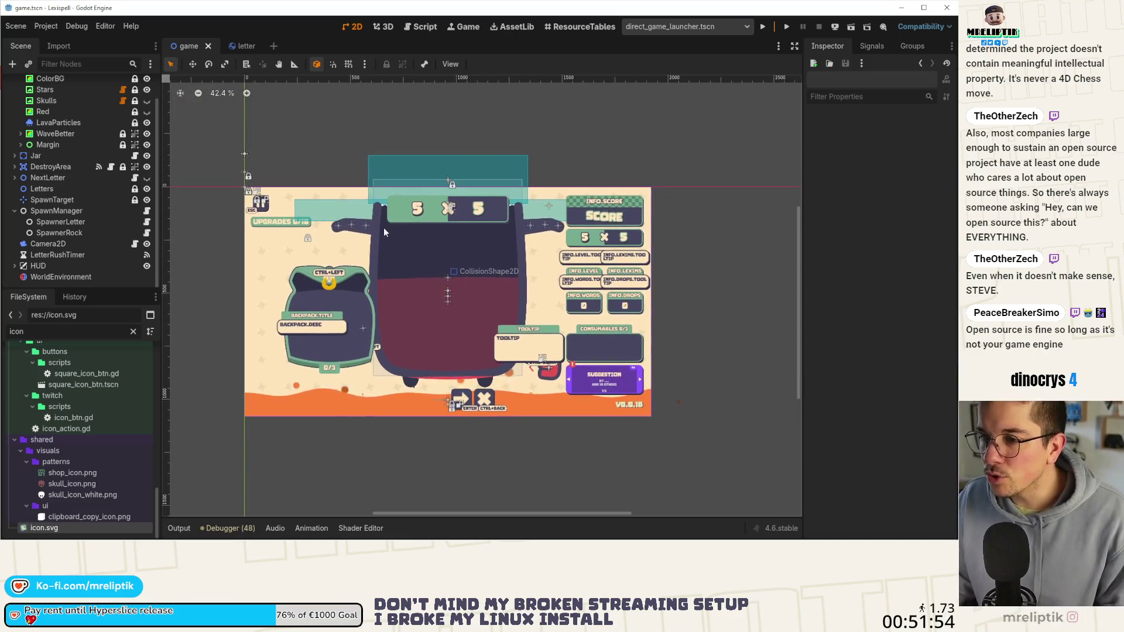
{"action": "scroll", "coordinate": [383, 233], "scroll_direction": "up", "scroll_amount": 1}
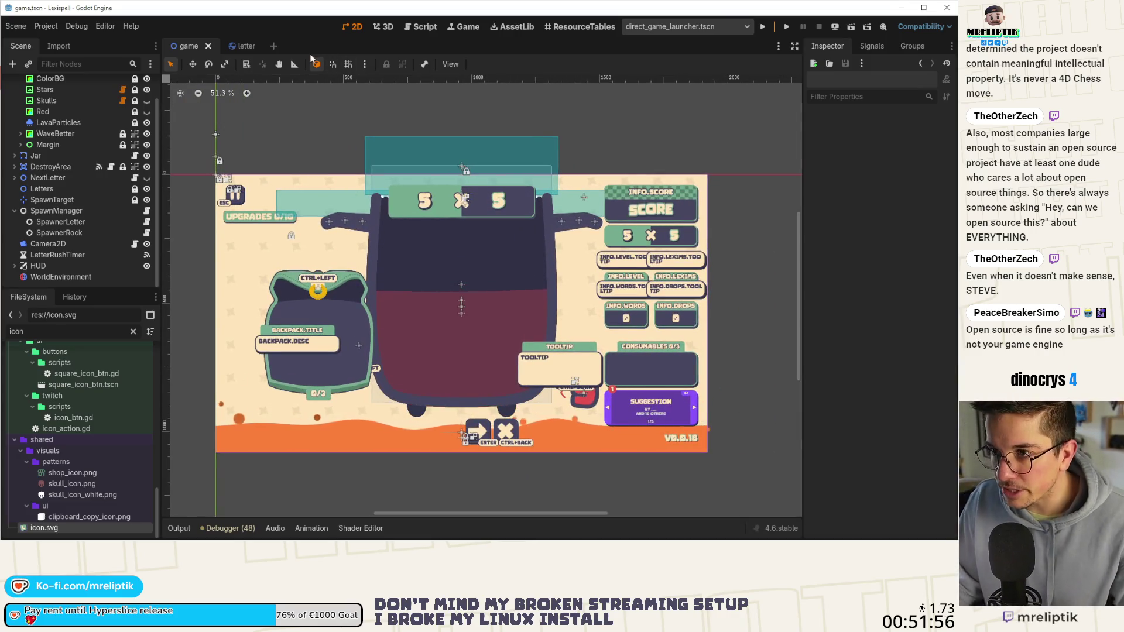
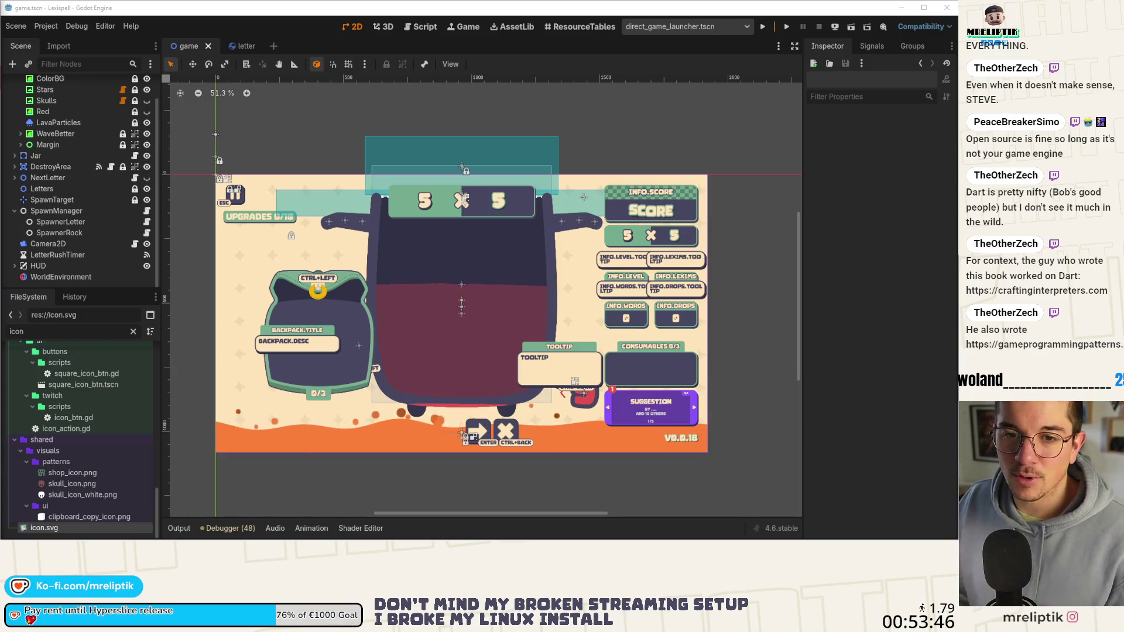
Switch from Godot to the Chrome window with the Singleton chapter.
{"action": "key", "text": "alt+Tab"}
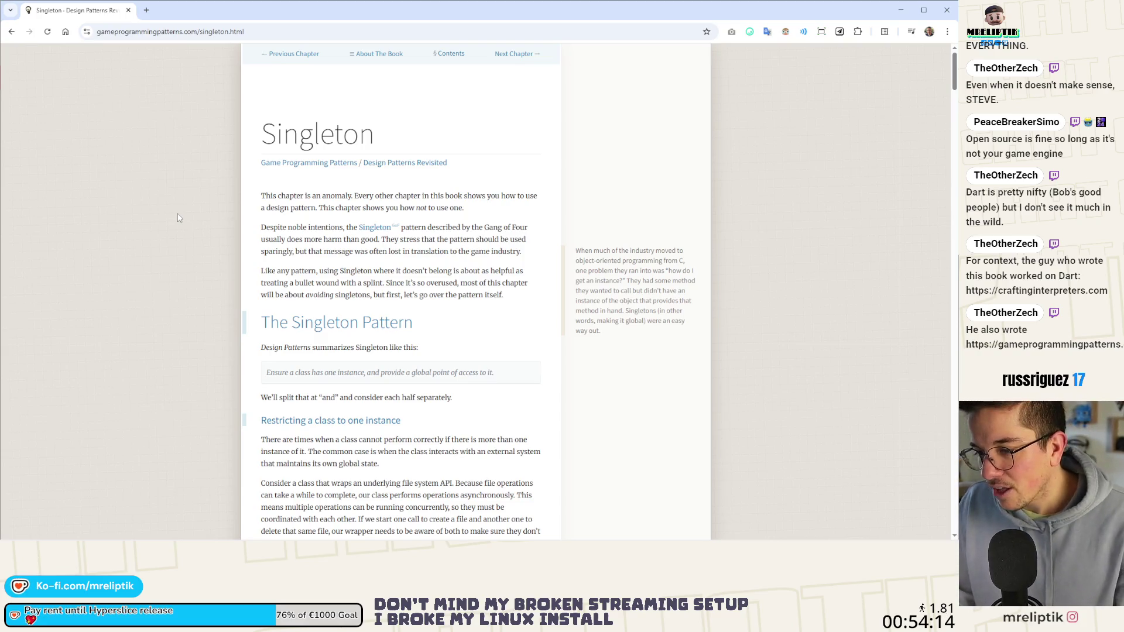
Scroll the Singleton chapter from its introduction down to the 'Why We Regret Using It' heading.
{"action": "scroll", "coordinate": [179, 218], "scroll_direction": "down", "scroll_amount": 3}
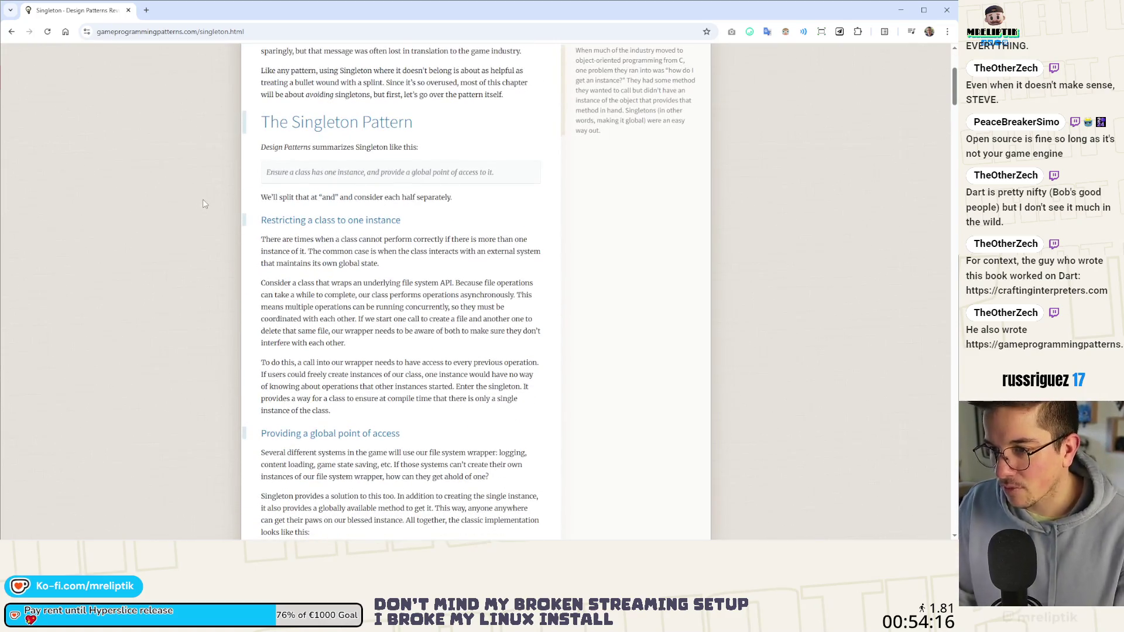
{"action": "scroll", "coordinate": [233, 195], "scroll_direction": "down", "scroll_amount": 2}
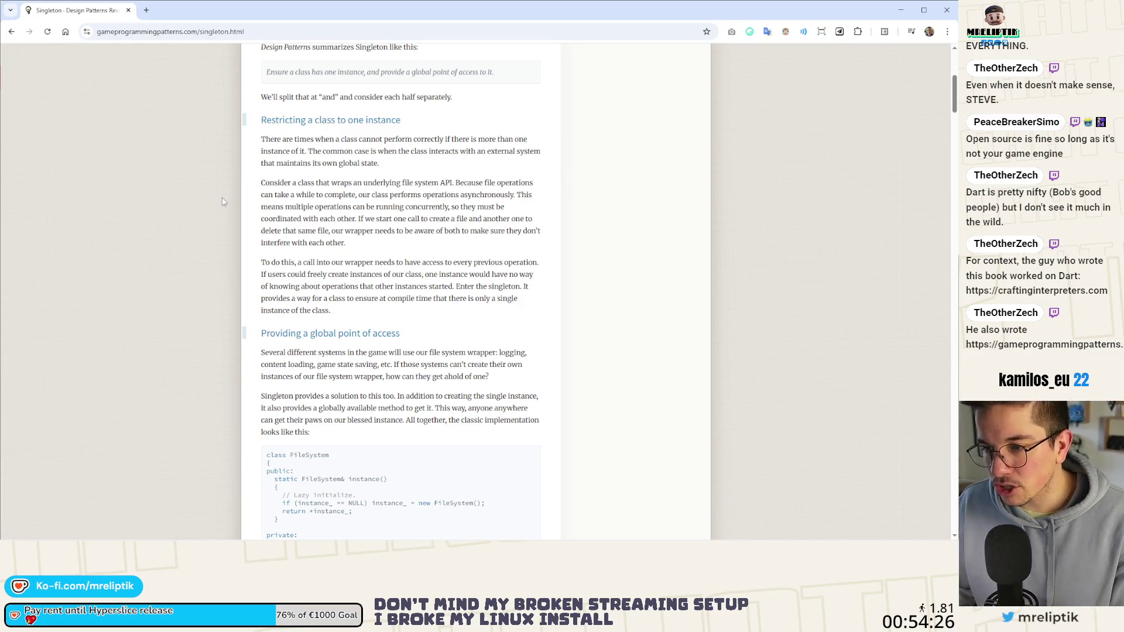
{"action": "scroll", "coordinate": [223, 202], "scroll_direction": "down", "scroll_amount": 3}
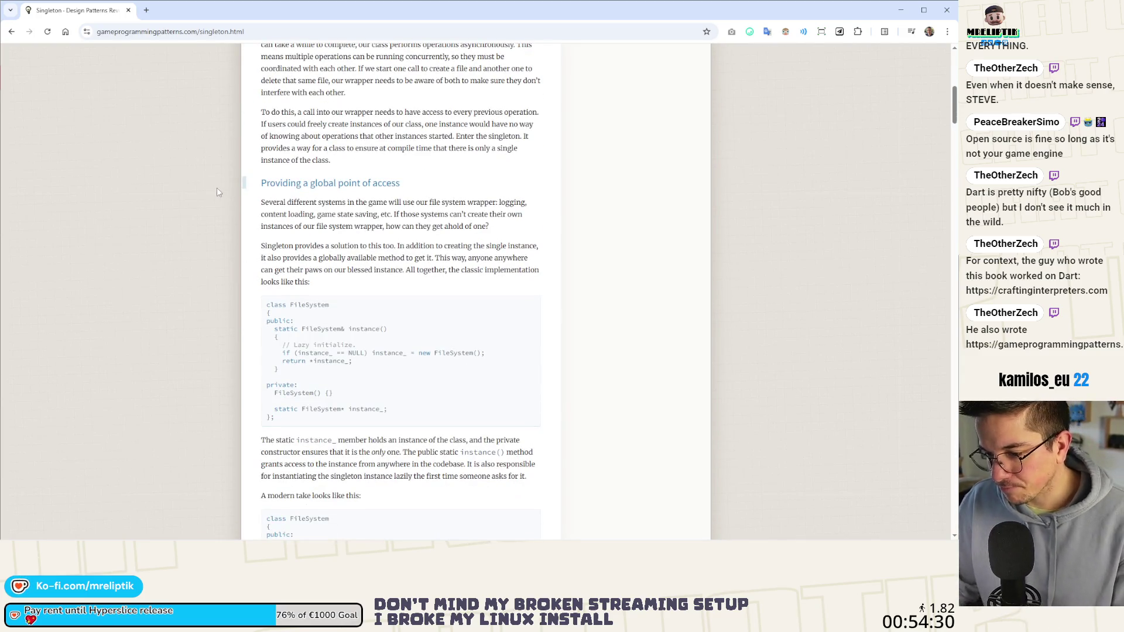
{"action": "scroll", "coordinate": [219, 196], "scroll_direction": "down", "scroll_amount": 10}
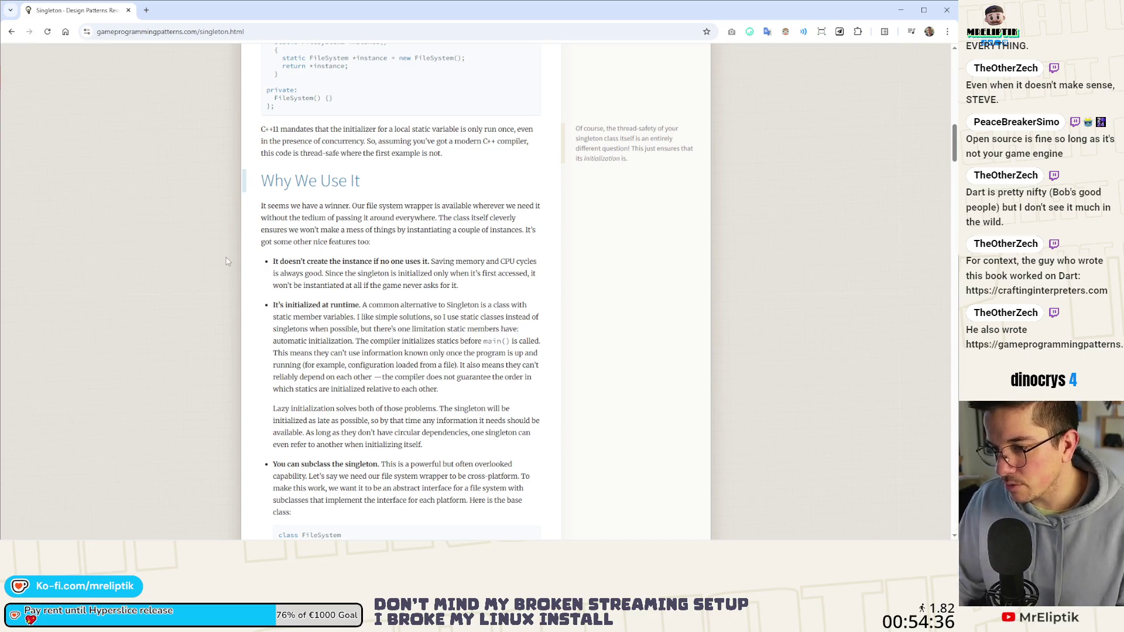
{"action": "scroll", "coordinate": [227, 262], "scroll_direction": "down", "scroll_amount": 2}
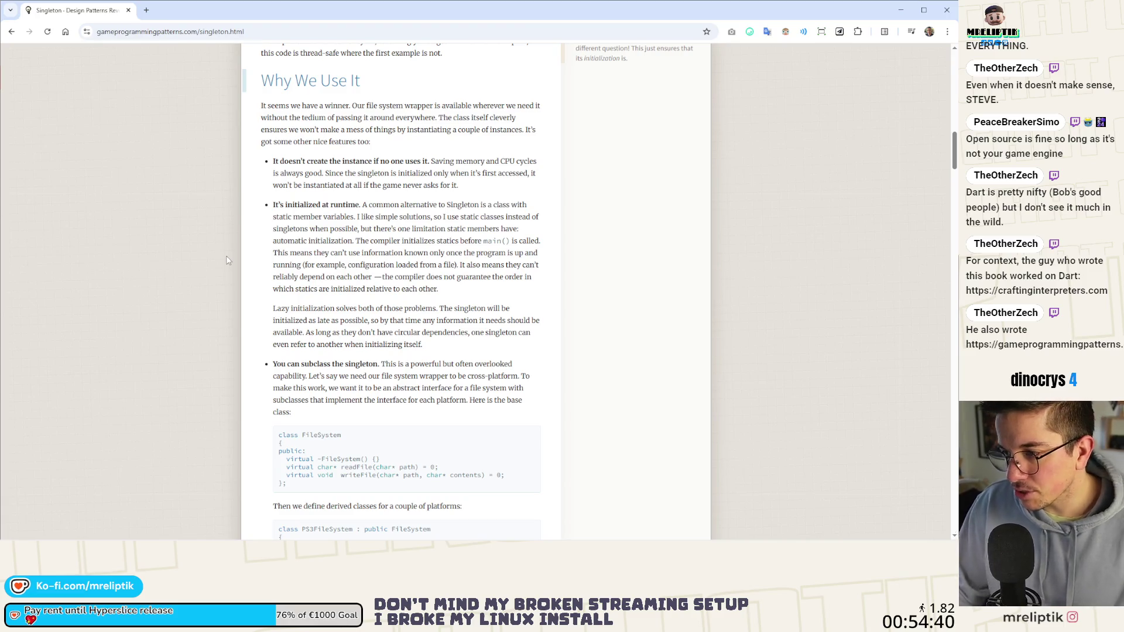
{"action": "scroll", "coordinate": [215, 256], "scroll_direction": "down", "scroll_amount": 2}
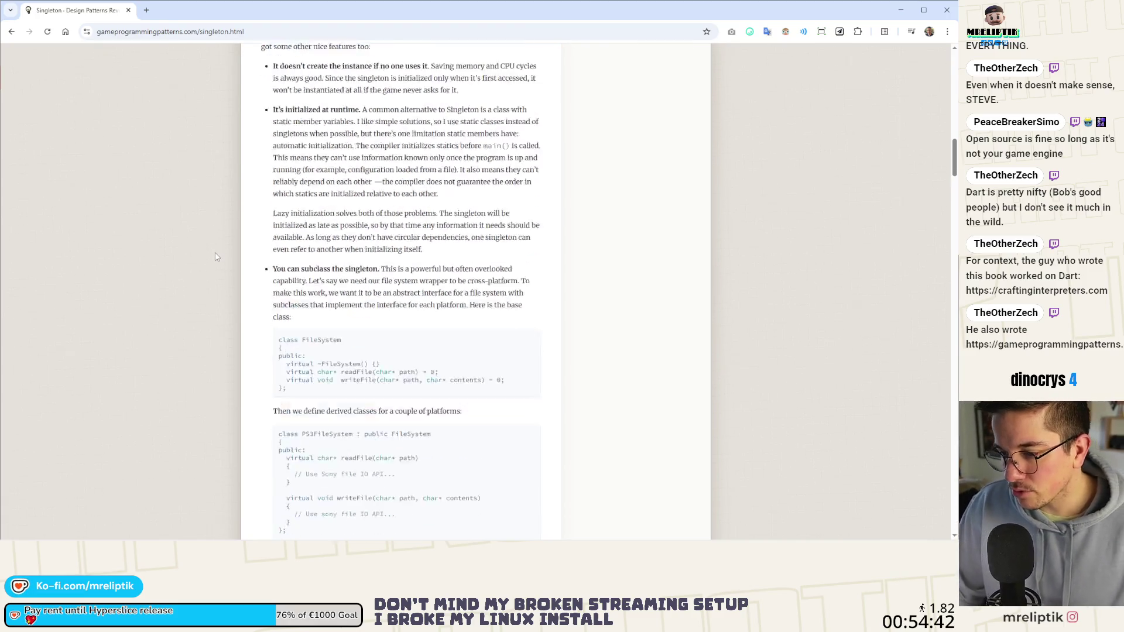
{"action": "scroll", "coordinate": [216, 256], "scroll_direction": "down", "scroll_amount": 1}
{"action": "scroll", "coordinate": [206, 247], "scroll_direction": "up", "scroll_amount": 6}
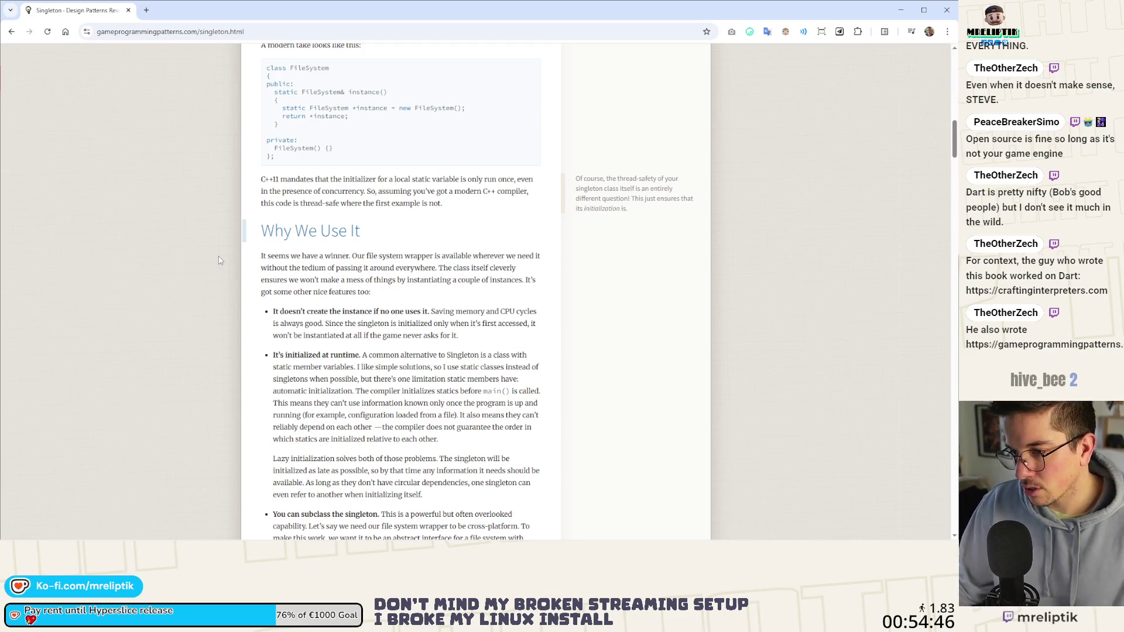
{"action": "scroll", "coordinate": [220, 261], "scroll_direction": "down", "scroll_amount": 5}
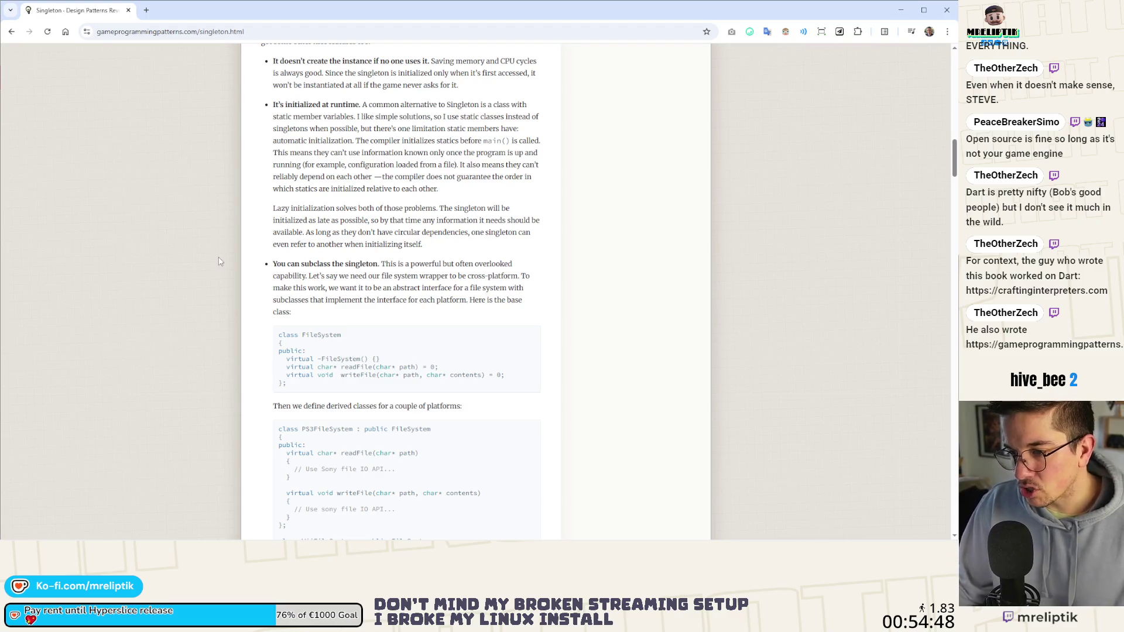
{"action": "scroll", "coordinate": [219, 261], "scroll_direction": "down", "scroll_amount": 9}
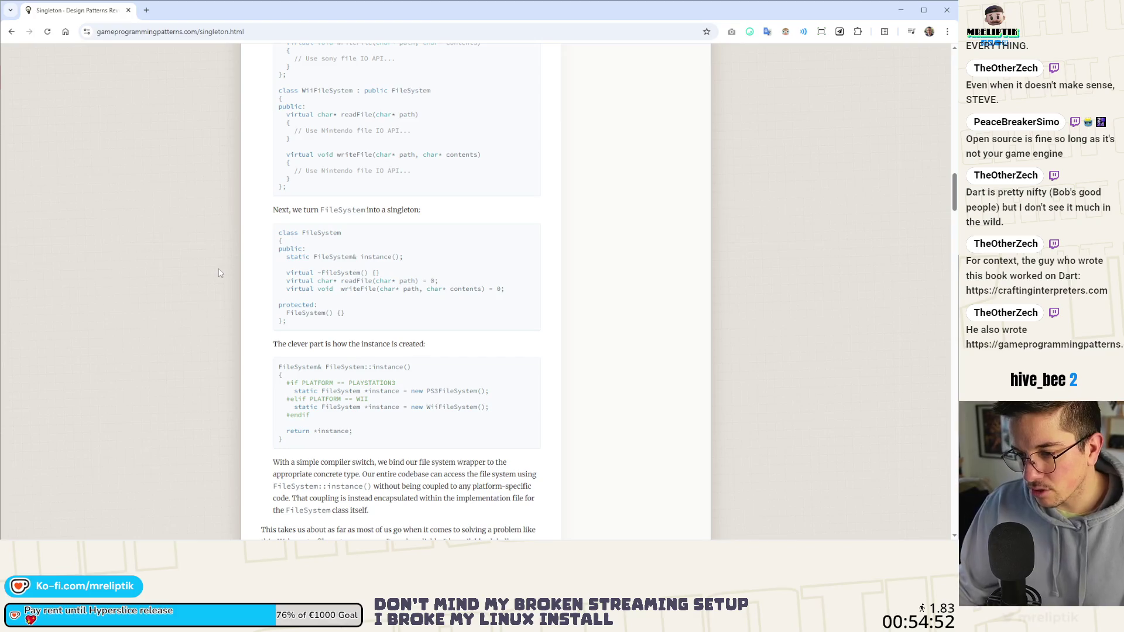
{"action": "scroll", "coordinate": [219, 273], "scroll_direction": "down", "scroll_amount": 5}
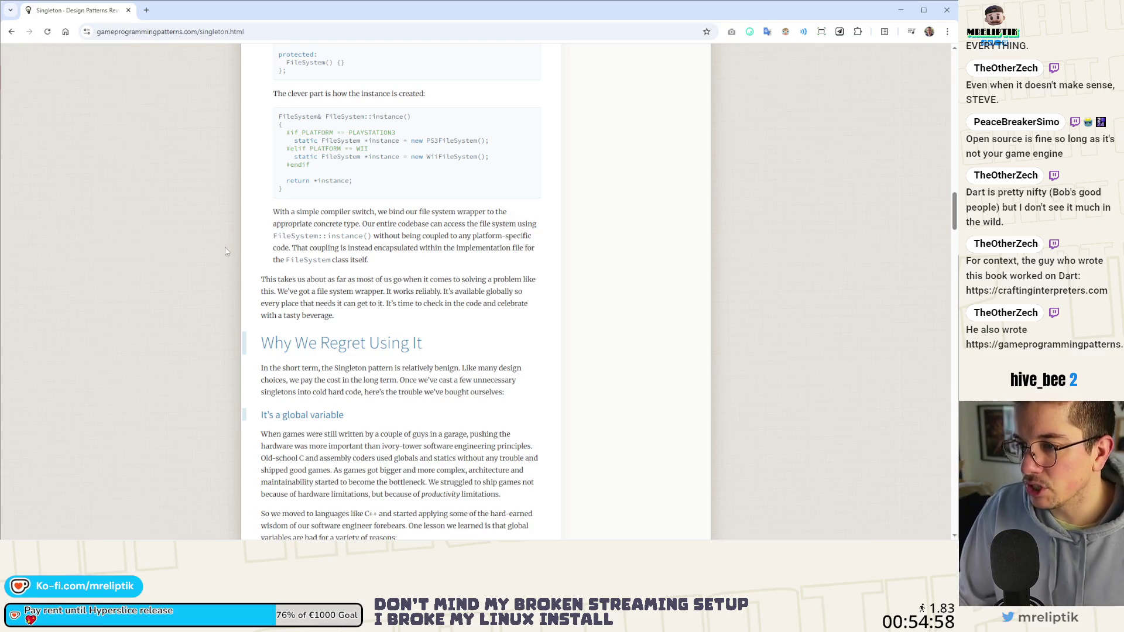
Scroll through 'Why We Regret Using It', then return to Godot's game.tscn scene.
{"action": "scroll", "coordinate": [239, 286], "scroll_direction": "down", "scroll_amount": 3}
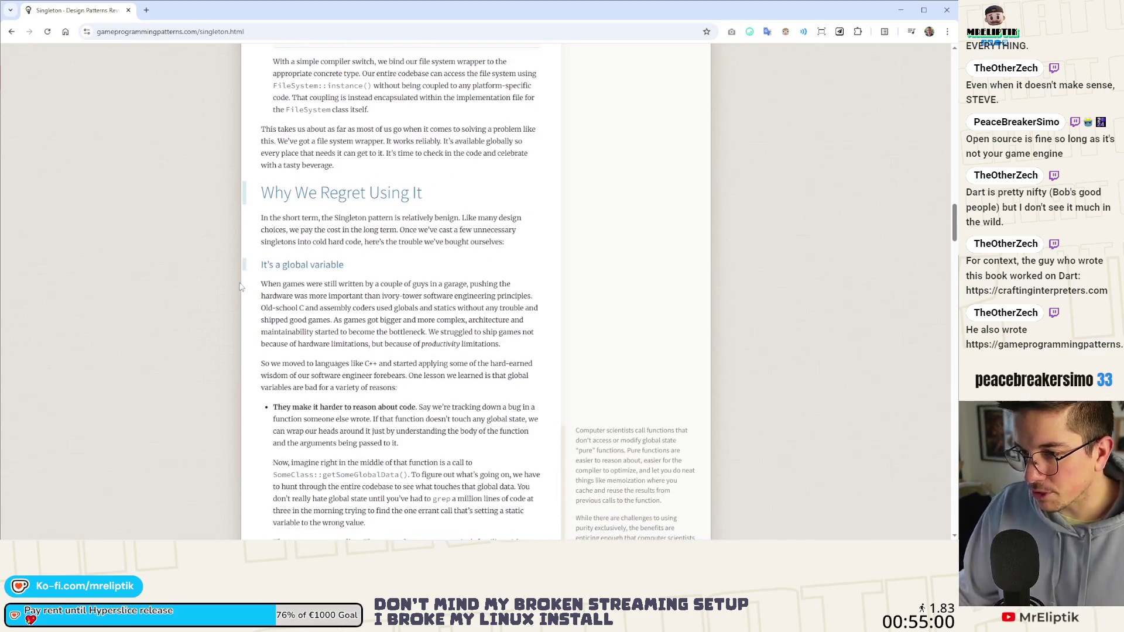
{"action": "scroll", "coordinate": [240, 286], "scroll_direction": "down", "scroll_amount": 2}
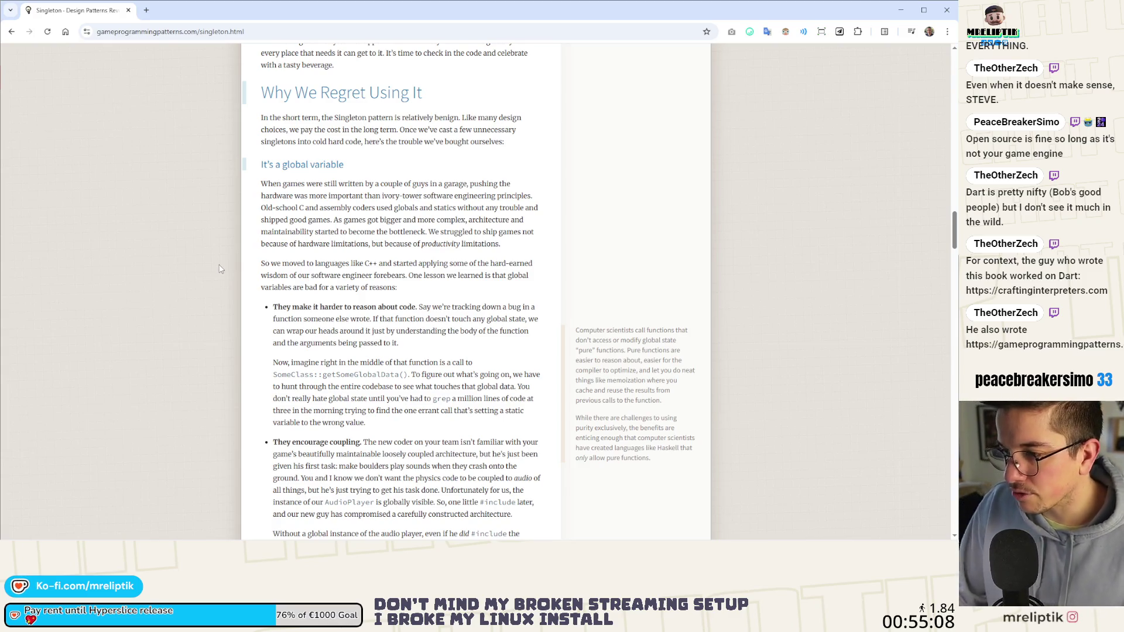
{"action": "scroll", "coordinate": [216, 273], "scroll_direction": "down", "scroll_amount": 2}
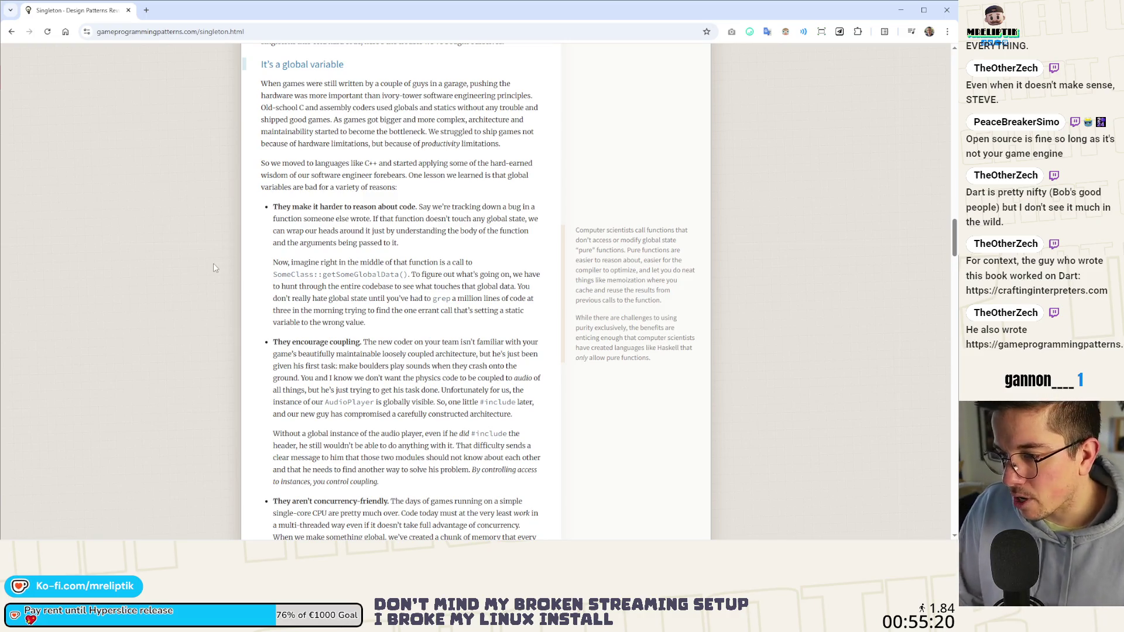
{"action": "scroll", "coordinate": [214, 267], "scroll_direction": "down", "scroll_amount": 2}
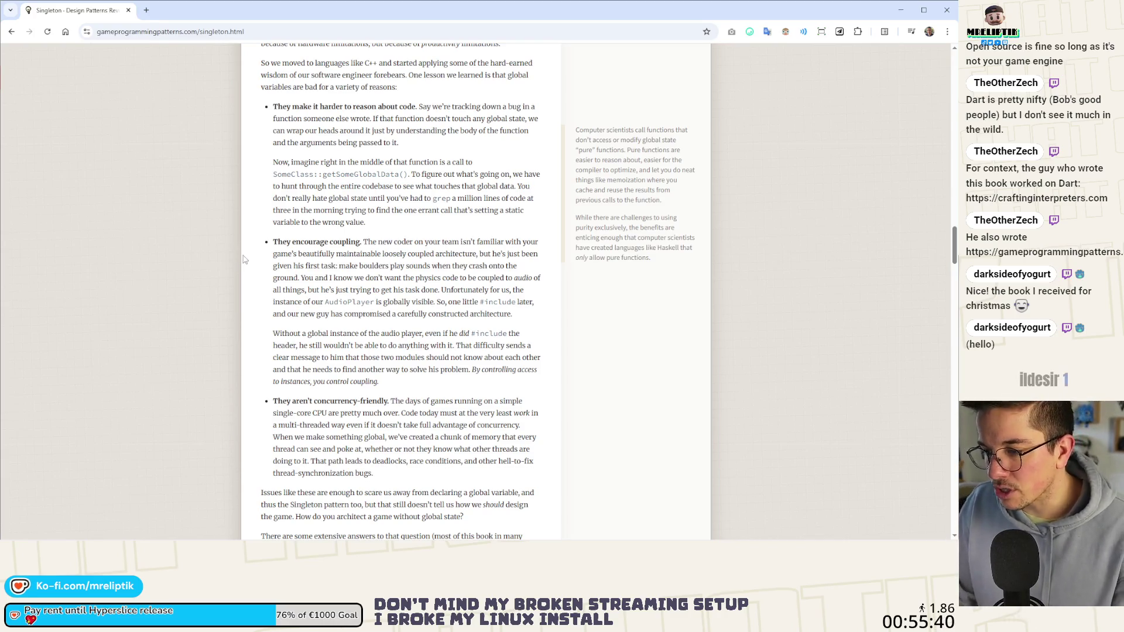
{"action": "scroll", "coordinate": [252, 257], "scroll_direction": "down", "scroll_amount": 3}
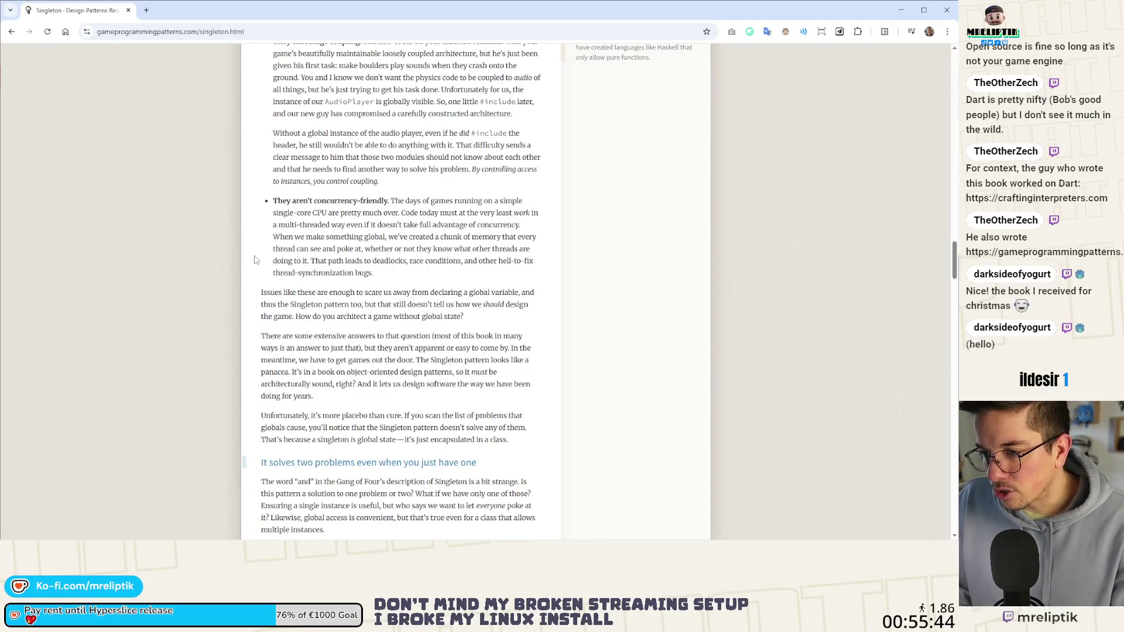
{"action": "scroll", "coordinate": [254, 257], "scroll_direction": "down", "scroll_amount": 8}
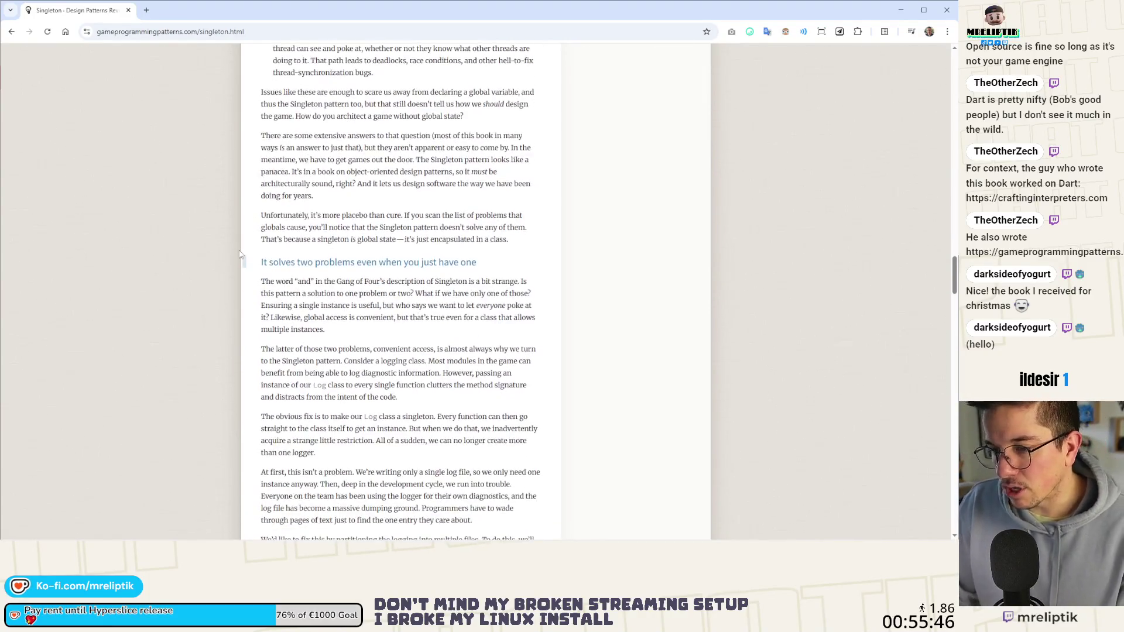
{"action": "scroll", "coordinate": [252, 257], "scroll_direction": "up", "scroll_amount": 3}
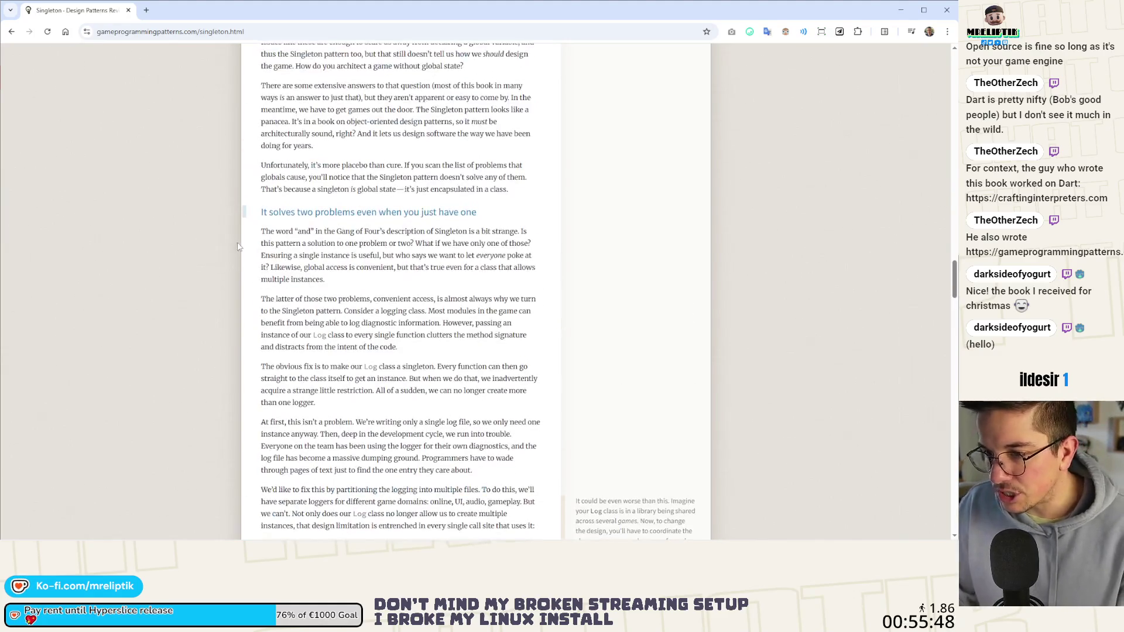
{"action": "scroll", "coordinate": [250, 272], "scroll_direction": "down", "scroll_amount": 3}
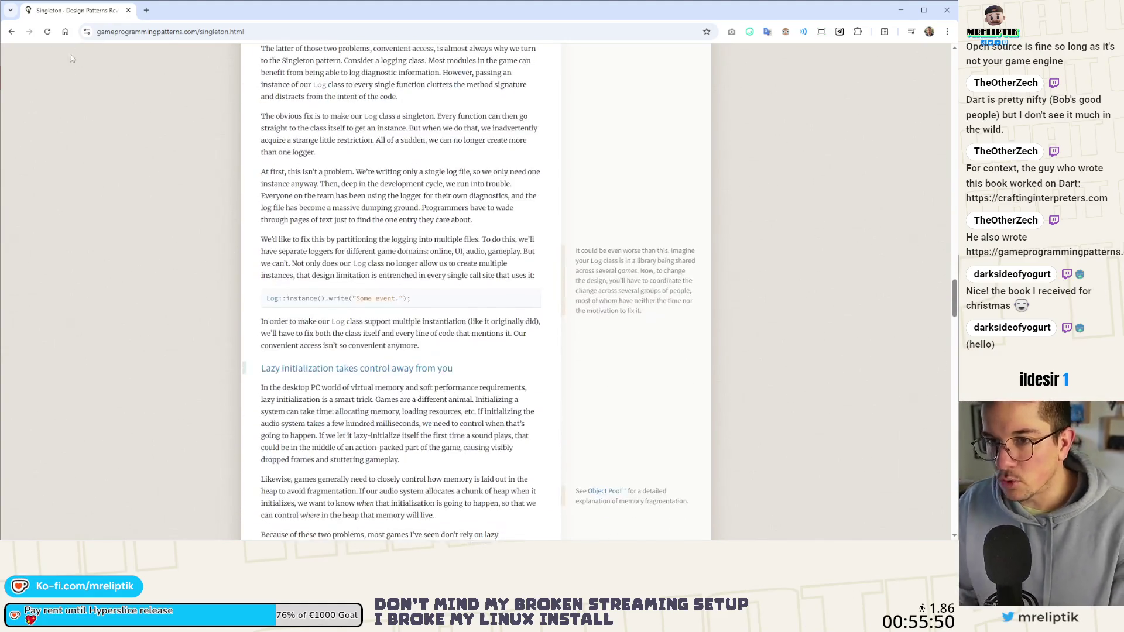
{"action": "key", "text": "alt+Tab"}
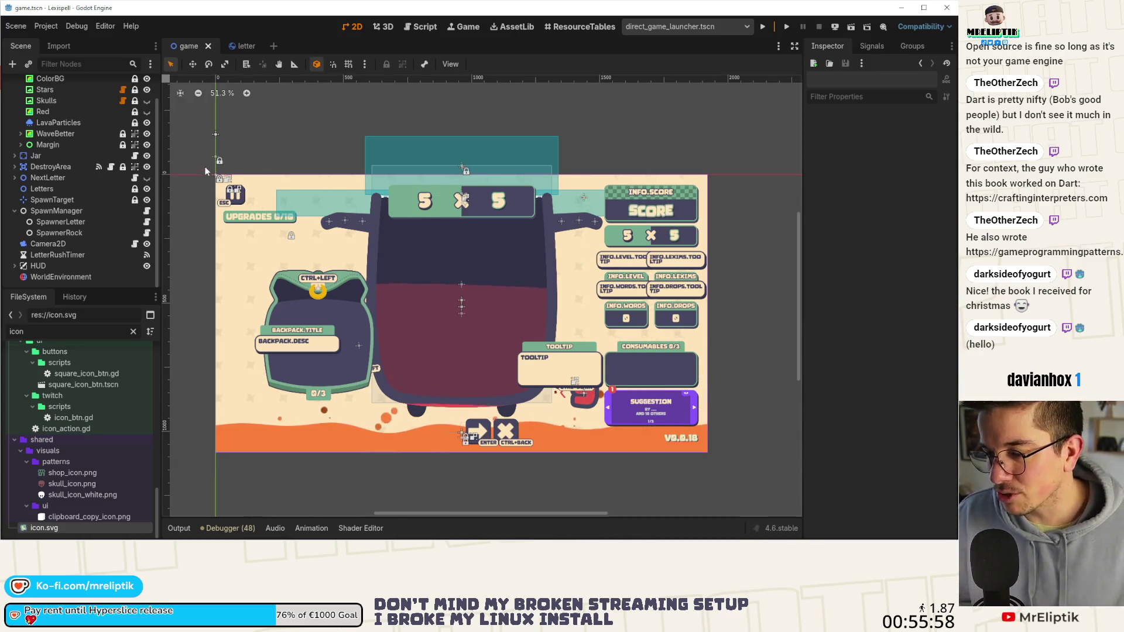
Clear the FileSystem filter and open SpawnManager's script letter_spawn_manager.gd.
{"action": "scroll", "coordinate": [217, 157], "scroll_direction": "down", "scroll_amount": 2}
{"action": "scroll", "coordinate": [258, 111], "scroll_direction": "left", "scroll_amount": 2}
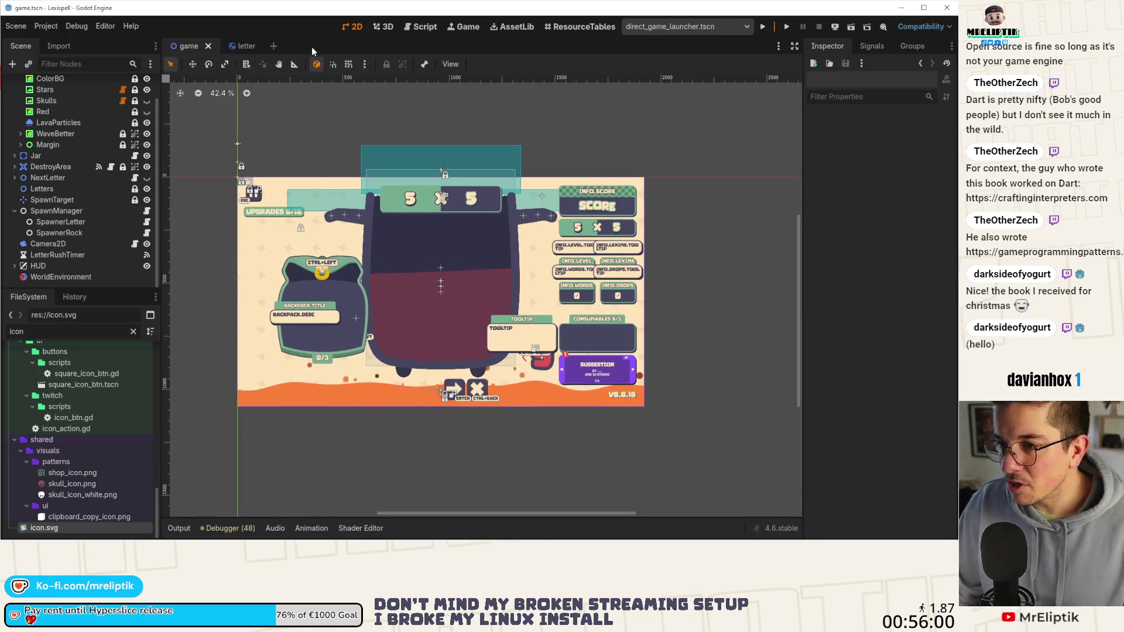
{"action": "scroll", "coordinate": [250, 226], "scroll_direction": "up", "scroll_amount": 2}
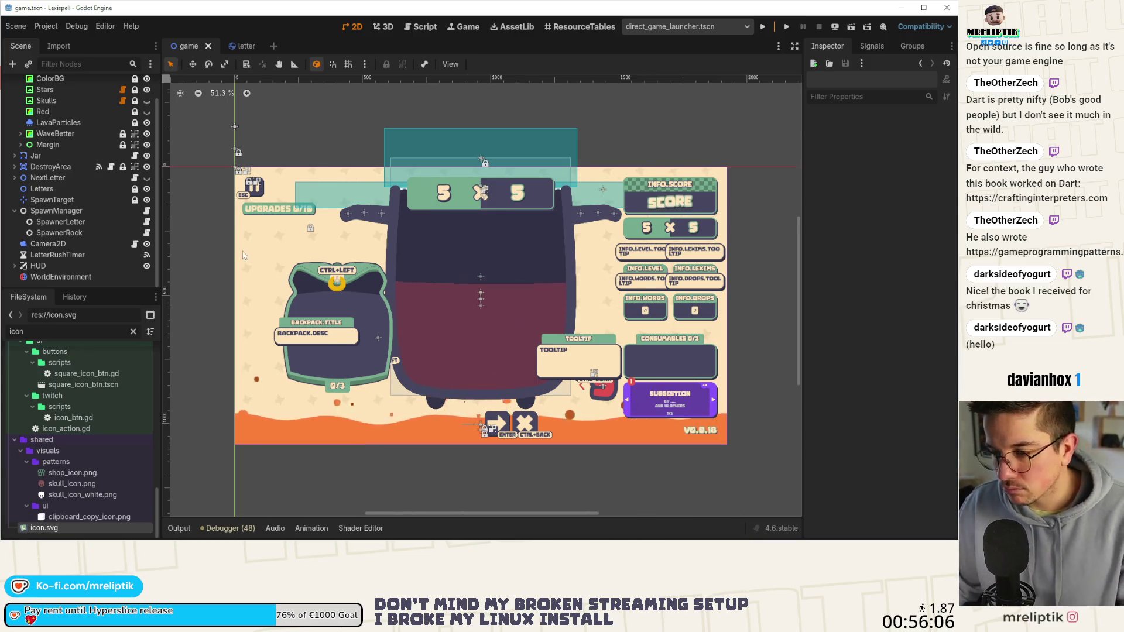
{"action": "scroll", "coordinate": [249, 250], "scroll_direction": "down", "scroll_amount": 2}
{"action": "left_click", "coordinate": [133, 331]}
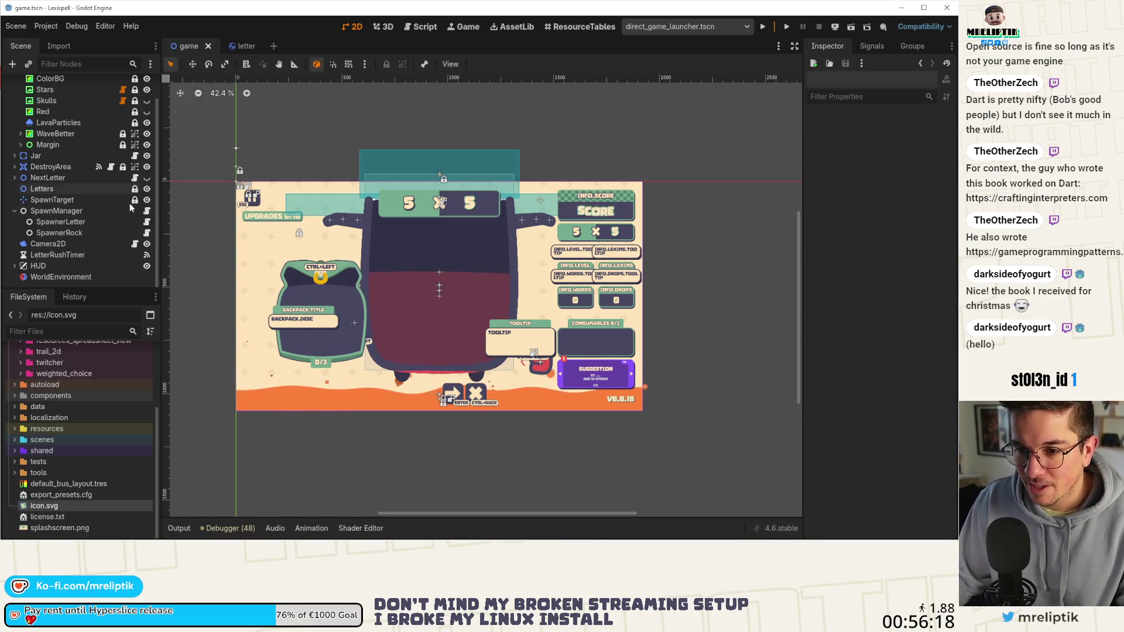
{"action": "left_click", "coordinate": [146, 211]}
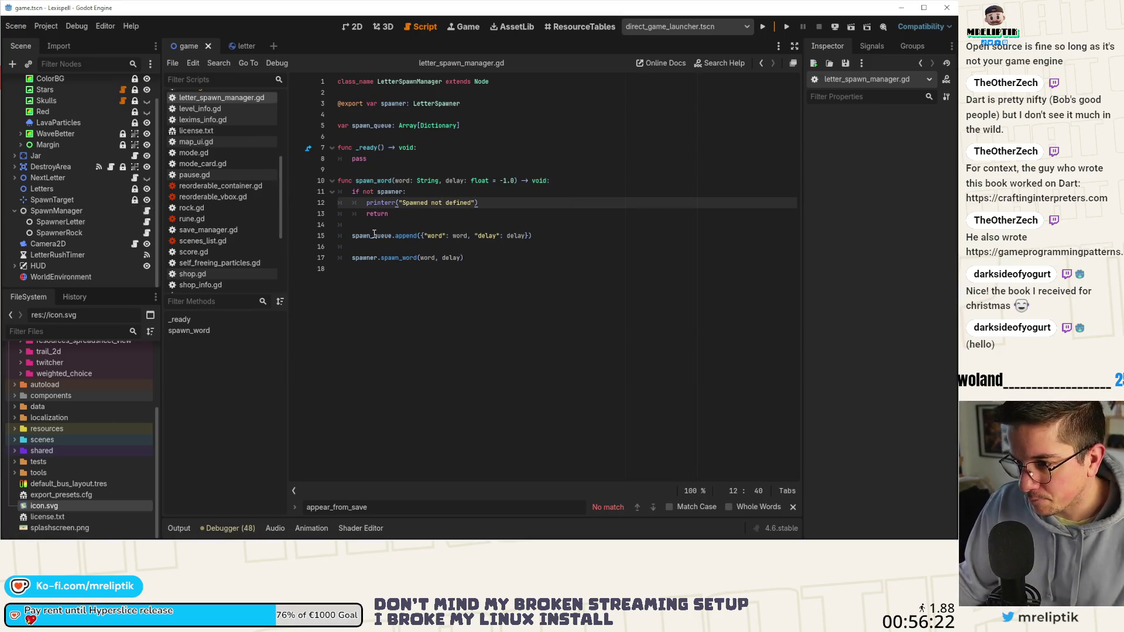
In spawn_word, above spawn_queue.append, add a comment that letters spawn disabled and hidden.
{"action": "left_click", "coordinate": [392, 181]}
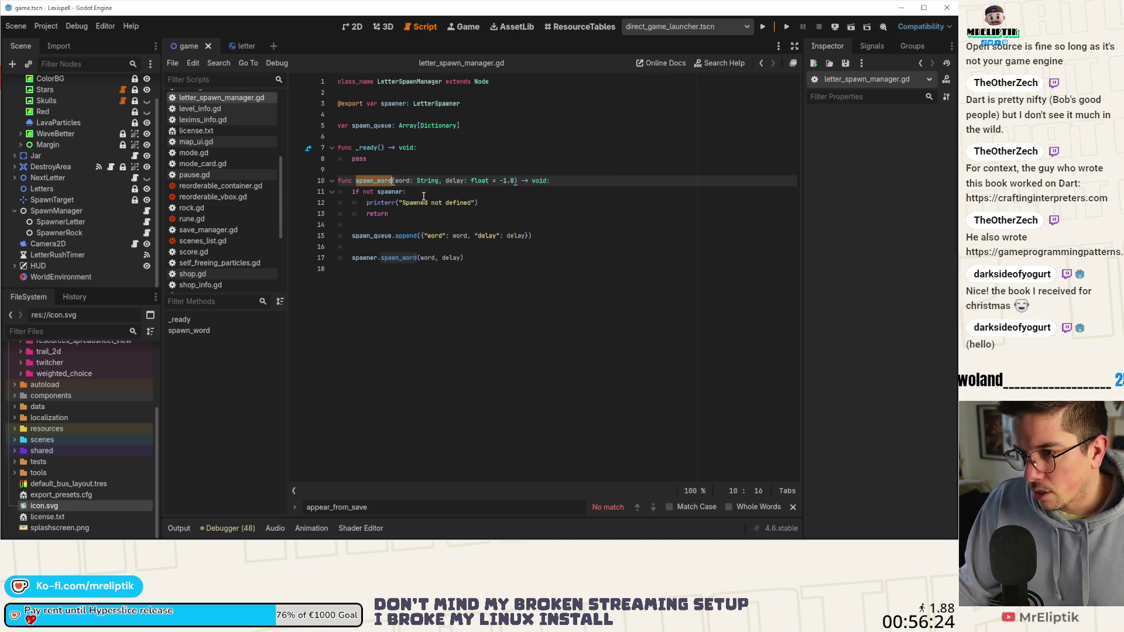
{"action": "left_click", "coordinate": [407, 226]}
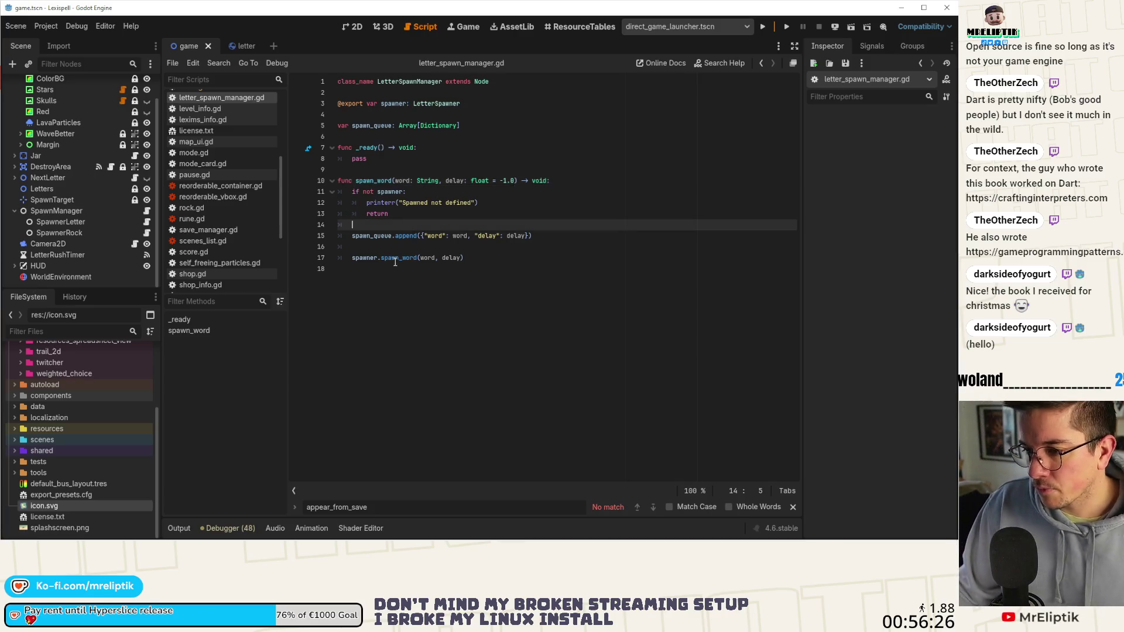
{"action": "double_click", "coordinate": [396, 258]}
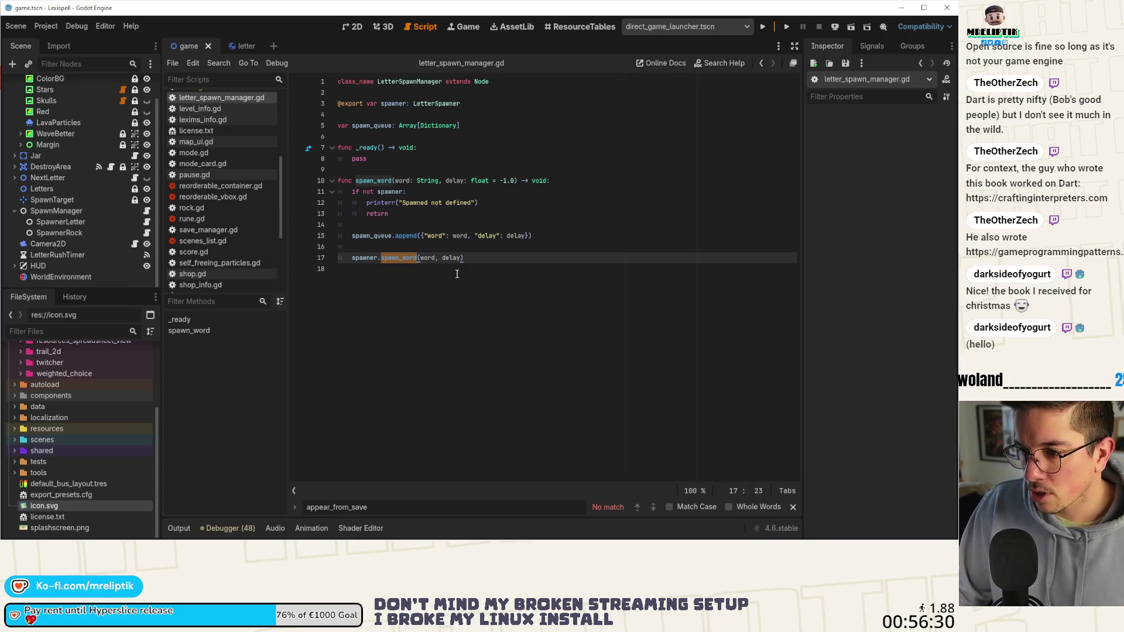
{"action": "left_click", "coordinate": [406, 238]}
{"action": "left_click", "coordinate": [371, 258]}
{"action": "key", "text": "Up"}
{"action": "key", "text": "Up"}
{"action": "key", "text": "Up"}
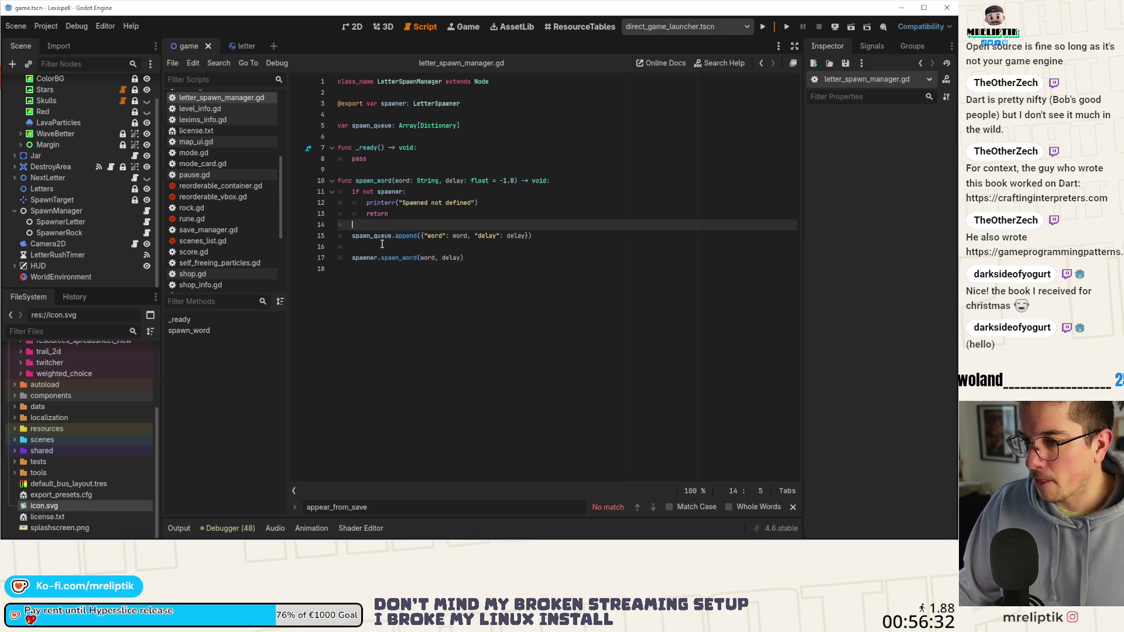
{"action": "key", "text": "Return"}
{"action": "type", "text": "# "}
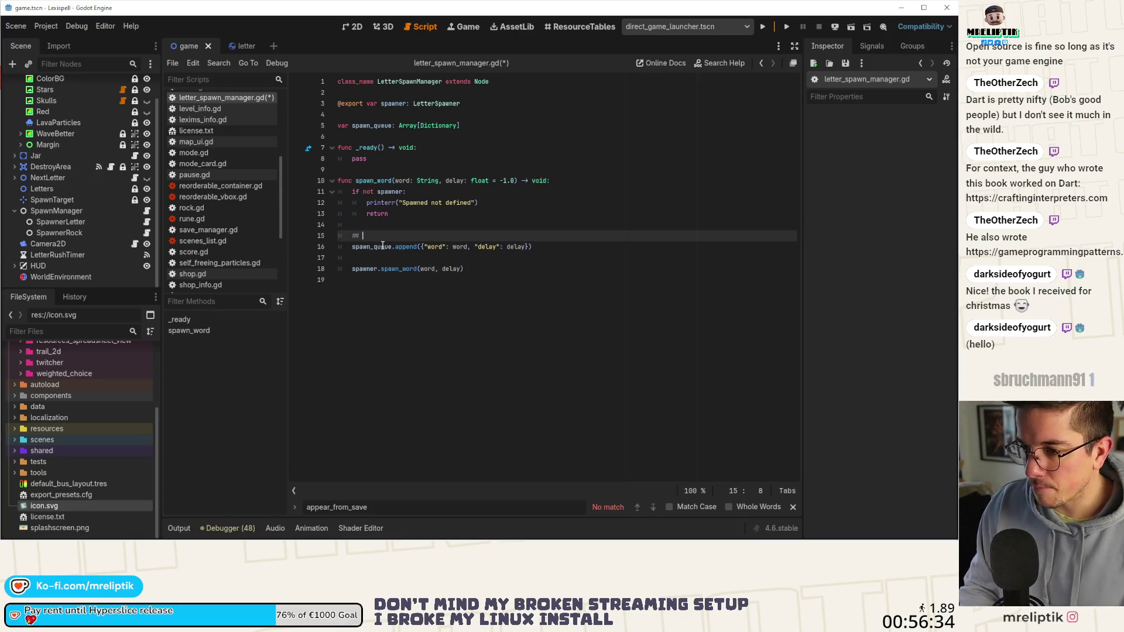
{"action": "type", "text": "Spawn alle"}
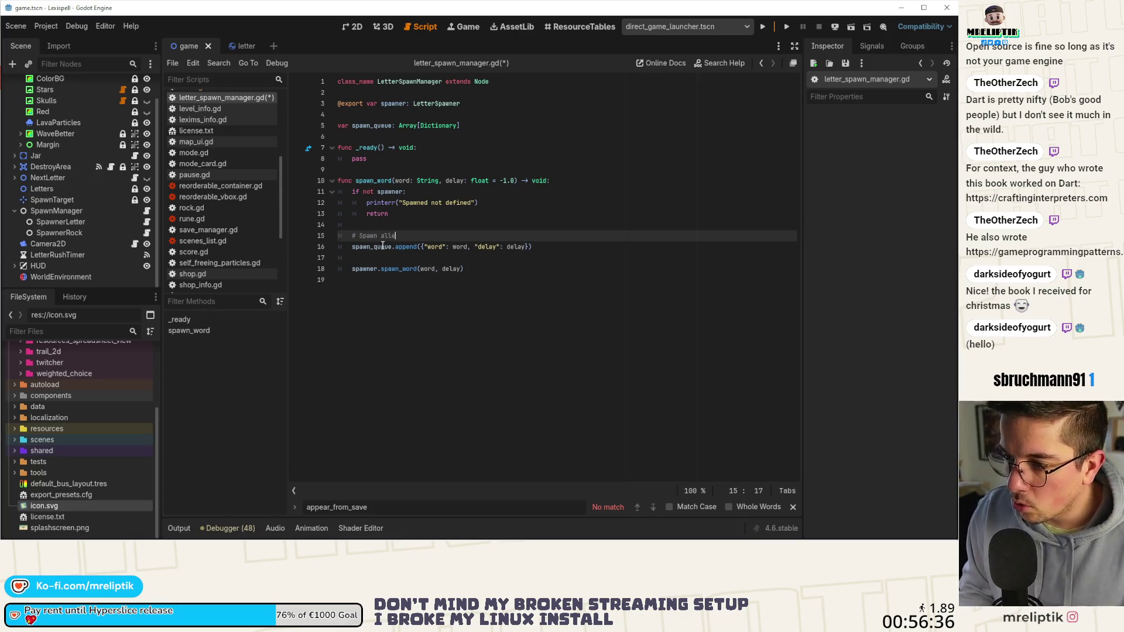
{"action": "key", "text": "BackSpace"}
{"action": "type", "text": " the lettres"}
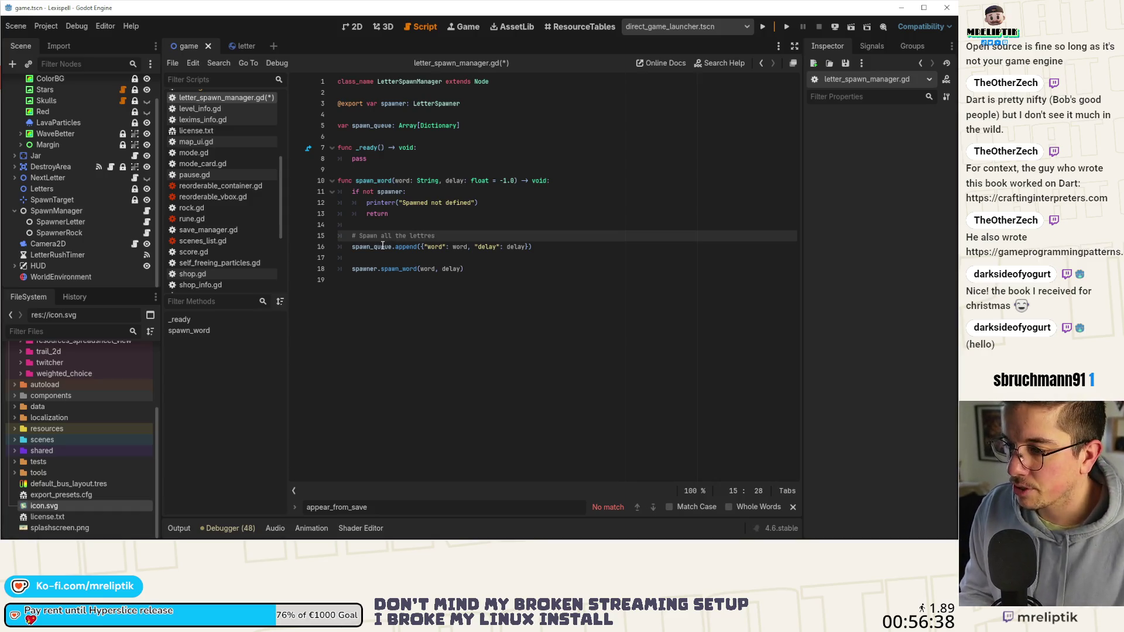
{"action": "key", "text": "BackSpace"}
{"action": "key", "text": "BackSpace"}
{"action": "key", "text": "BackSpace"}
{"action": "type", "text": "ers di"}
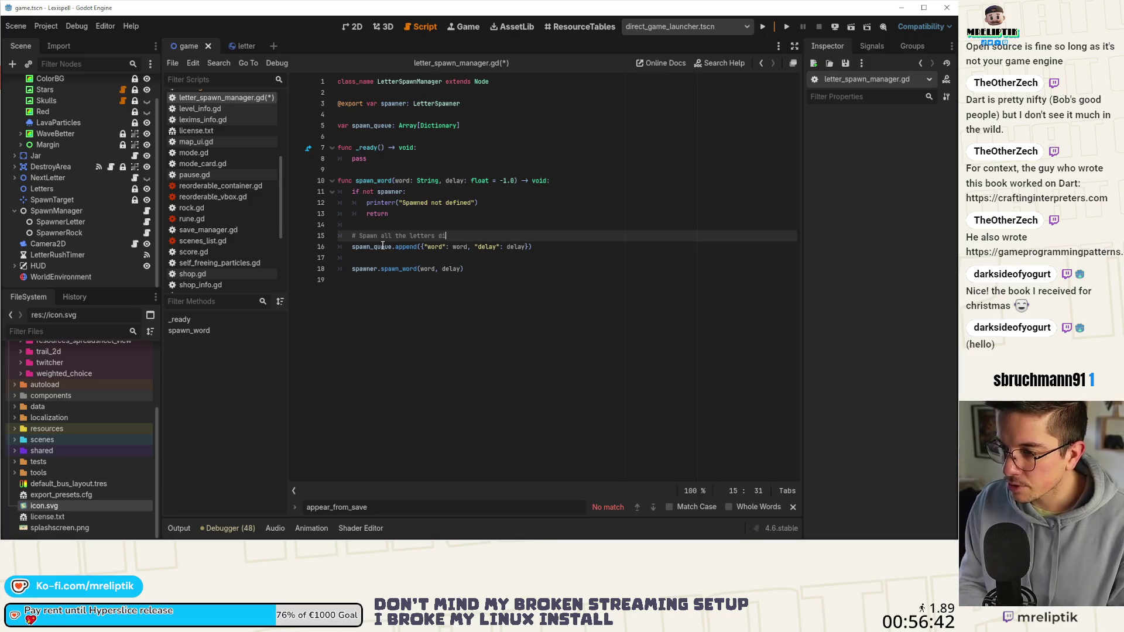
{"action": "type", "text": "sabled and hidden"}
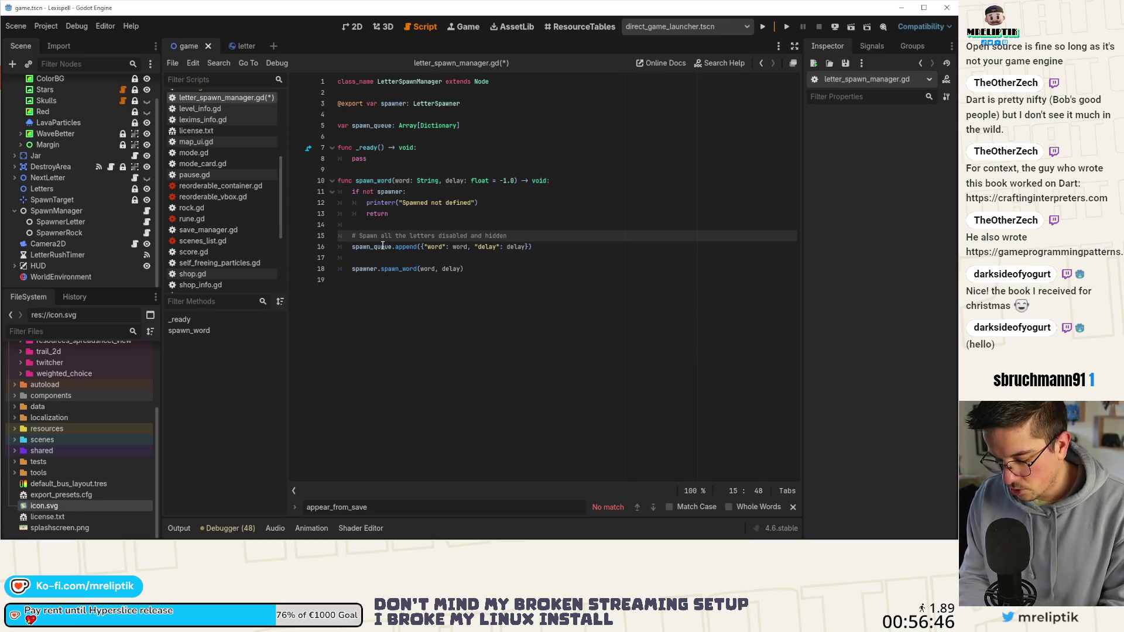
{"action": "type", "text": " to k"}
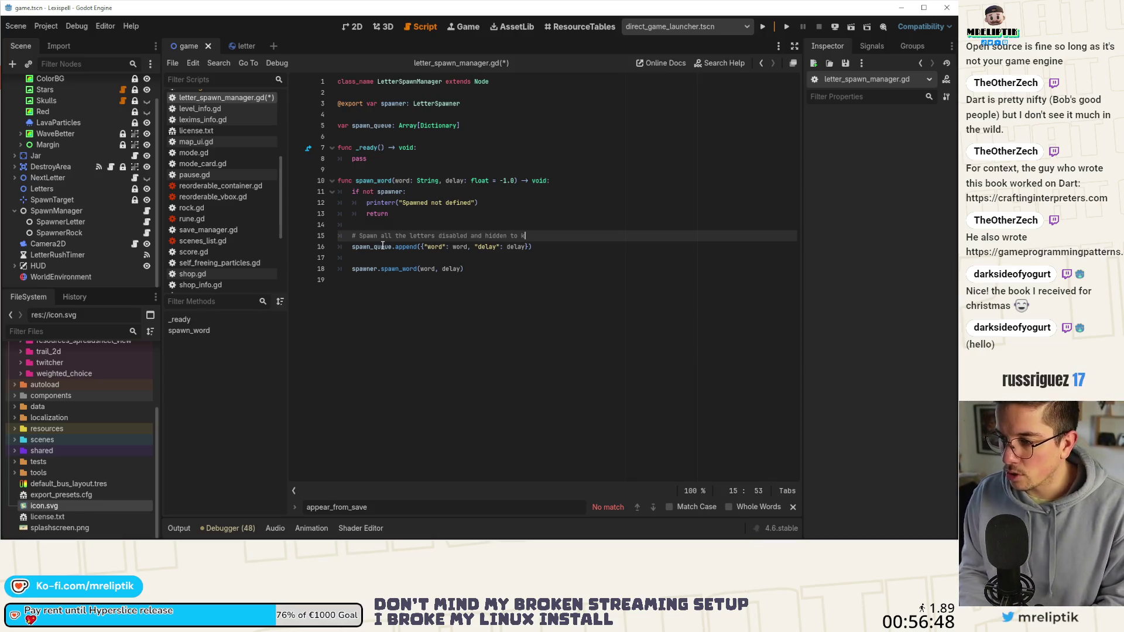
{"action": "type", "text": "eep trackof them"}
Add a second comment: a tween then enables the letters and throws them in the jar.
{"action": "key", "text": "Return"}
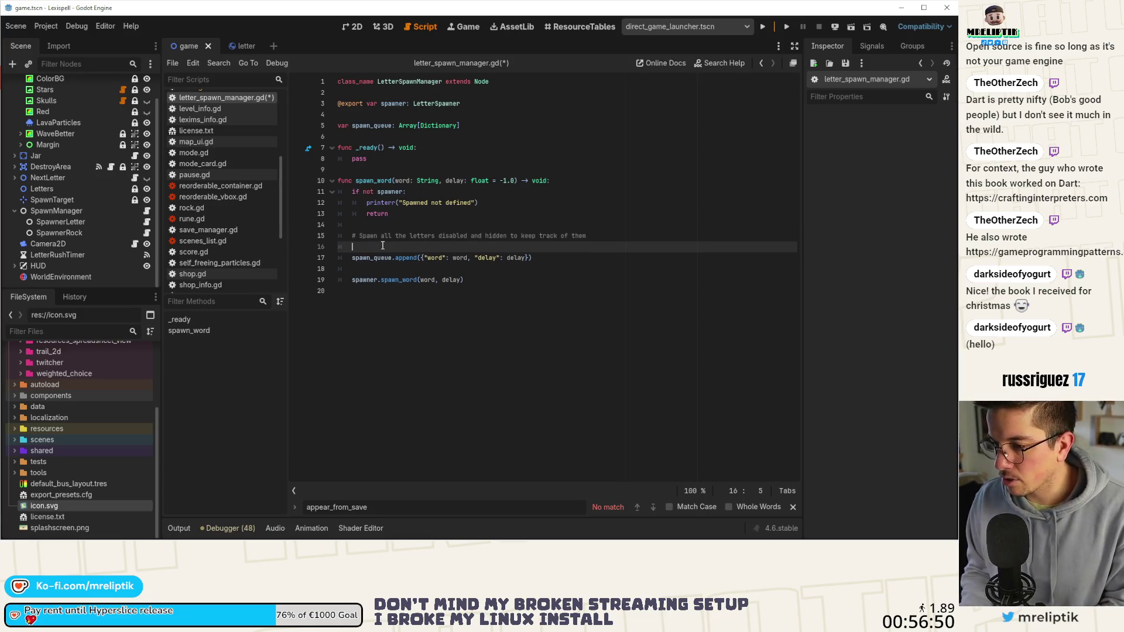
{"action": "type", "text": "#The"}
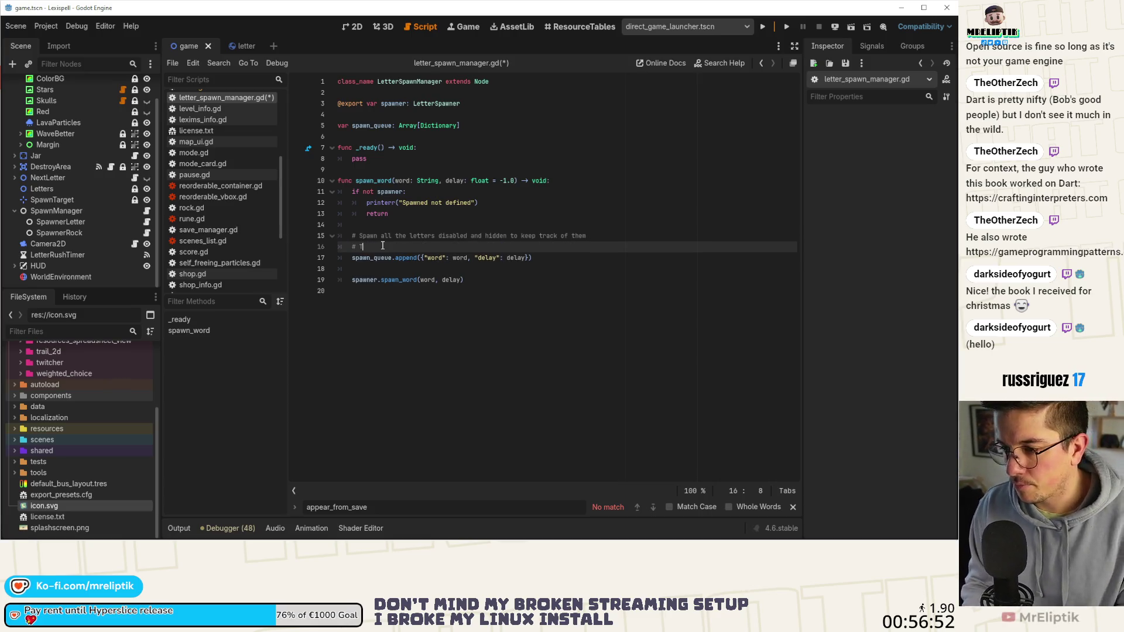
{"action": "type", "text": "hen, la"}
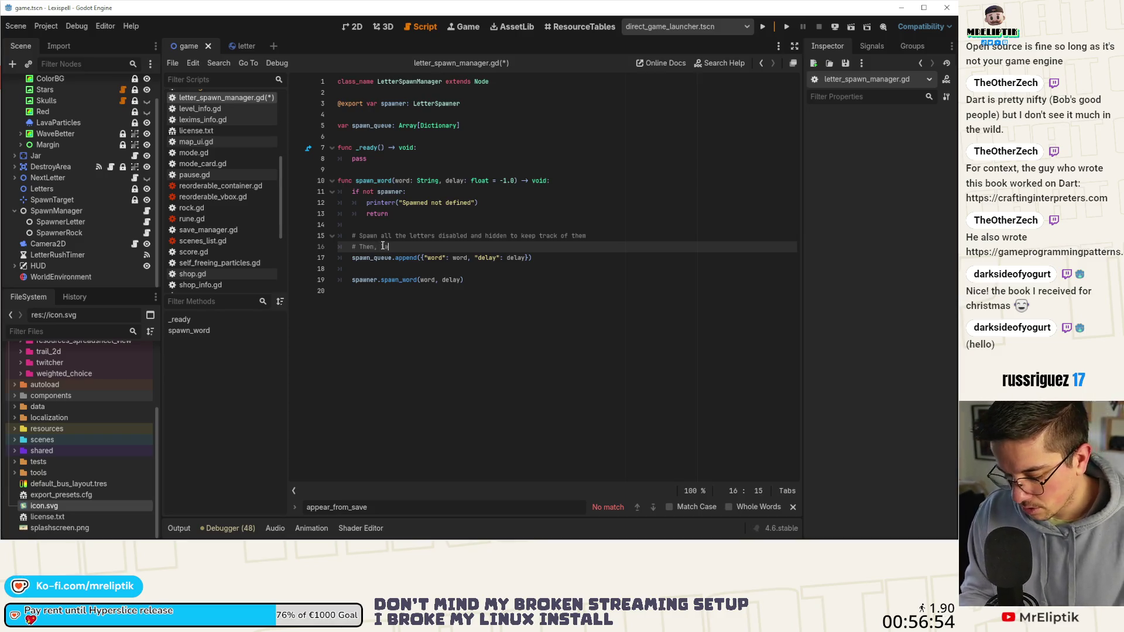
{"action": "type", "text": "unch the tween"}
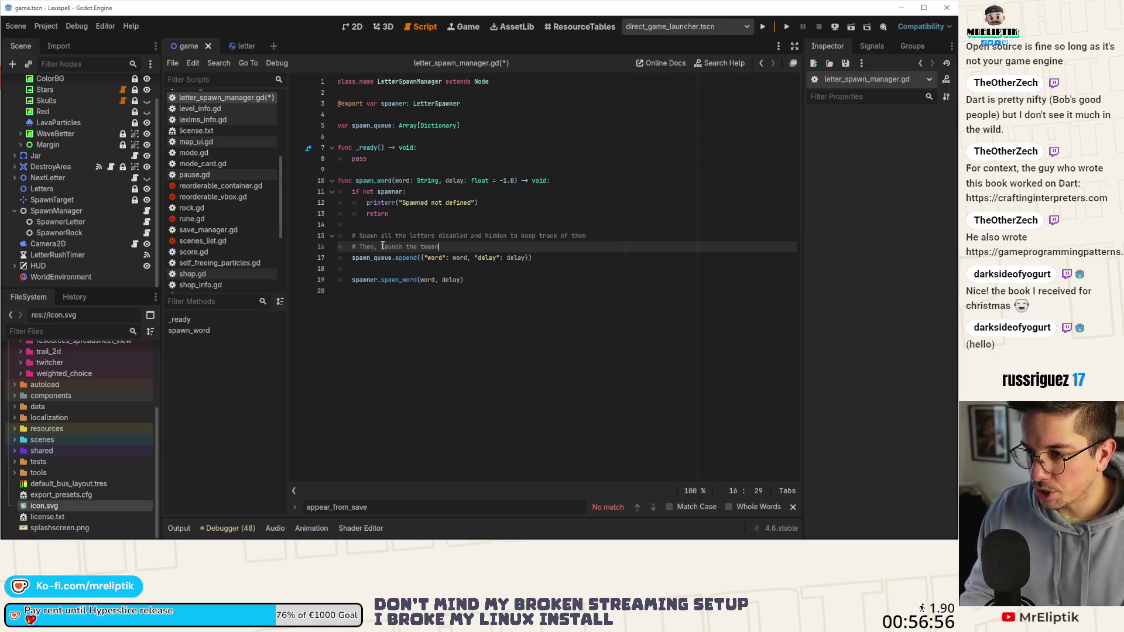
{"action": "type", "text": " to"}
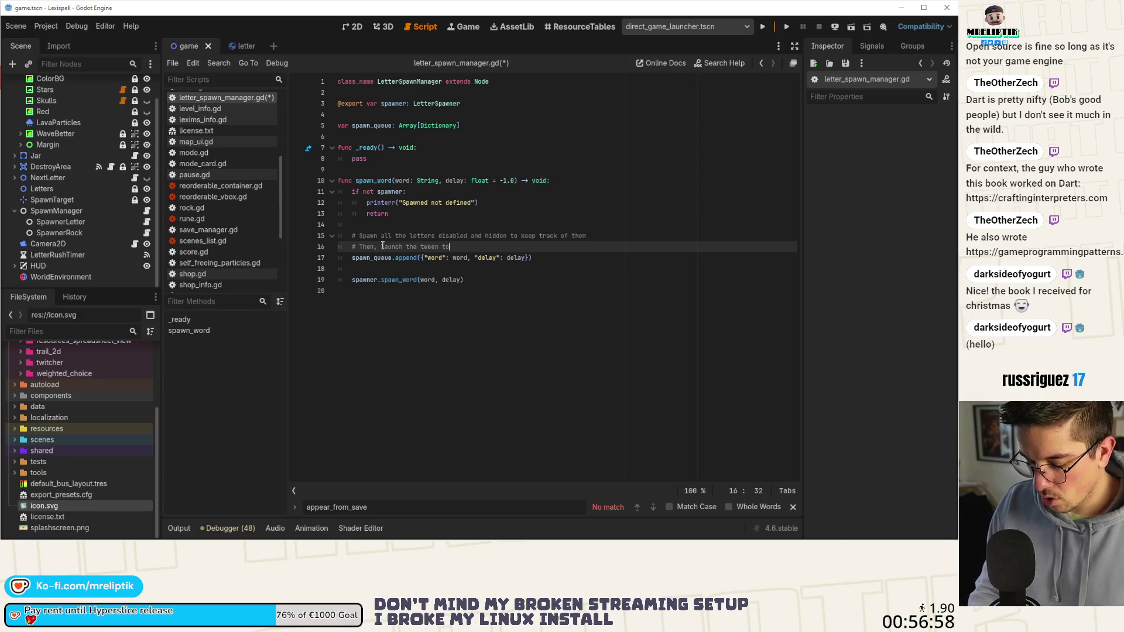
{"action": "type", "text": " enable en st"}
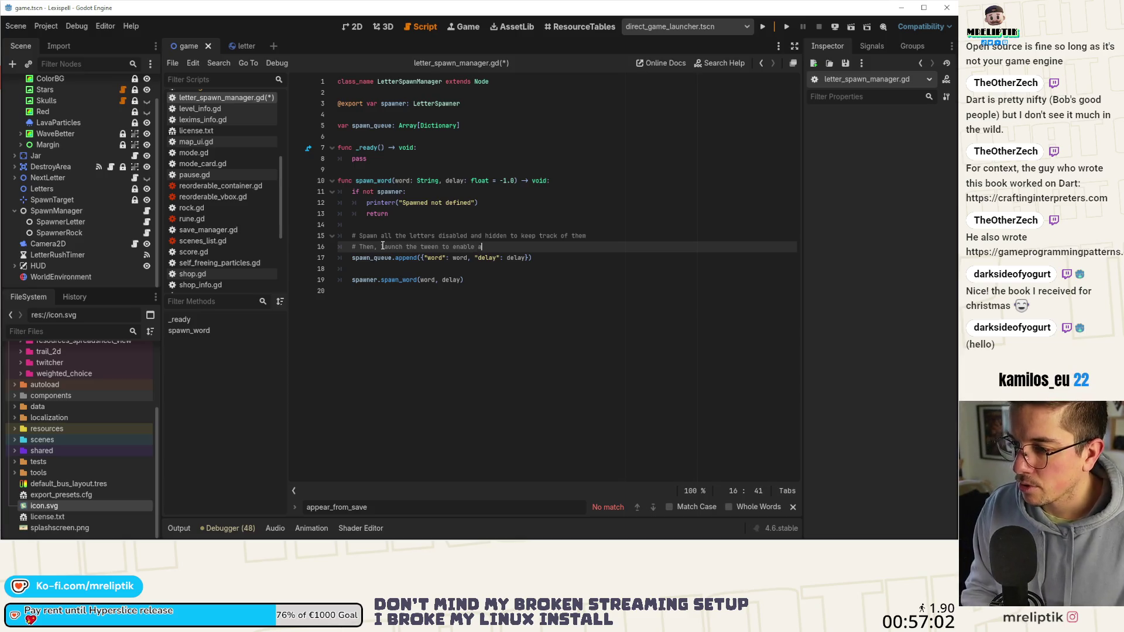
{"action": "type", "text": "row them in the jar"}
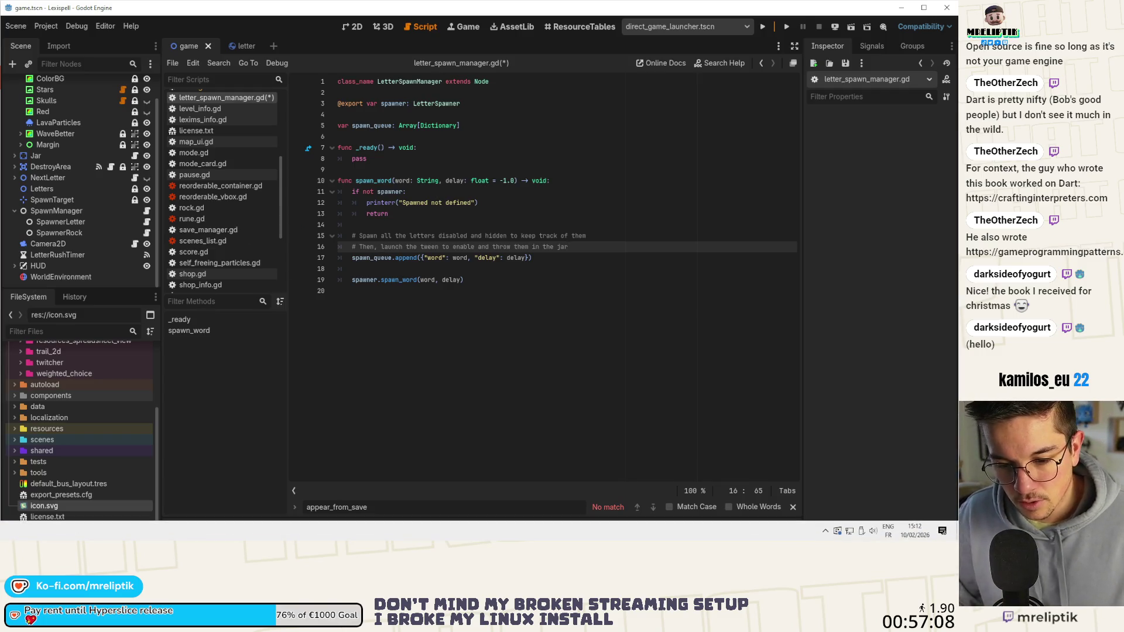
{"action": "key", "text": "alt+Tab"}
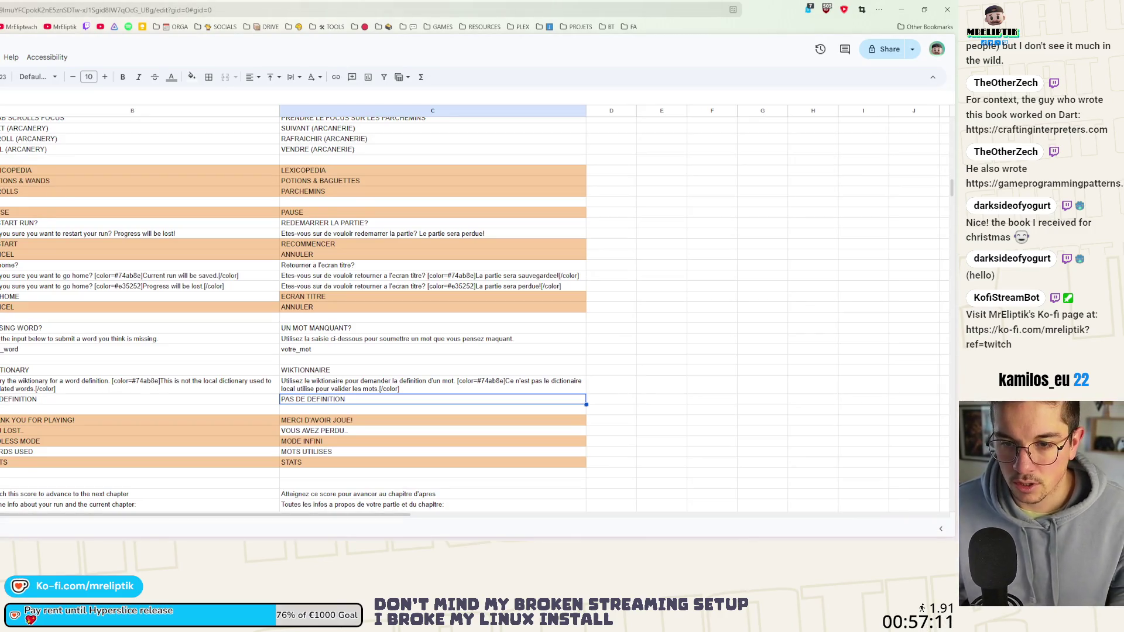
Minimize the spreadsheet browser window and close the treadmill timer window.
{"action": "key", "text": "super+Down"}
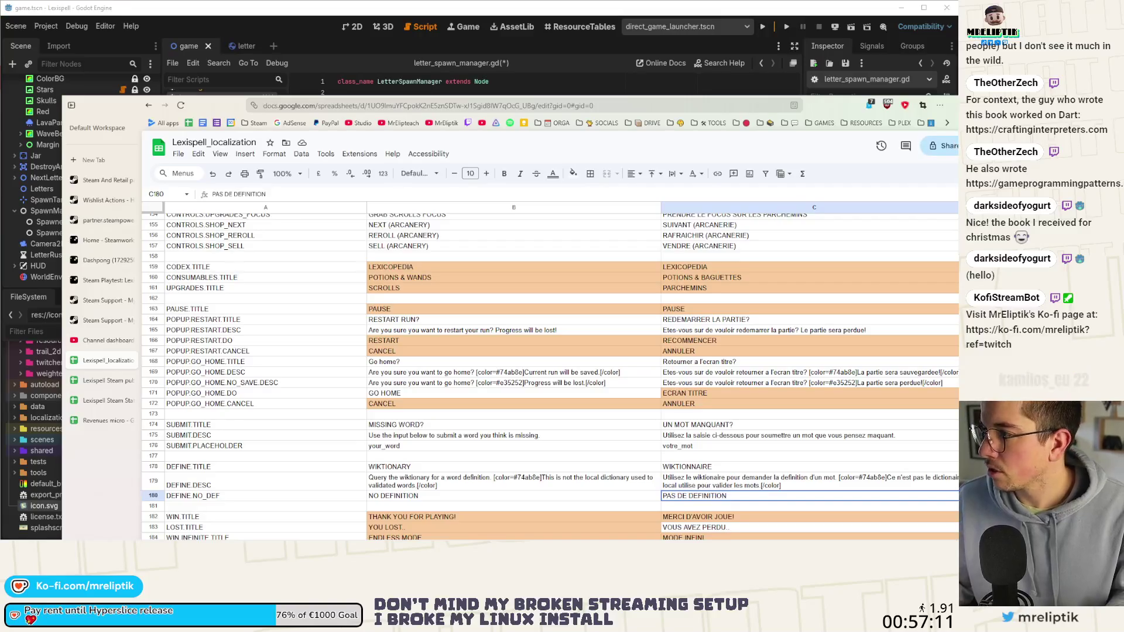
{"action": "key", "text": "super+Down"}
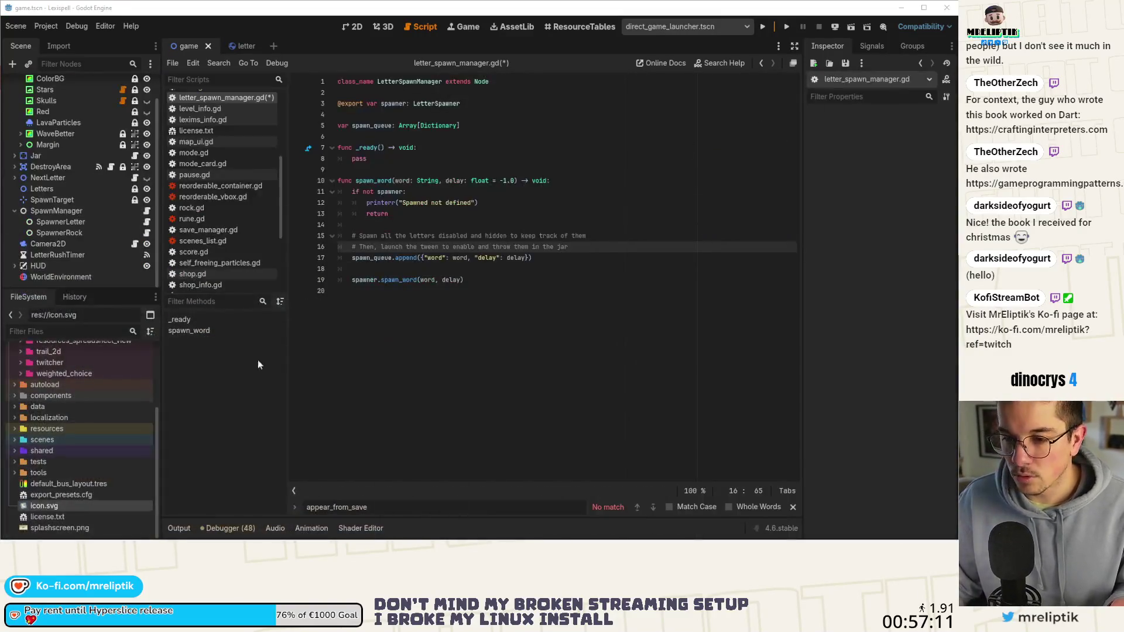
{"action": "left_click", "coordinate": [252, 531]}
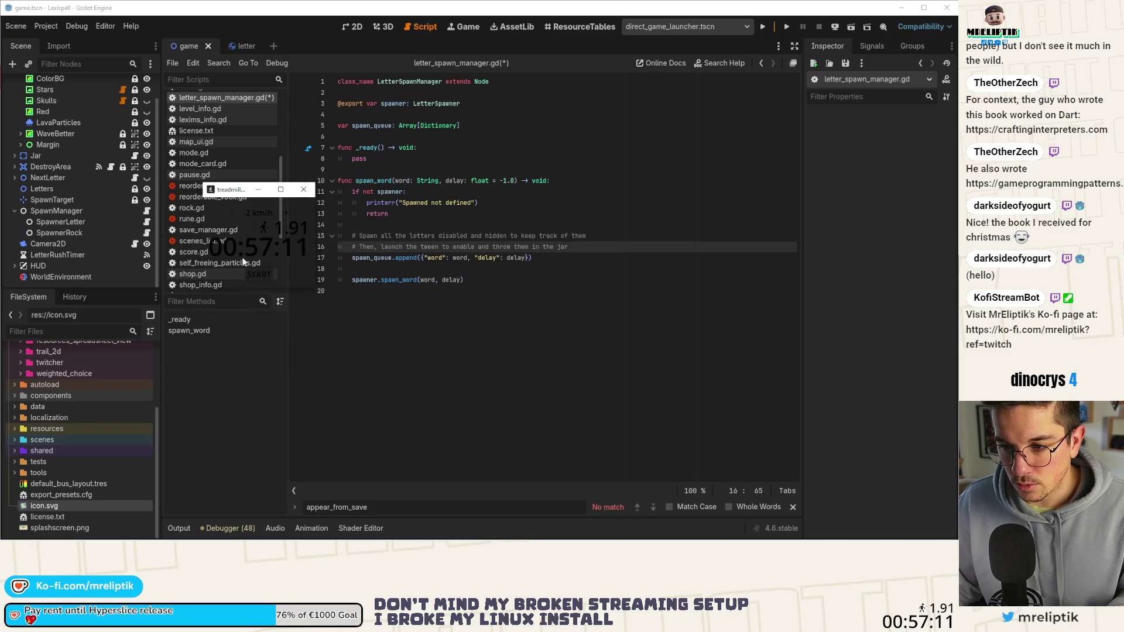
{"action": "left_click", "coordinate": [303, 189]}
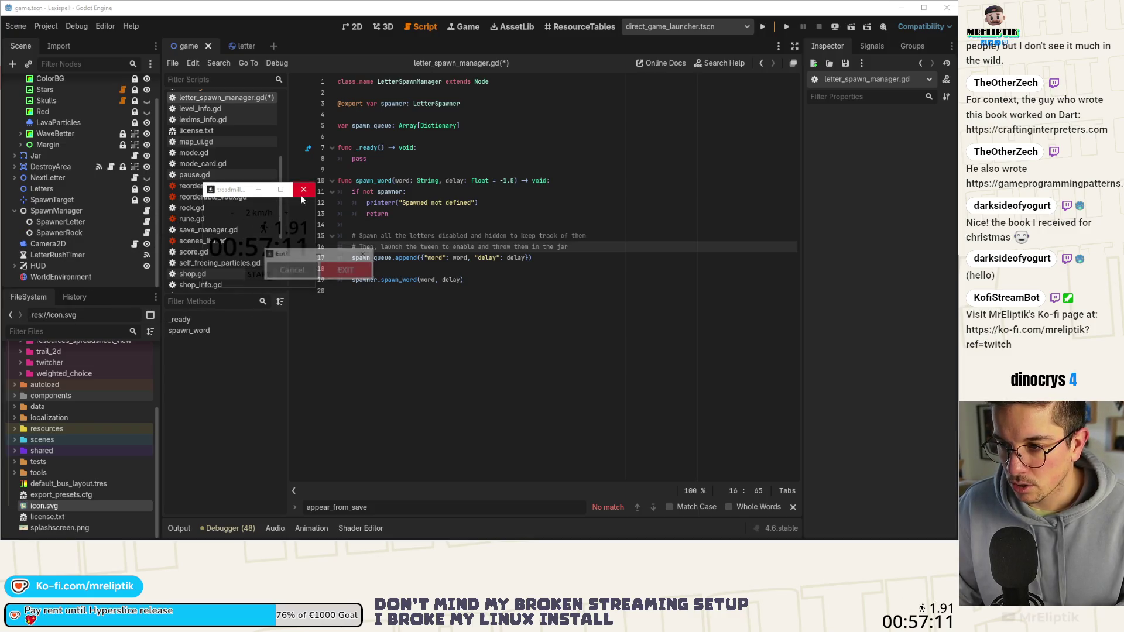
Confirm Exit to quit the treadmill timer.
{"action": "left_click", "coordinate": [340, 266]}
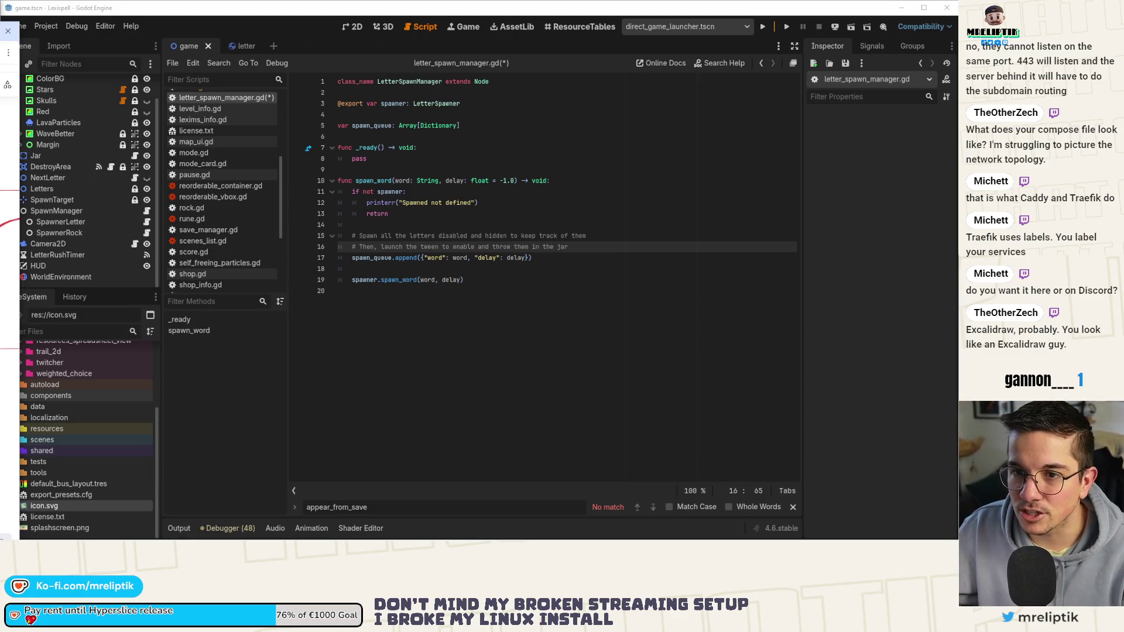
Switch from the Godot script editor to the Excalidraw whiteboard in Chrome.
{"action": "key", "text": "alt+Tab"}
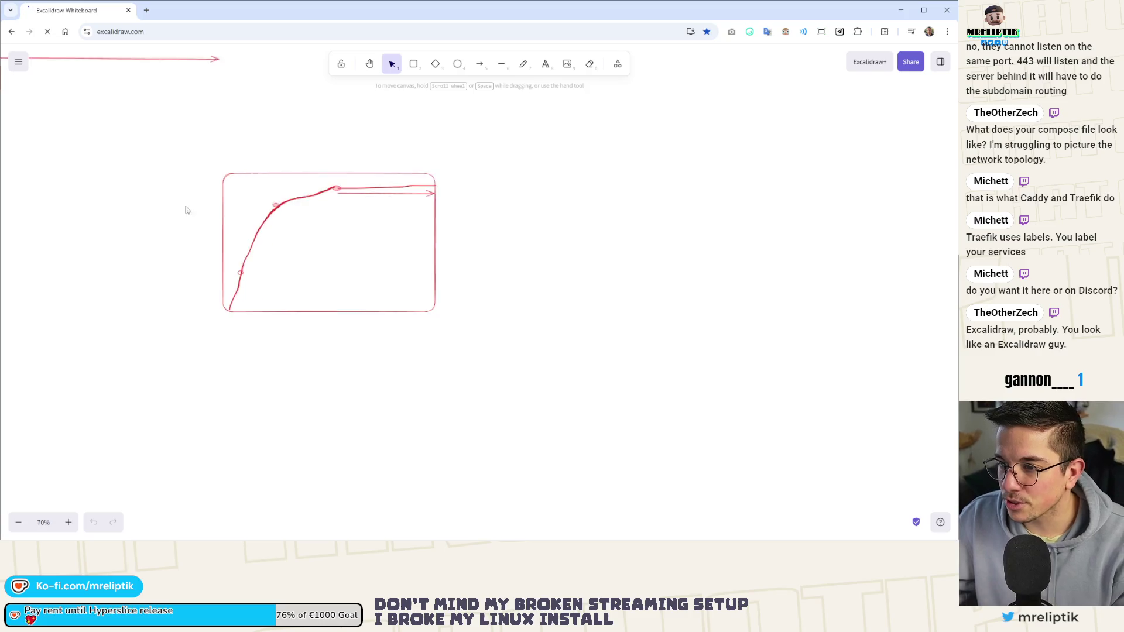
Draw a large light-green rectangle to the right of the chart sketch.
{"action": "left_click", "coordinate": [413, 64]}
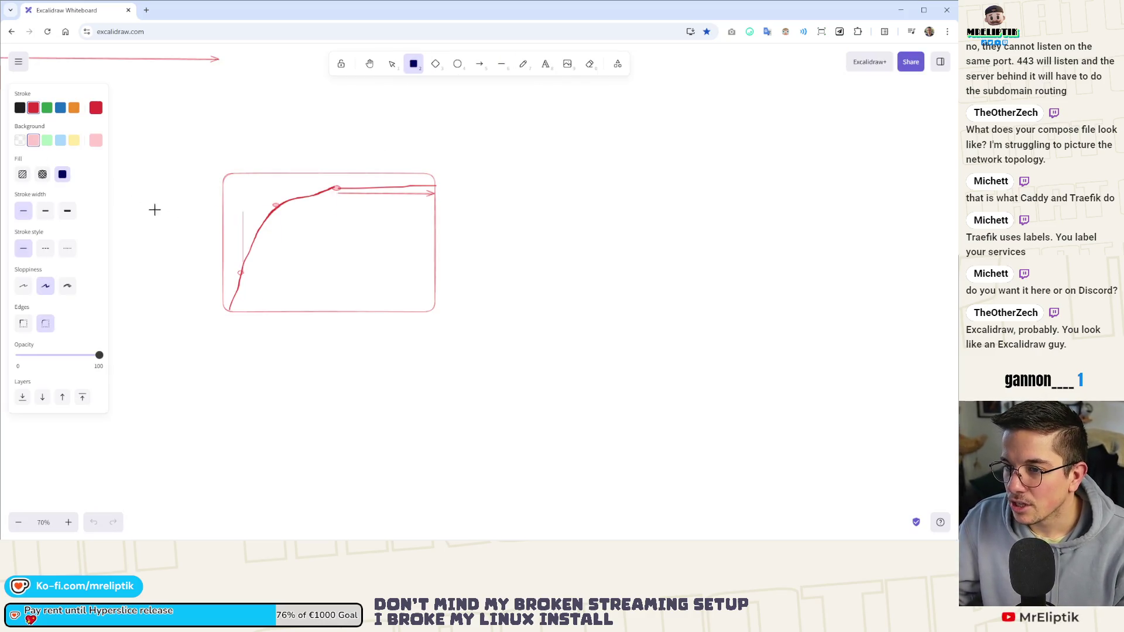
{"action": "scroll", "coordinate": [155, 209], "scroll_direction": "down", "scroll_amount": 10}
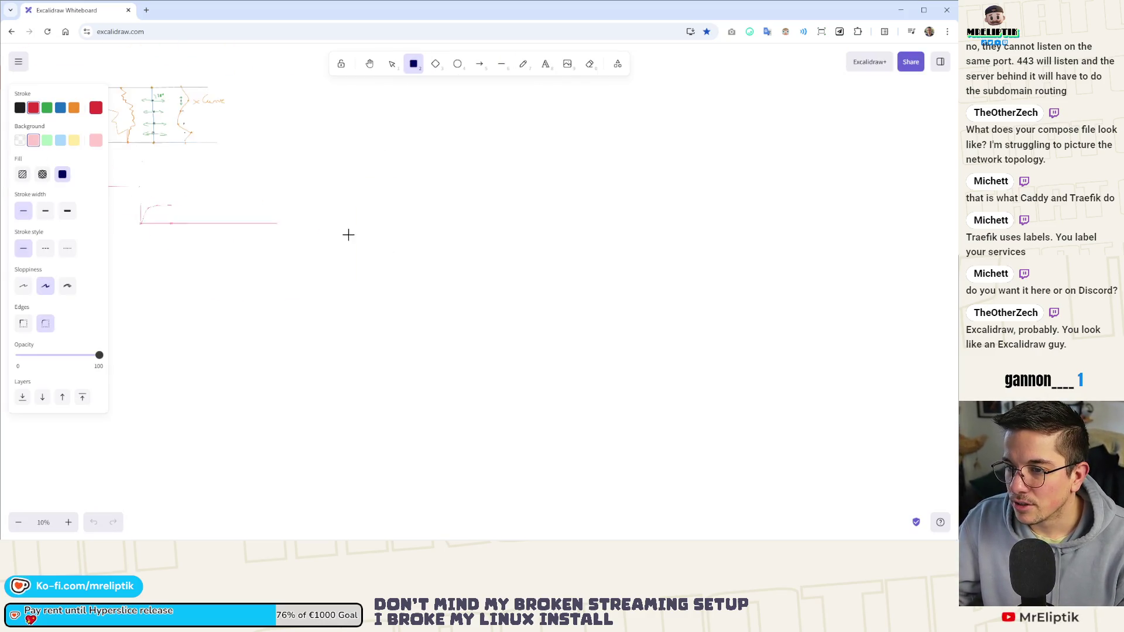
{"action": "left_click", "coordinate": [498, 70]}
{"action": "scroll", "coordinate": [364, 233], "scroll_direction": "up", "scroll_amount": 2}
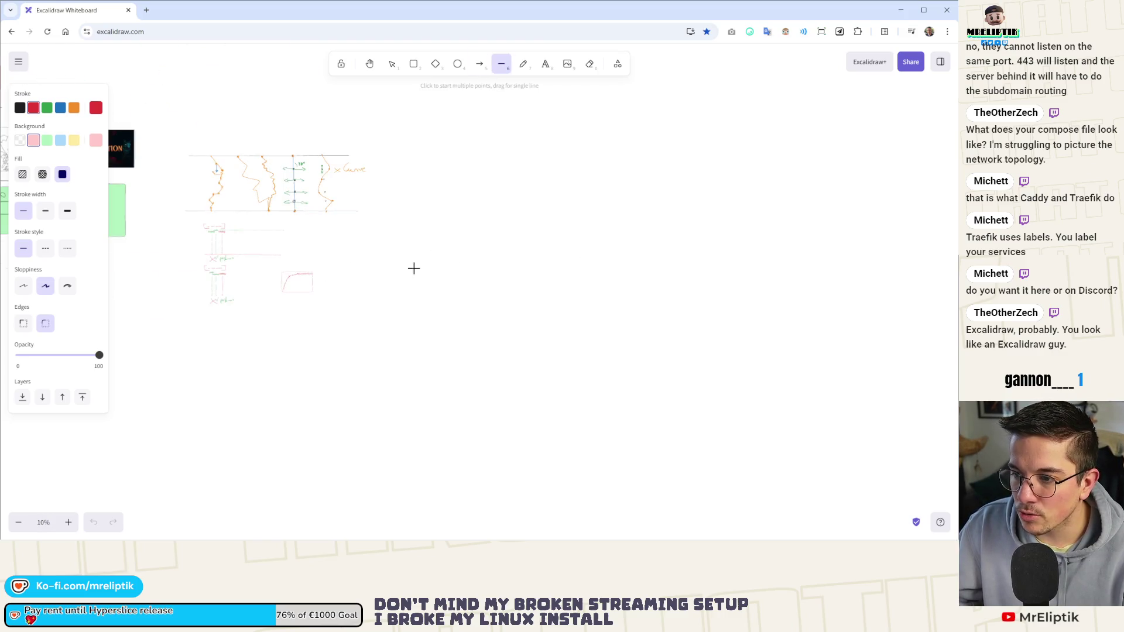
{"action": "scroll", "coordinate": [374, 306], "scroll_direction": "up", "scroll_amount": 6}
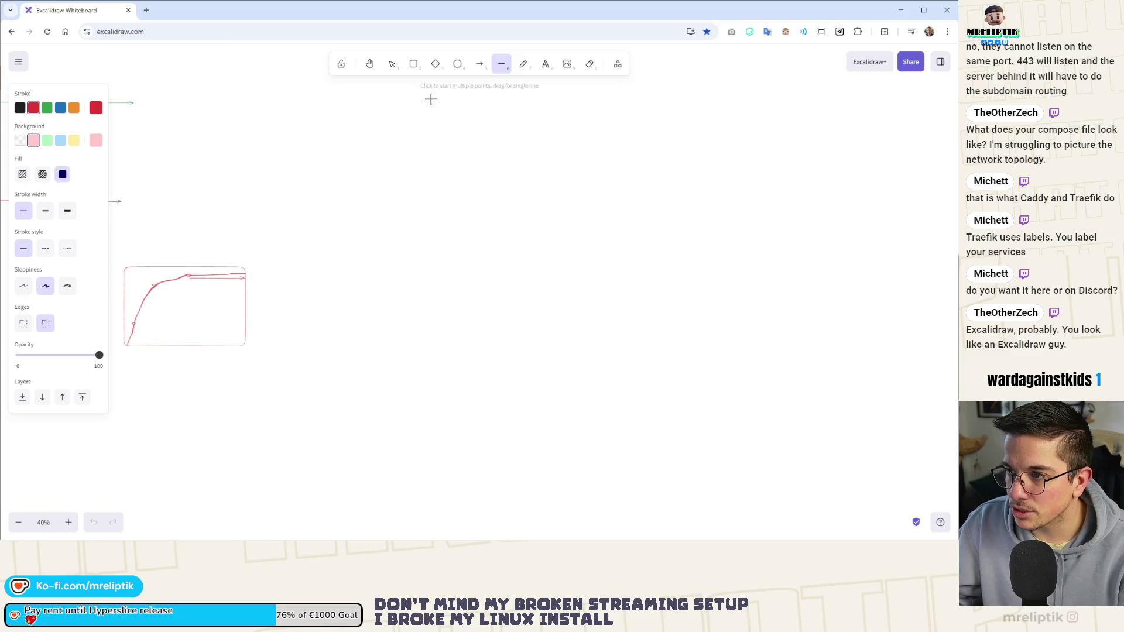
{"action": "left_click", "coordinate": [413, 63]}
{"action": "scroll", "coordinate": [386, 331], "scroll_direction": "up", "scroll_amount": 3}
{"action": "mouse_move", "coordinate": [250, 203]}
{"action": "left_mouse_down"}
{"action": "mouse_move", "coordinate": [508, 374]}
{"action": "mouse_move", "coordinate": [512, 414]}
{"action": "left_mouse_up"}
{"action": "left_click", "coordinate": [47, 140]}
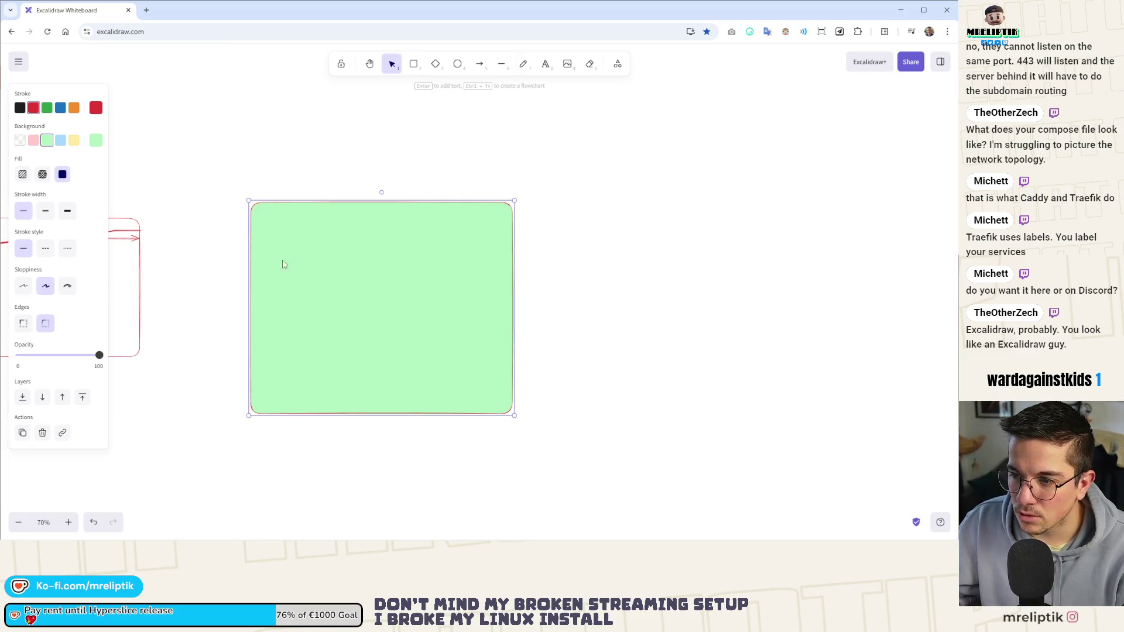
Draw a small rectangle inside it with blue outline and blue fill.
{"action": "left_click", "coordinate": [413, 64]}
{"action": "left_click_drag", "start_coordinate": [277, 276], "coordinate": [361, 358]}
{"action": "left_click_drag", "start_coordinate": [397, 275], "coordinate": [452, 334]}
{"action": "key", "text": "ctrl+z"}
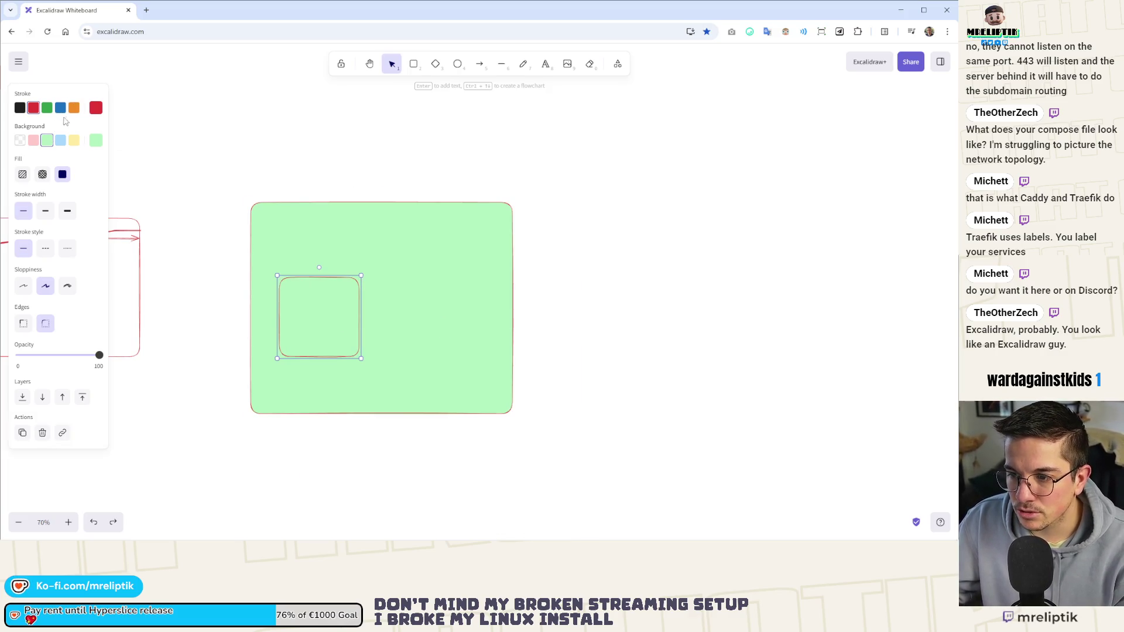
{"action": "left_click", "coordinate": [62, 109]}
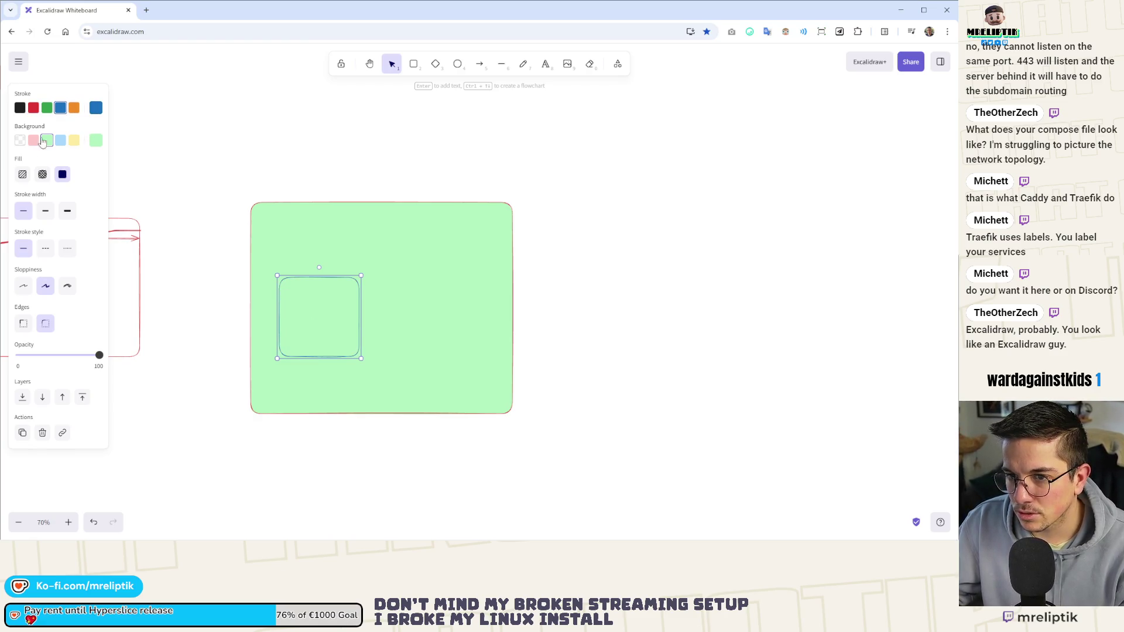
{"action": "left_click", "coordinate": [61, 140]}
Duplicate the blue square to the right with yellow fill, and draw an arrow up from the blue one.
{"action": "left_click_drag", "start_coordinate": [315, 316], "coordinate": [422, 314], "text": "alt"}
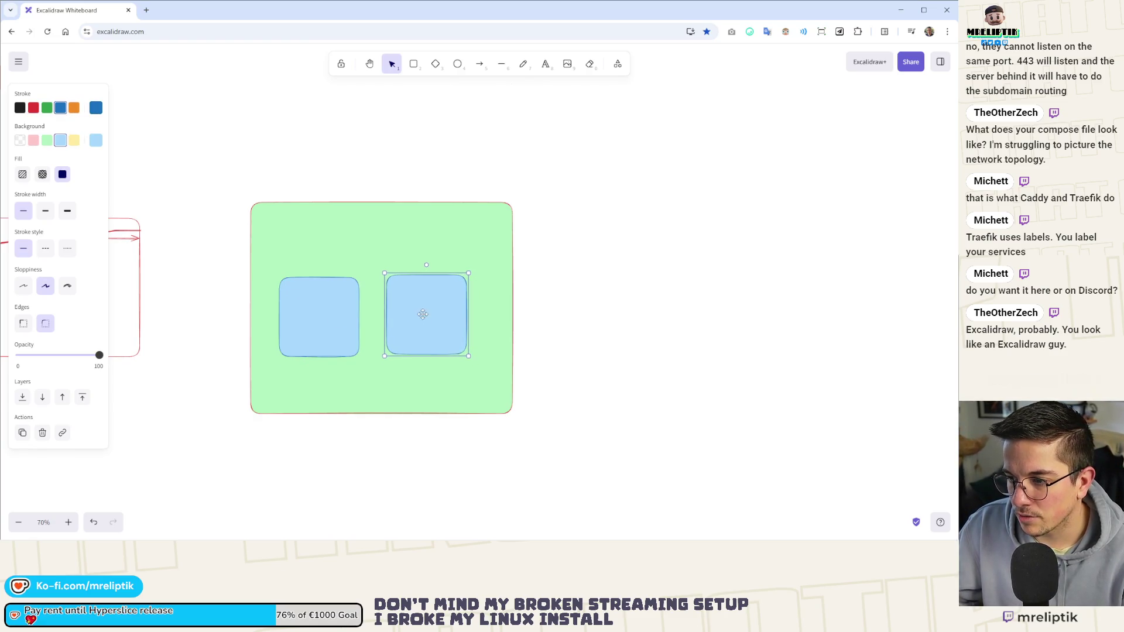
{"action": "left_click", "coordinate": [74, 141]}
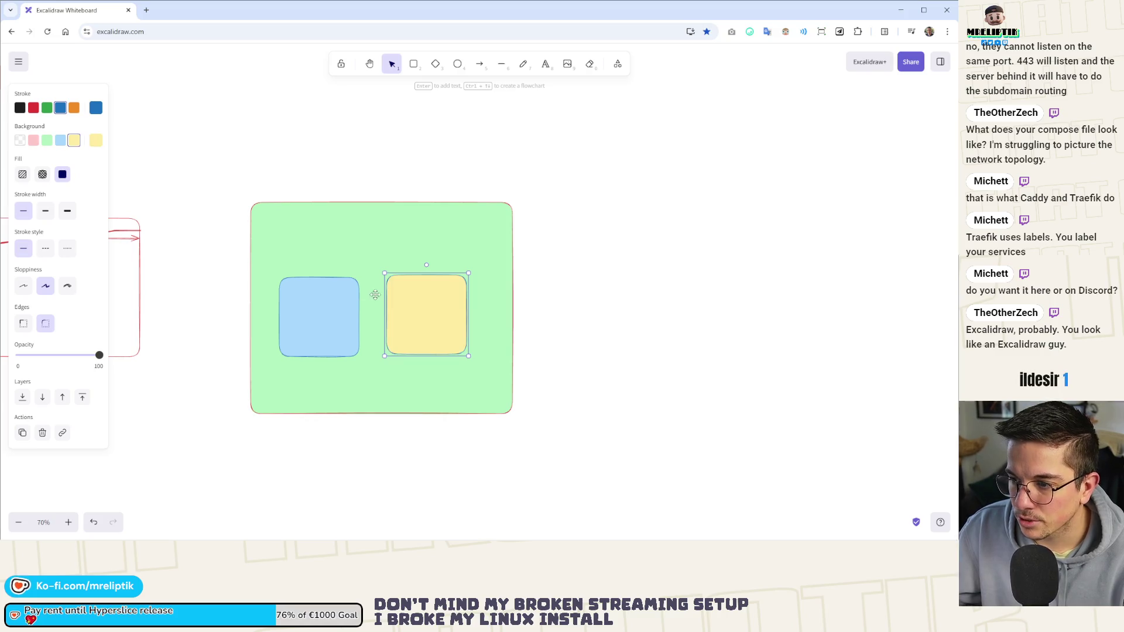
{"action": "left_click", "coordinate": [479, 64]}
{"action": "left_click_drag", "start_coordinate": [326, 274], "coordinate": [323, 129]}
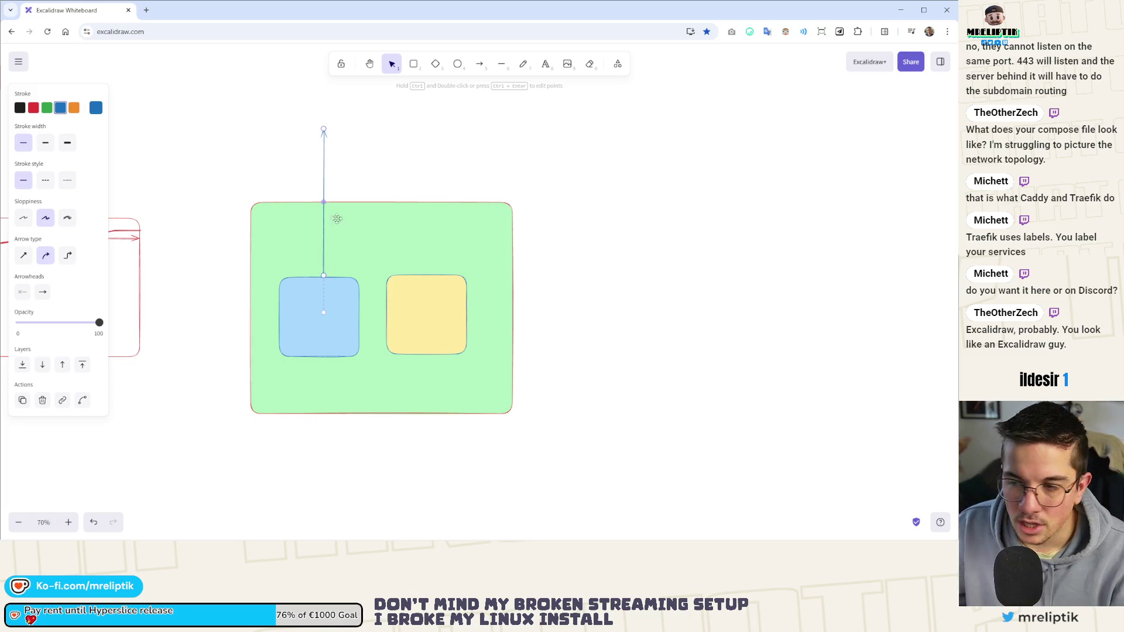
Draw a diamond inside the blue box and extend the vertical arrow down through it.
{"action": "key", "text": "3"}
{"action": "scroll", "coordinate": [315, 303], "scroll_direction": "up", "scroll_amount": 4}
{"action": "mouse_move", "coordinate": [309, 285]}
{"action": "left_mouse_down"}
{"action": "mouse_move", "coordinate": [349, 331]}
{"action": "mouse_move", "coordinate": [286, 343]}
{"action": "left_mouse_up"}
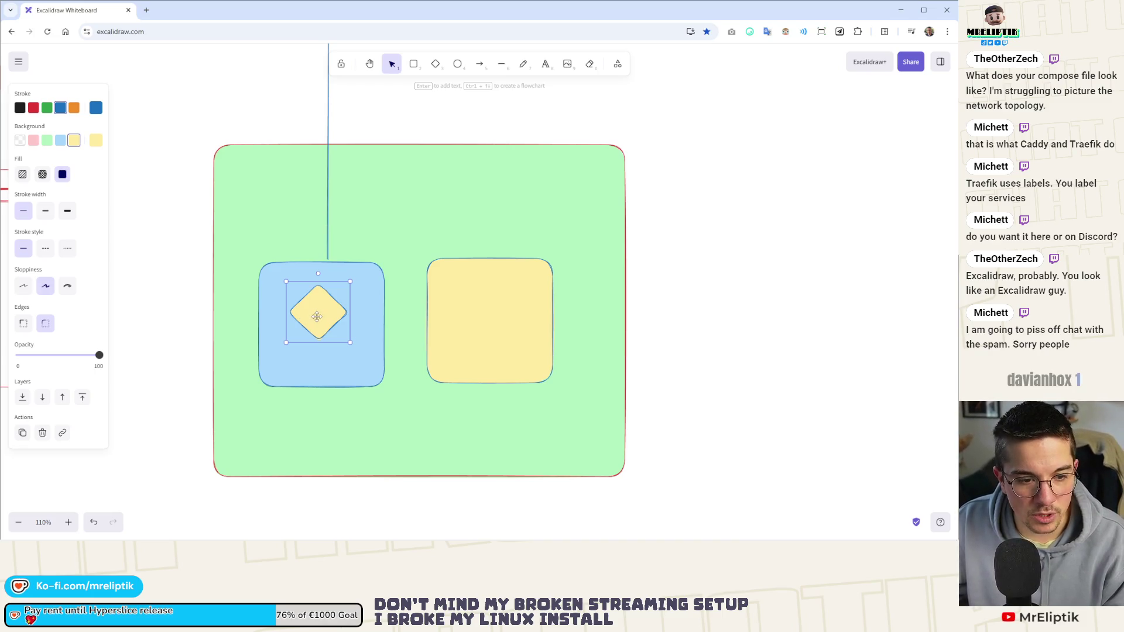
{"action": "left_click_drag", "start_coordinate": [318, 319], "coordinate": [326, 307]}
{"action": "left_click", "coordinate": [326, 257]}
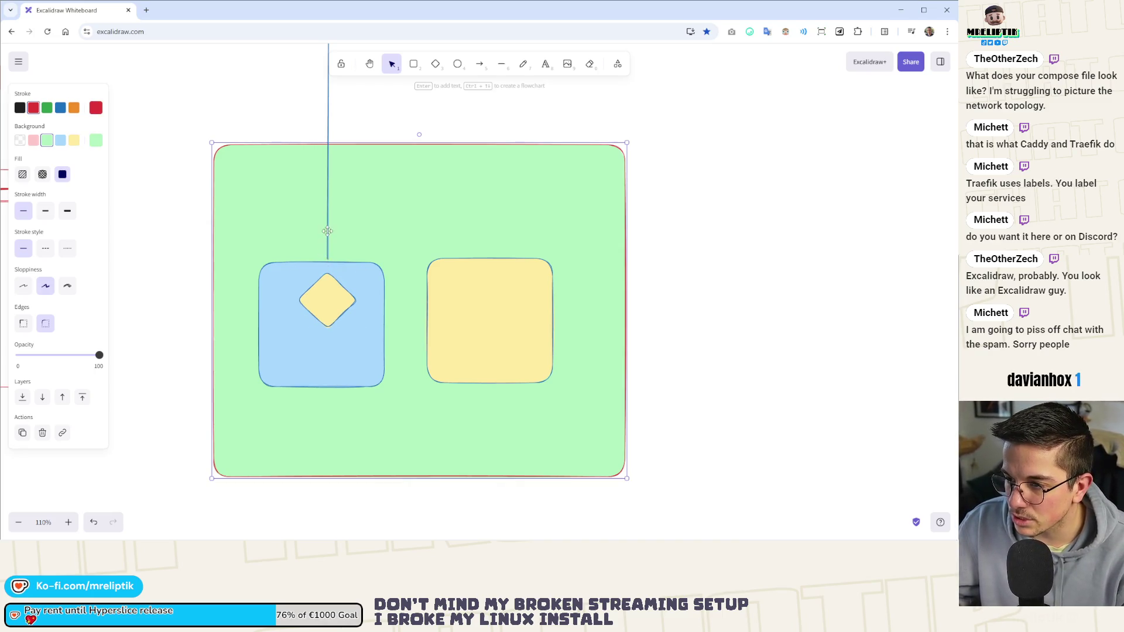
{"action": "left_click", "coordinate": [327, 231]}
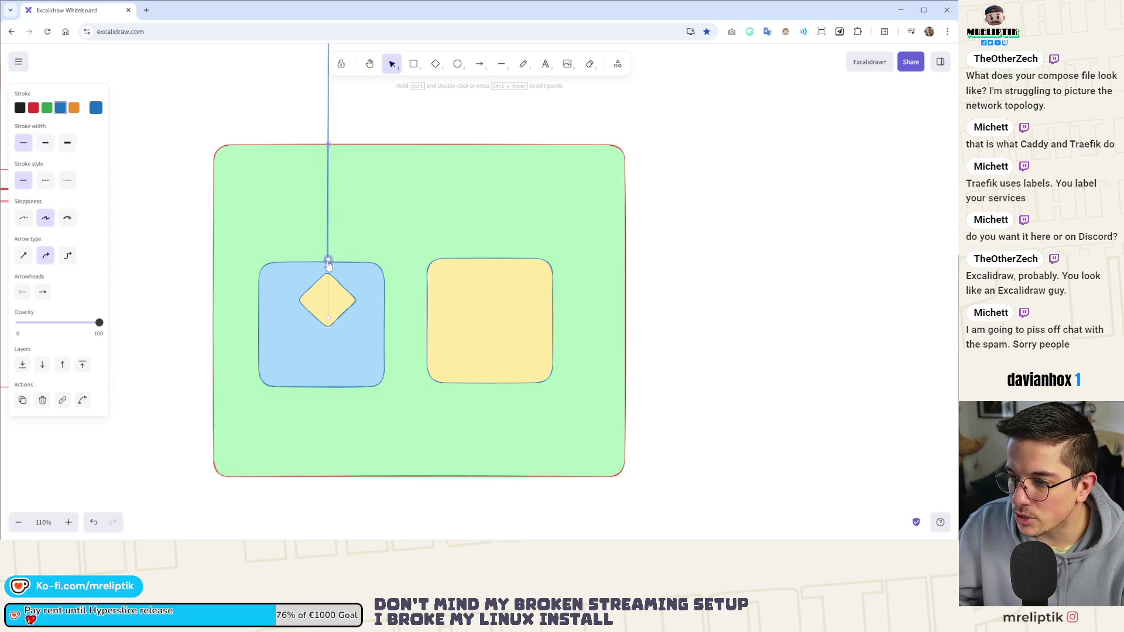
{"action": "left_click_drag", "start_coordinate": [328, 265], "coordinate": [327, 346]}
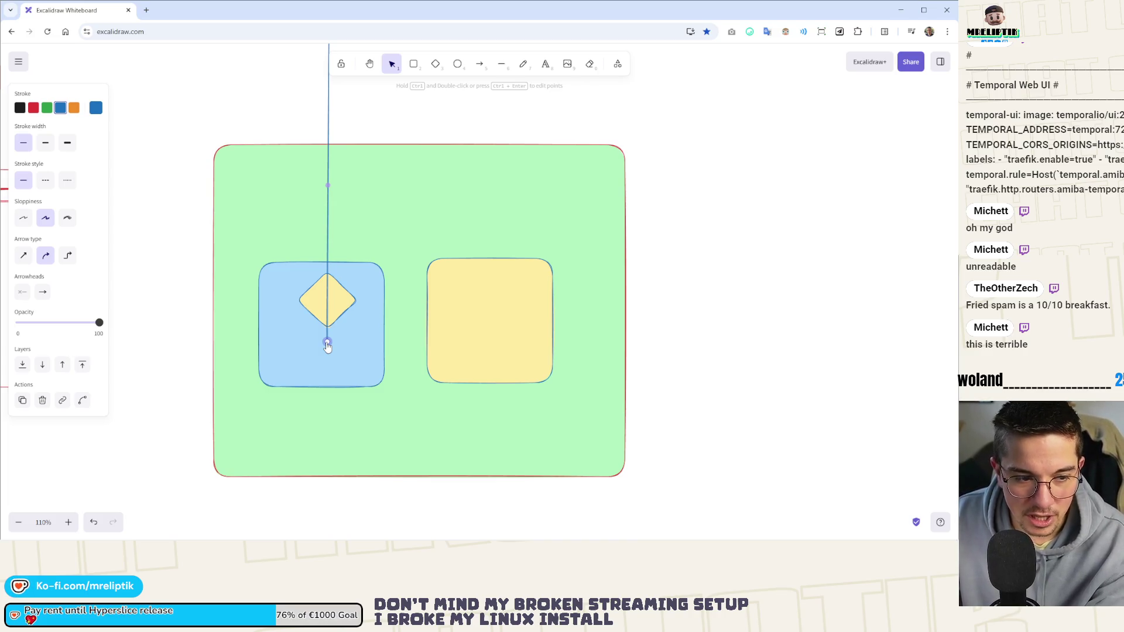
{"action": "left_click_drag", "start_coordinate": [367, 248], "coordinate": [296, 281]}
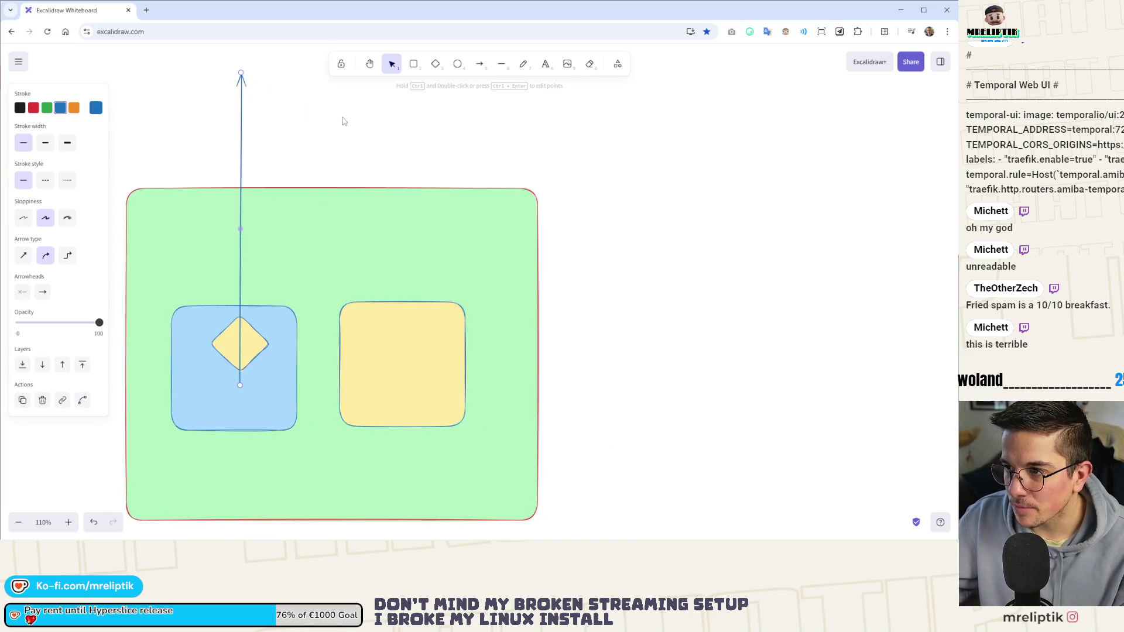
Copy the diamond into the yellow box, with orange outline and pink fill.
{"action": "left_click", "coordinate": [250, 338]}
{"action": "left_click_drag", "start_coordinate": [251, 338], "coordinate": [412, 338]}
{"action": "left_click", "coordinate": [74, 109]}
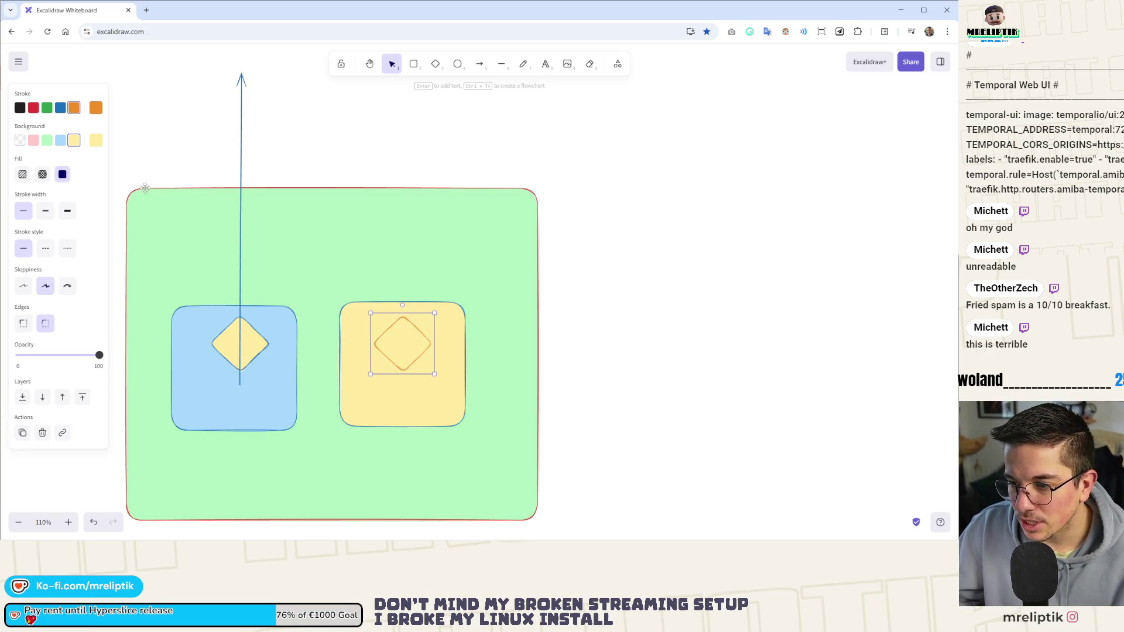
{"action": "left_click", "coordinate": [34, 141]}
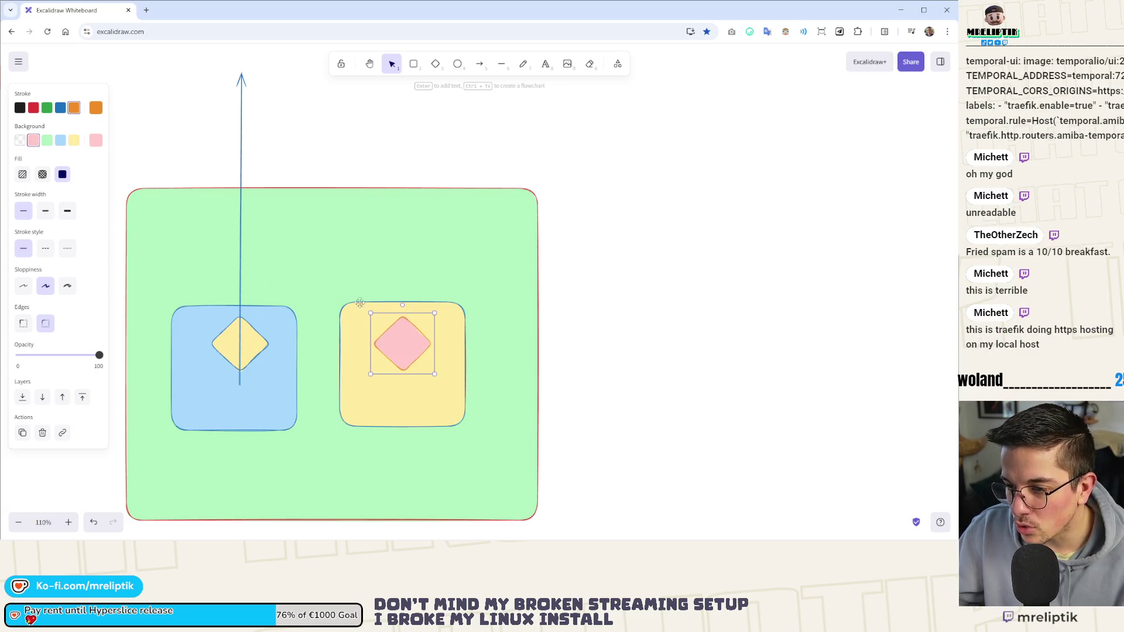
{"action": "scroll", "coordinate": [360, 302], "scroll_direction": "down", "scroll_amount": 2}
{"action": "scroll", "coordinate": [360, 302], "scroll_direction": "left", "scroll_amount": 2}
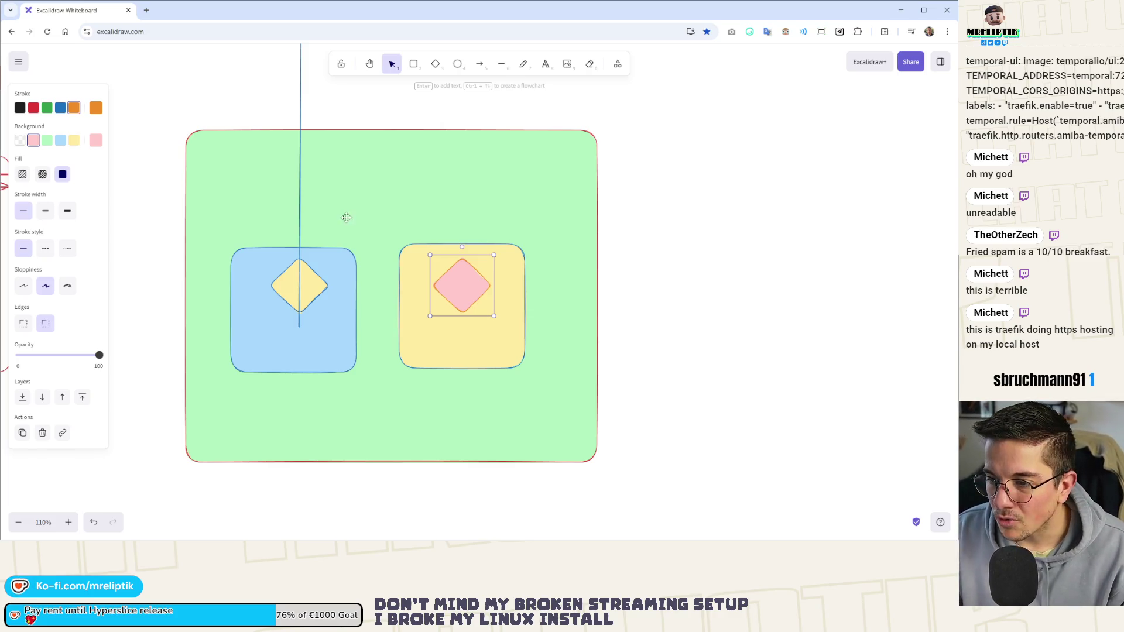
{"action": "scroll", "coordinate": [243, 292], "scroll_direction": "up", "scroll_amount": 3}
{"action": "left_click", "coordinate": [245, 293]}
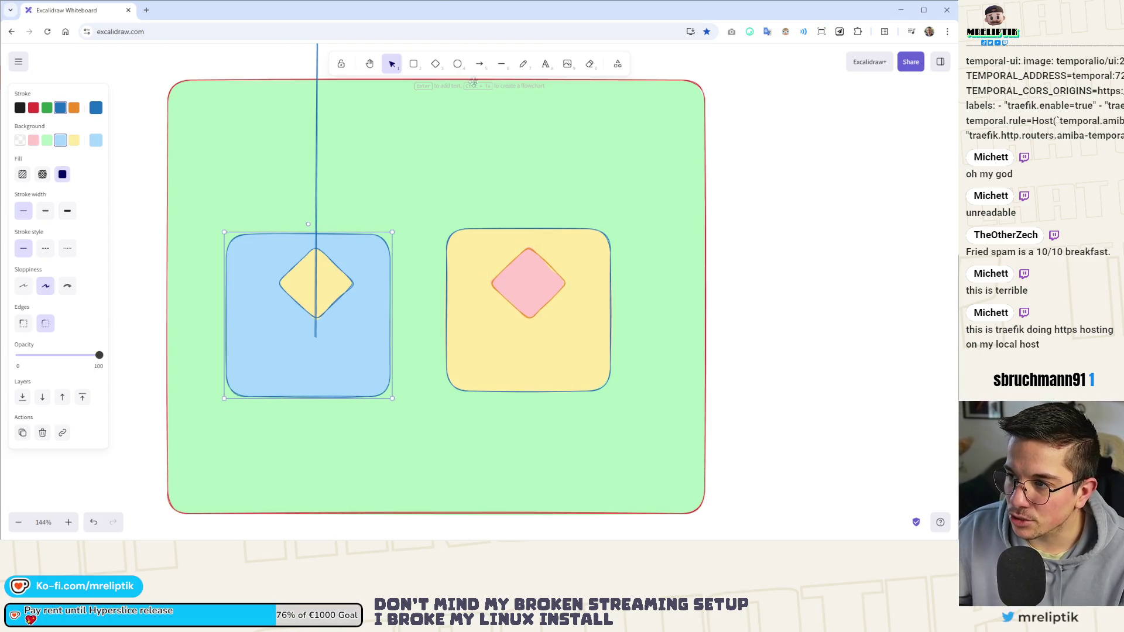
Add a blue N8N DOCKER text label and place it under the blue box.
{"action": "left_click", "coordinate": [545, 64]}
{"action": "left_click", "coordinate": [258, 427]}
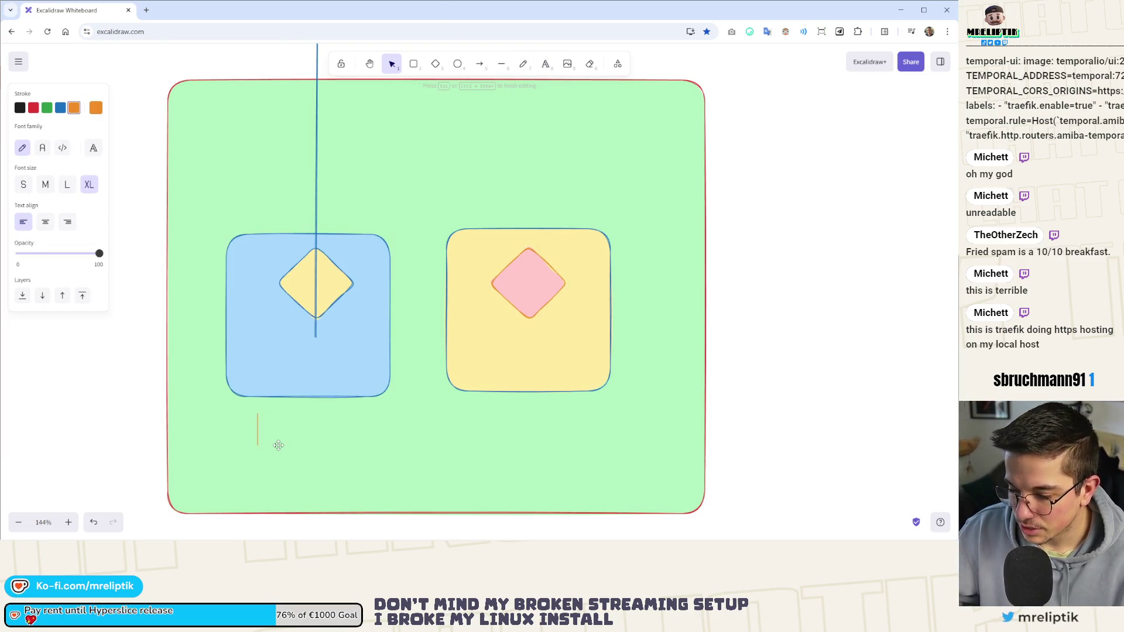
{"action": "type", "text": "N8N DOCKER"}
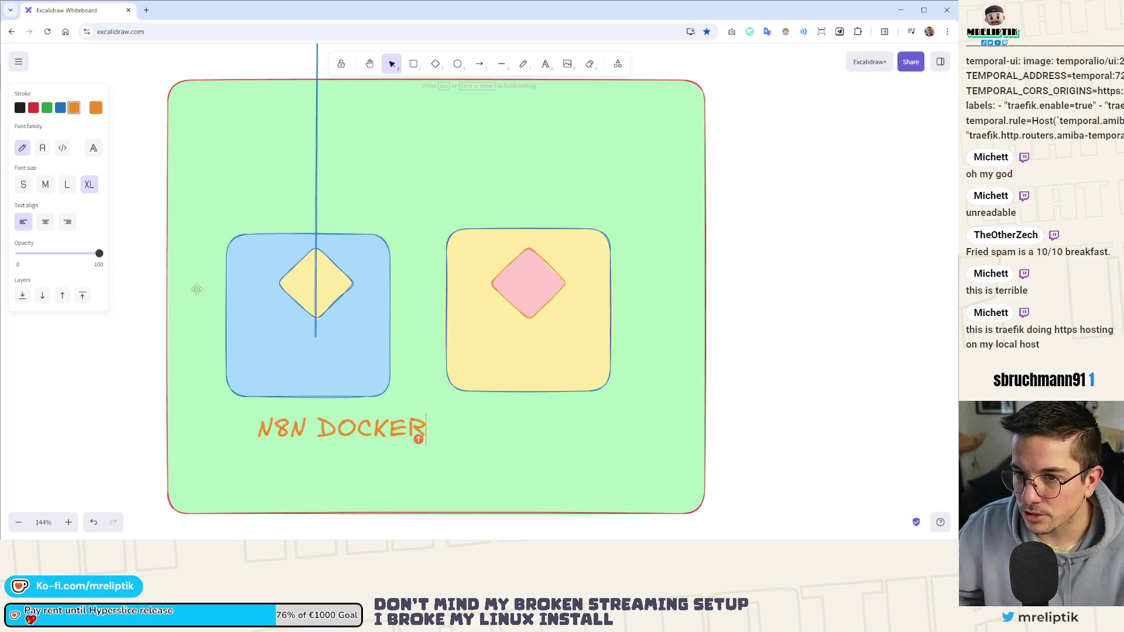
{"action": "left_click", "coordinate": [61, 108]}
{"action": "key", "text": "Left"}
{"action": "key", "text": "Left"}
{"action": "key", "text": "Left"}
{"action": "key", "text": "shift+Left"}
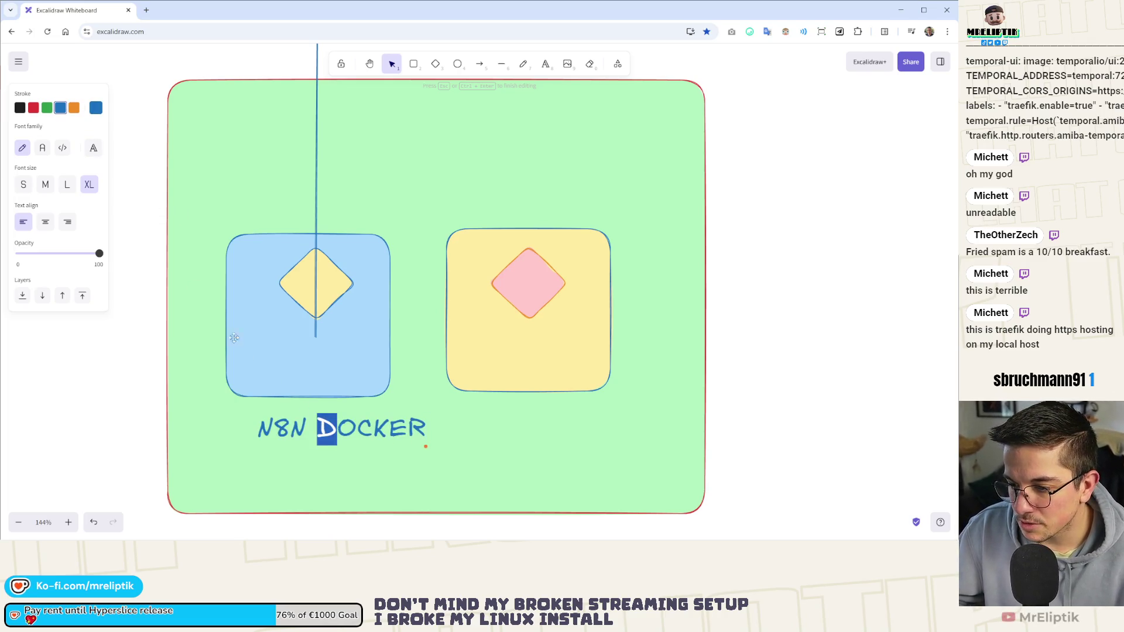
{"action": "key", "text": "Right"}
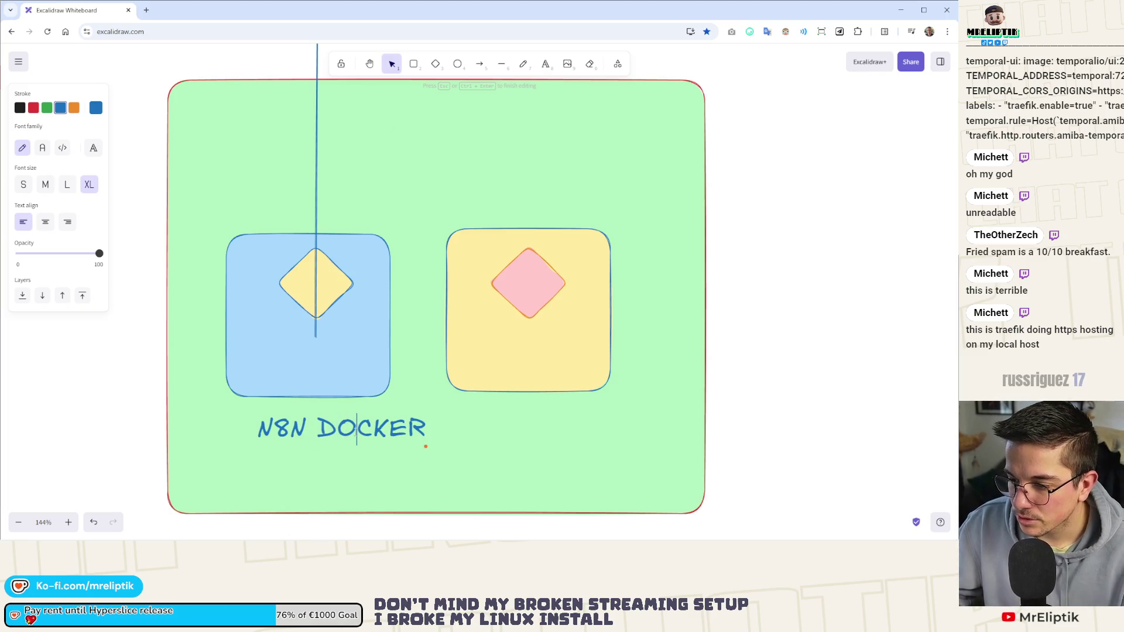
{"action": "key", "text": "Escape"}
{"action": "mouse_move", "coordinate": [352, 434]}
{"action": "left_mouse_down"}
{"action": "mouse_move", "coordinate": [320, 427]}
{"action": "mouse_move", "coordinate": [573, 427]}
{"action": "mouse_move", "coordinate": [528, 428]}
{"action": "left_mouse_up"}
Duplicate the label under the yellow box and change it to OTHER DOCKER.
{"action": "double_click", "coordinate": [465, 422]}
{"action": "double_click", "coordinate": [454, 420]}
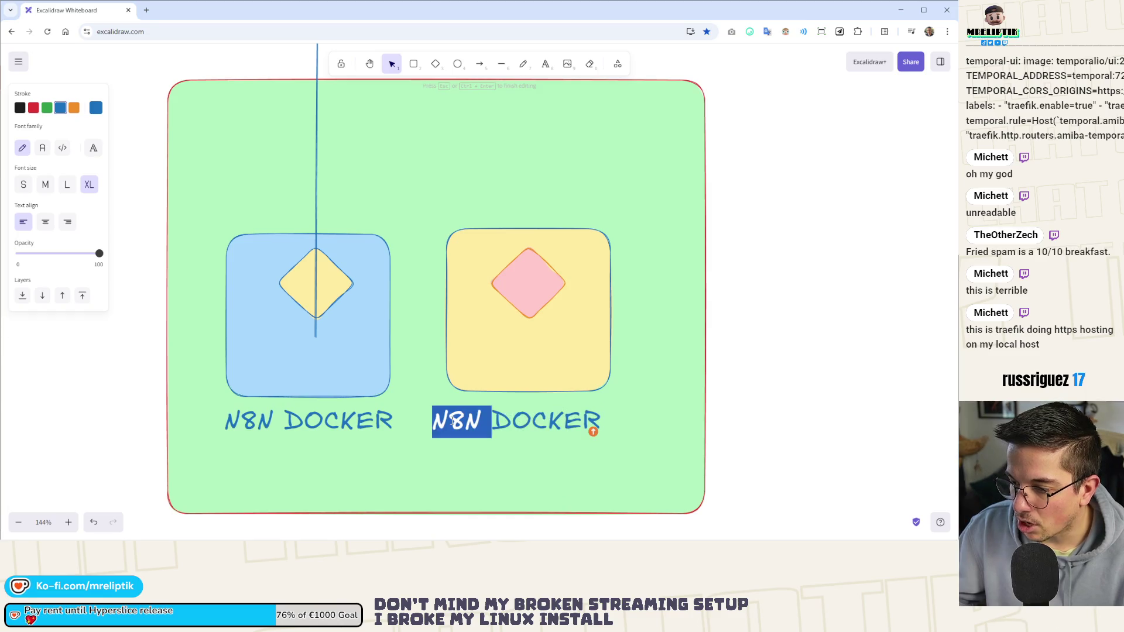
{"action": "type", "text": "OTHER"}
{"action": "key", "text": "Escape"}
{"action": "key", "text": "Escape"}
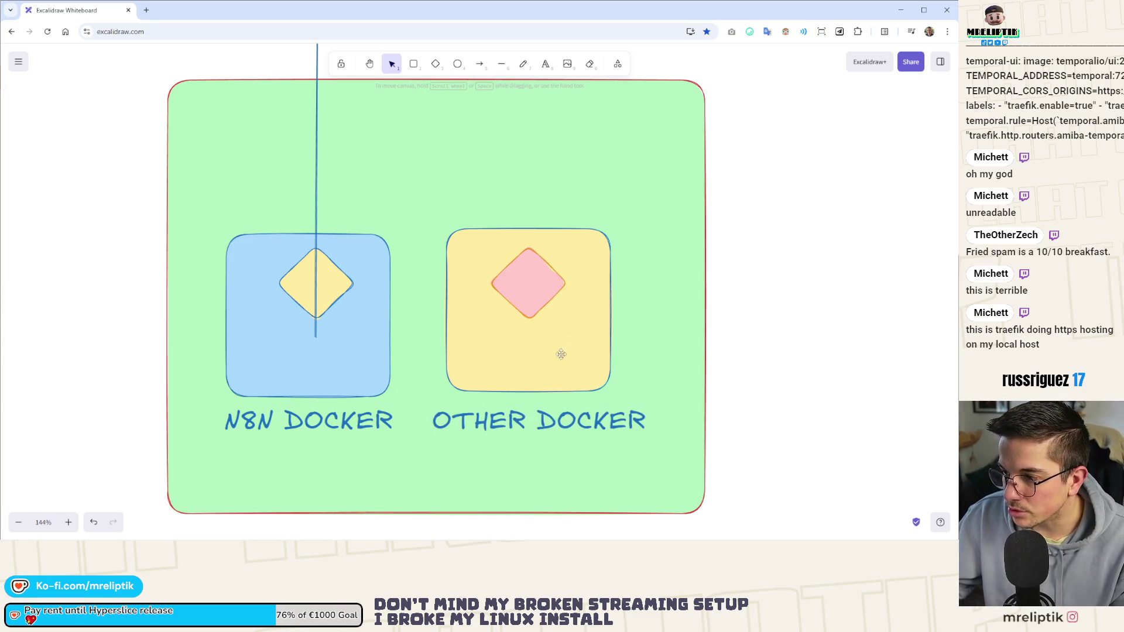
Copy the label into the blue box, retype it TRAEFIK, and shrink it beneath the diamond.
{"action": "left_click", "coordinate": [327, 284]}
{"action": "left_click_drag", "start_coordinate": [313, 413], "coordinate": [318, 338]}
{"action": "double_click", "coordinate": [318, 337]}
{"action": "triple_click", "coordinate": [395, 346]}
{"action": "double_click", "coordinate": [395, 346]}
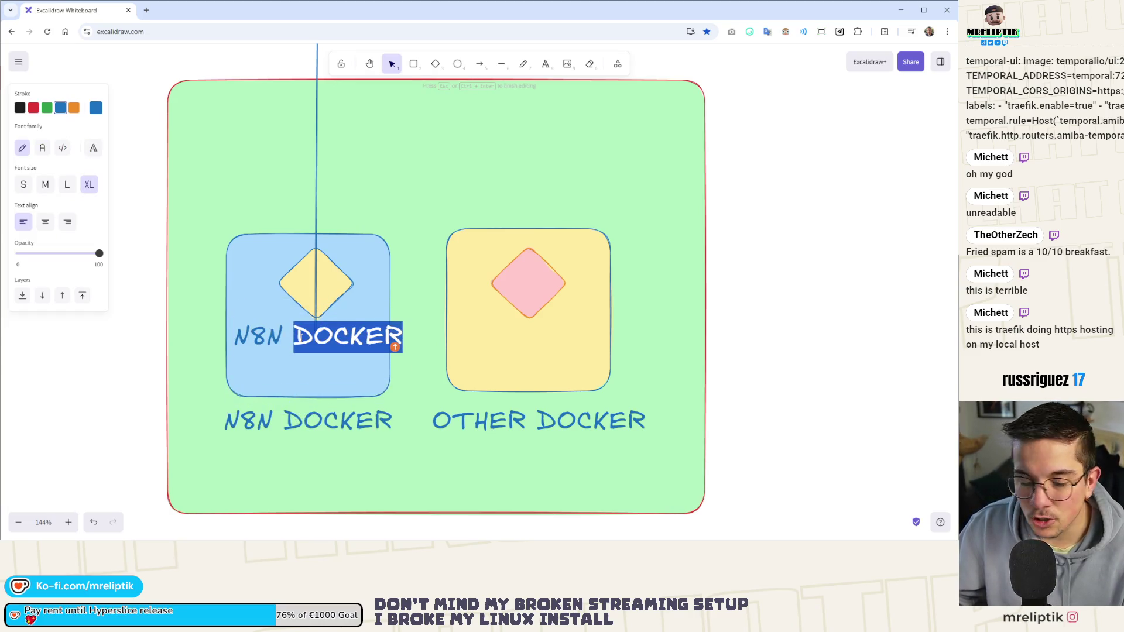
{"action": "triple_click", "coordinate": [395, 347]}
{"action": "type", "text": "TR"}
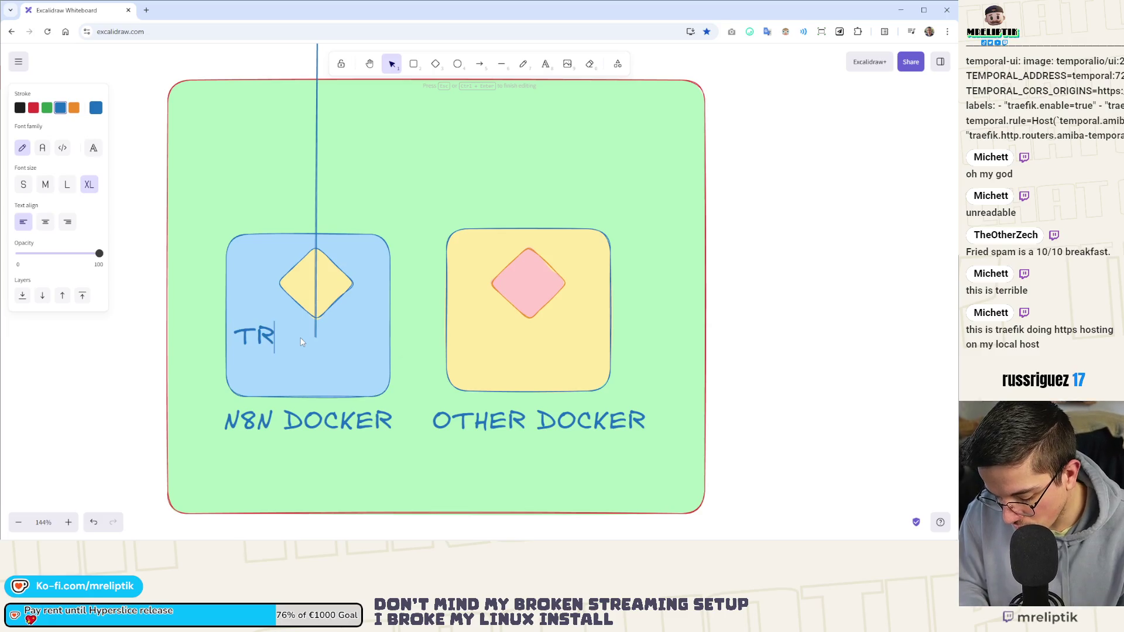
{"action": "type", "text": "AEFIK"}
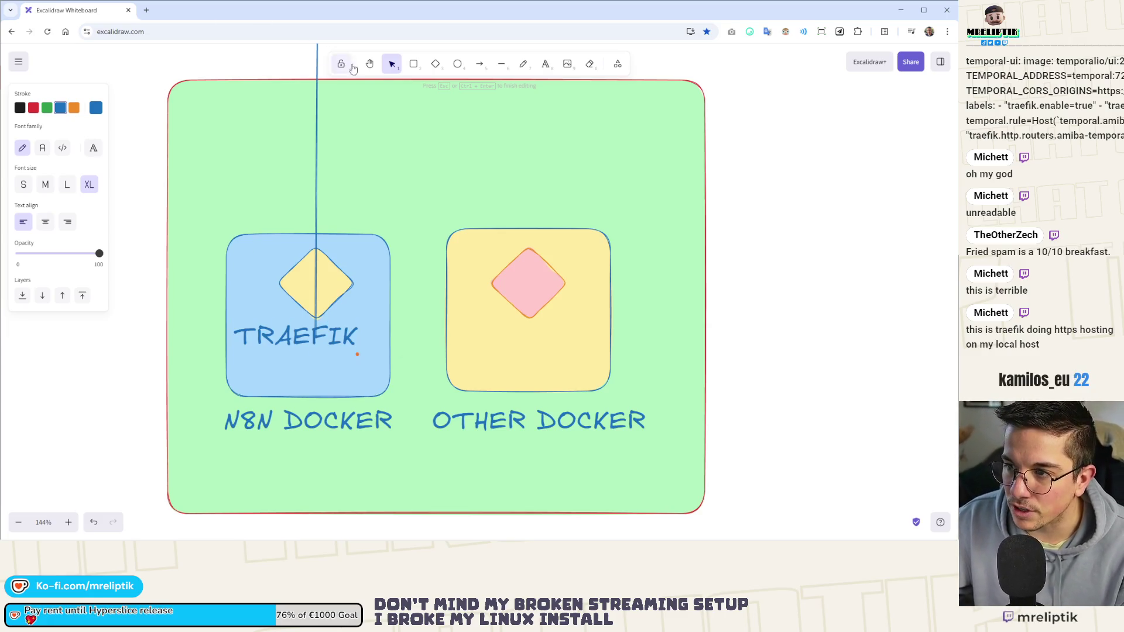
{"action": "key", "text": "Escape"}
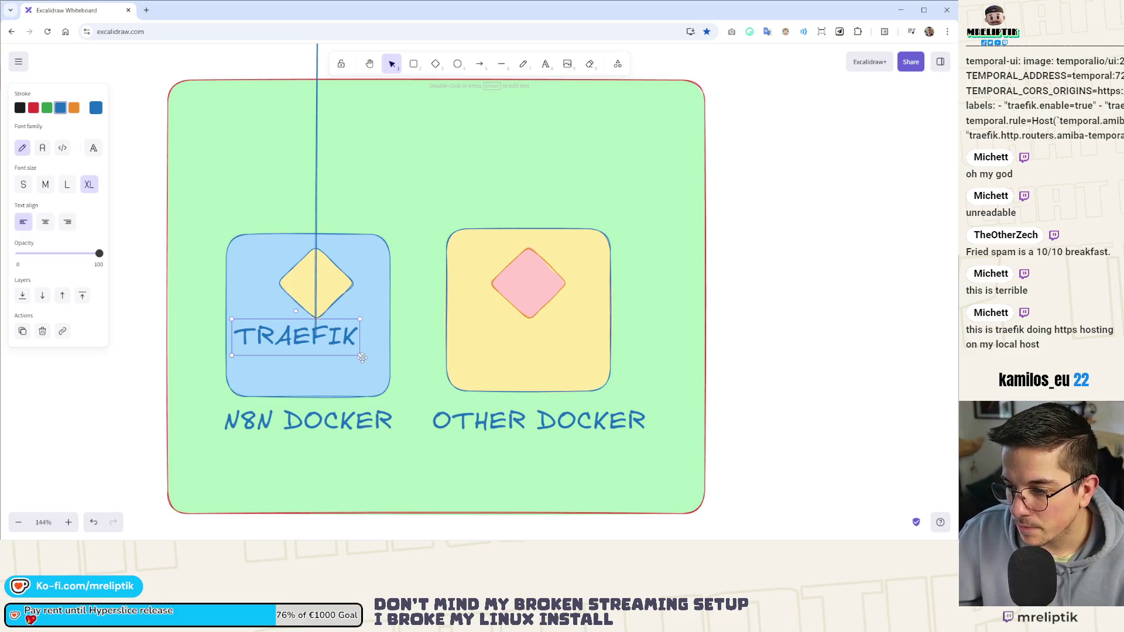
{"action": "left_click_drag", "start_coordinate": [362, 357], "coordinate": [298, 332]}
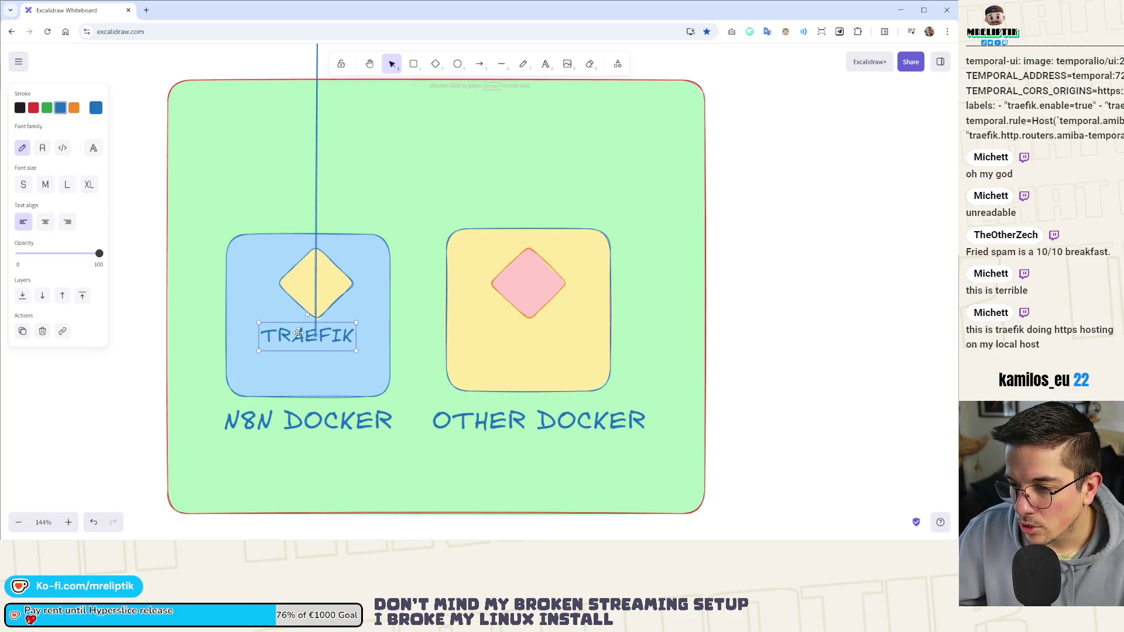
{"action": "scroll", "coordinate": [255, 334], "scroll_direction": "down", "scroll_amount": 4, "text": "ctrl"}
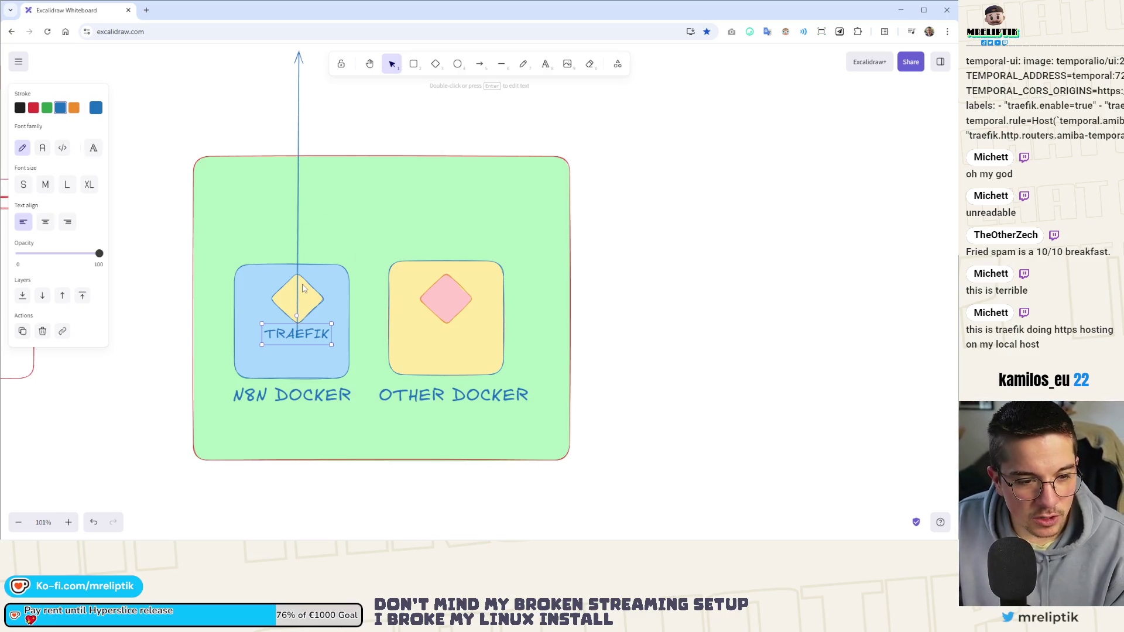
{"action": "scroll", "coordinate": [302, 288], "scroll_direction": "up", "scroll_amount": 2, "text": "ctrl"}
Undo the stray copy of the yellow diamond placed higher up.
{"action": "left_click", "coordinate": [315, 299]}
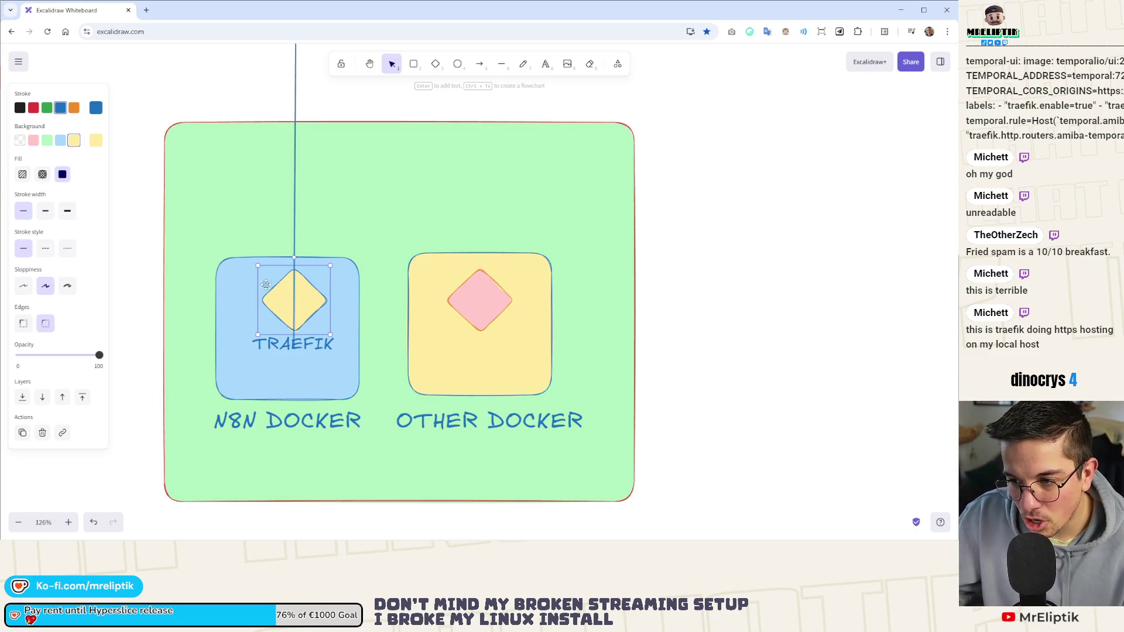
{"action": "left_click_drag", "start_coordinate": [284, 306], "coordinate": [381, 173], "text": "alt"}
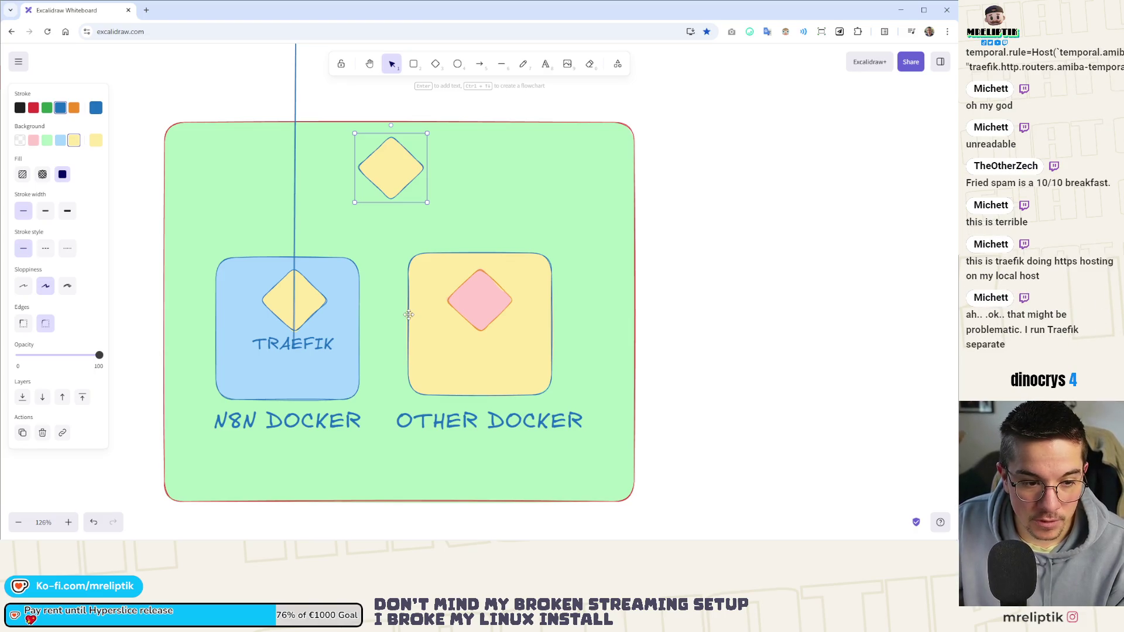
{"action": "key", "text": "ctrl+z"}
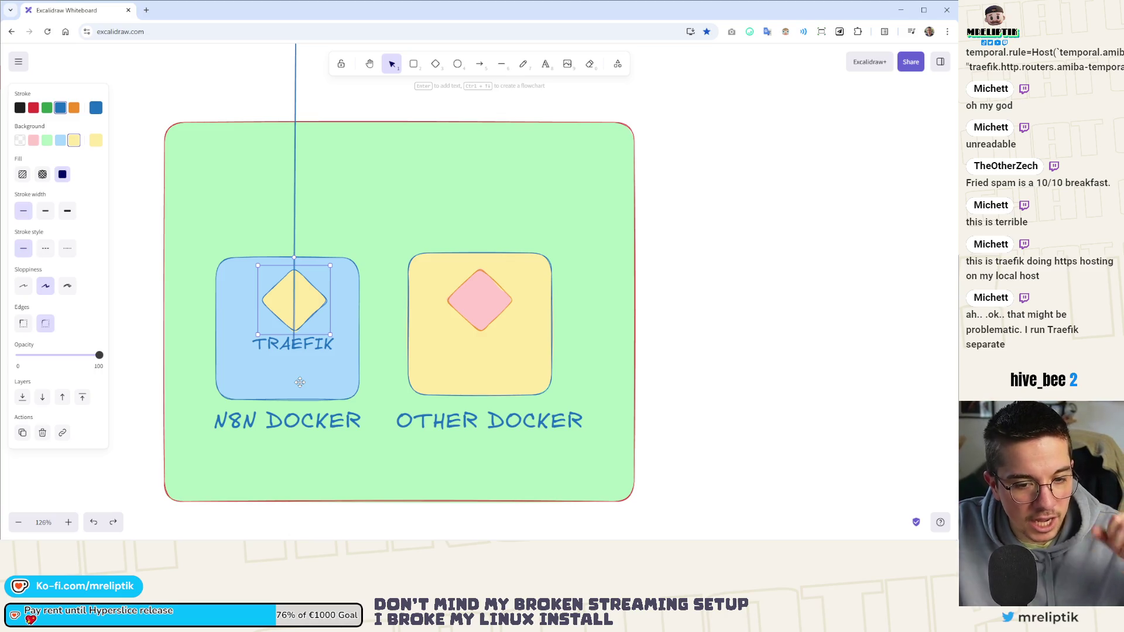
Copy the TRAEFIK label to sit under the pink diamond in the OTHER DOCKER box.
{"action": "left_click", "coordinate": [452, 316]}
{"action": "left_click", "coordinate": [314, 345], "text": "shift"}
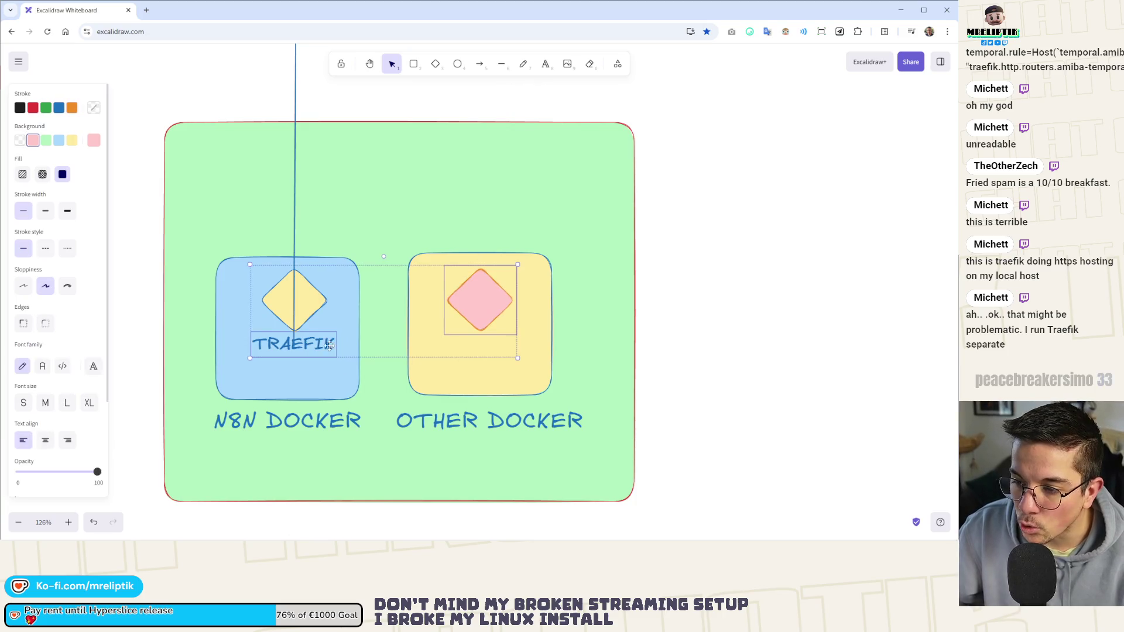
{"action": "left_click", "coordinate": [314, 345]}
{"action": "left_click_drag", "start_coordinate": [314, 345], "coordinate": [495, 353], "text": "alt"}
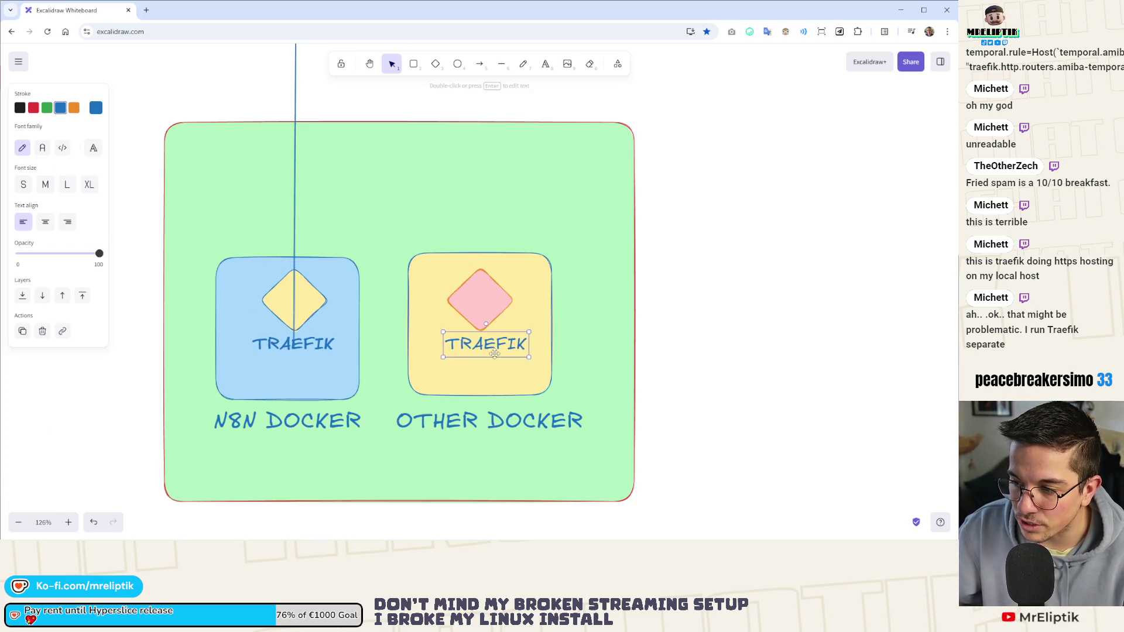
{"action": "scroll", "coordinate": [384, 216], "scroll_direction": "up", "scroll_amount": 2}
Point arrows from both TRAEFIK diamonds so their tips meet at the top centre.
{"action": "left_click", "coordinate": [273, 159]}
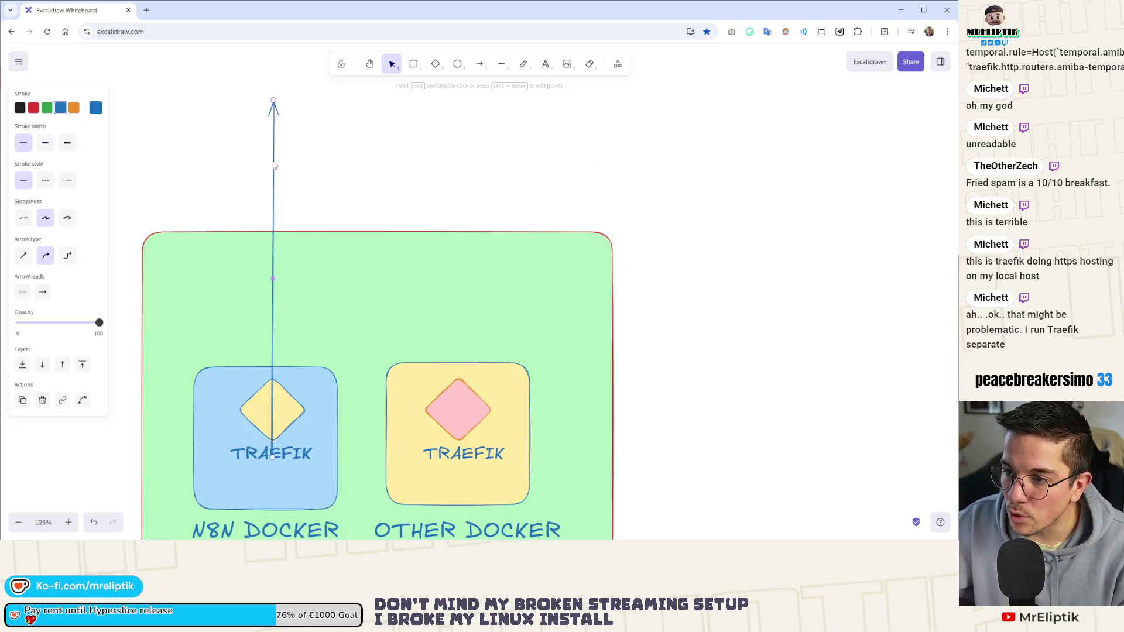
{"action": "mouse_move", "coordinate": [278, 108]}
{"action": "left_mouse_down"}
{"action": "mouse_move", "coordinate": [316, 139]}
{"action": "mouse_move", "coordinate": [410, 144]}
{"action": "mouse_move", "coordinate": [376, 245]}
{"action": "mouse_move", "coordinate": [376, 235]}
{"action": "left_mouse_up"}
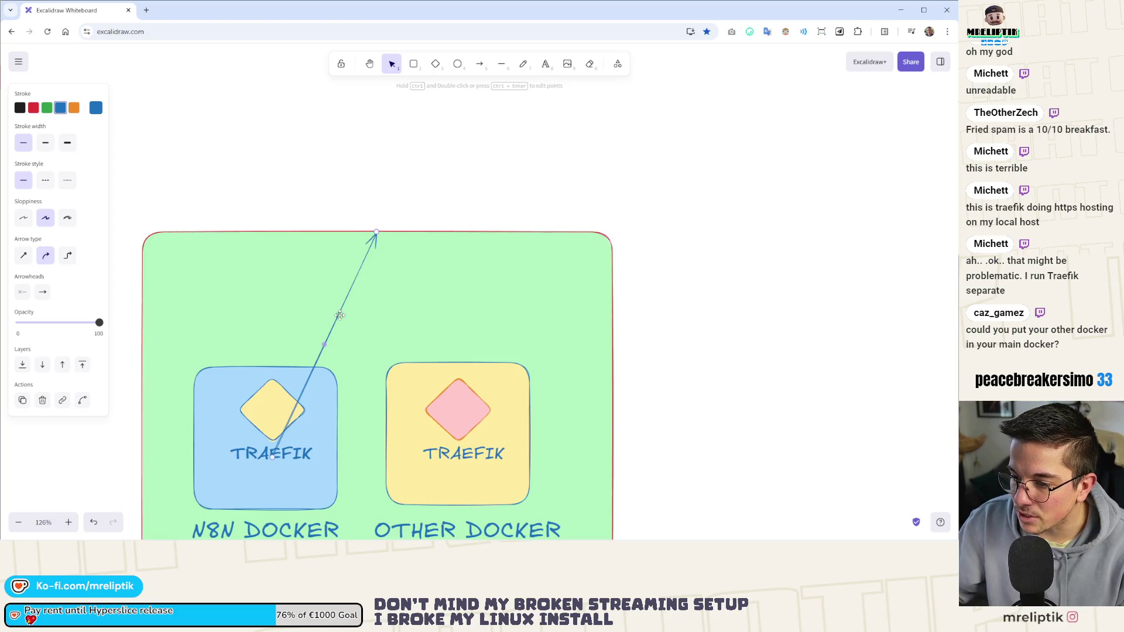
{"action": "left_click_drag", "start_coordinate": [314, 380], "coordinate": [352, 372], "text": "alt"}
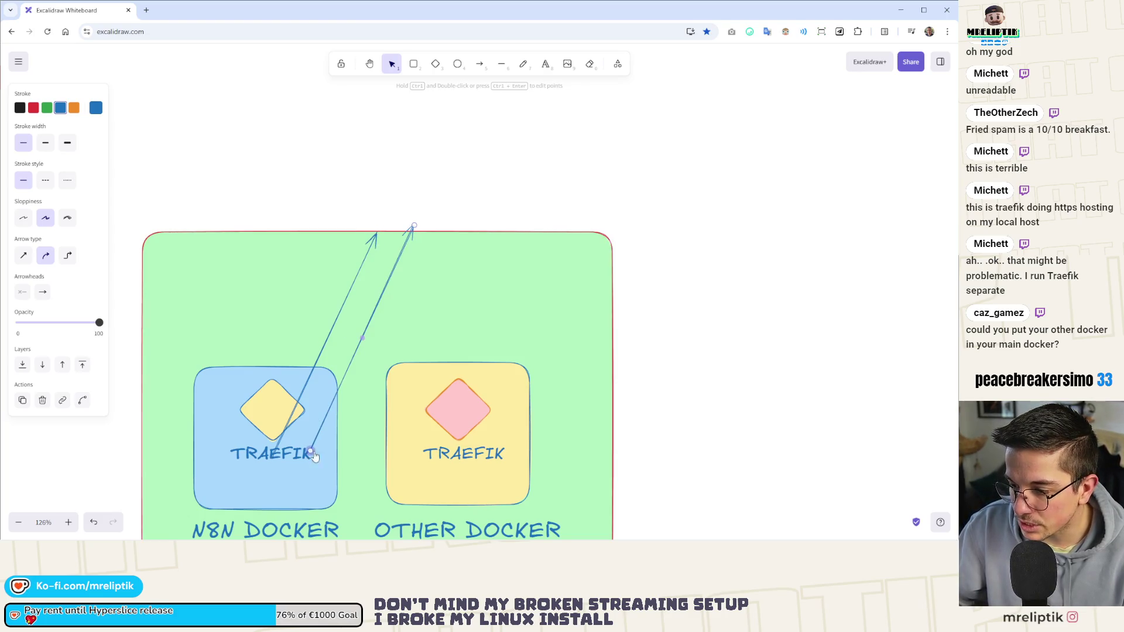
{"action": "left_click_drag", "start_coordinate": [314, 456], "coordinate": [463, 452]}
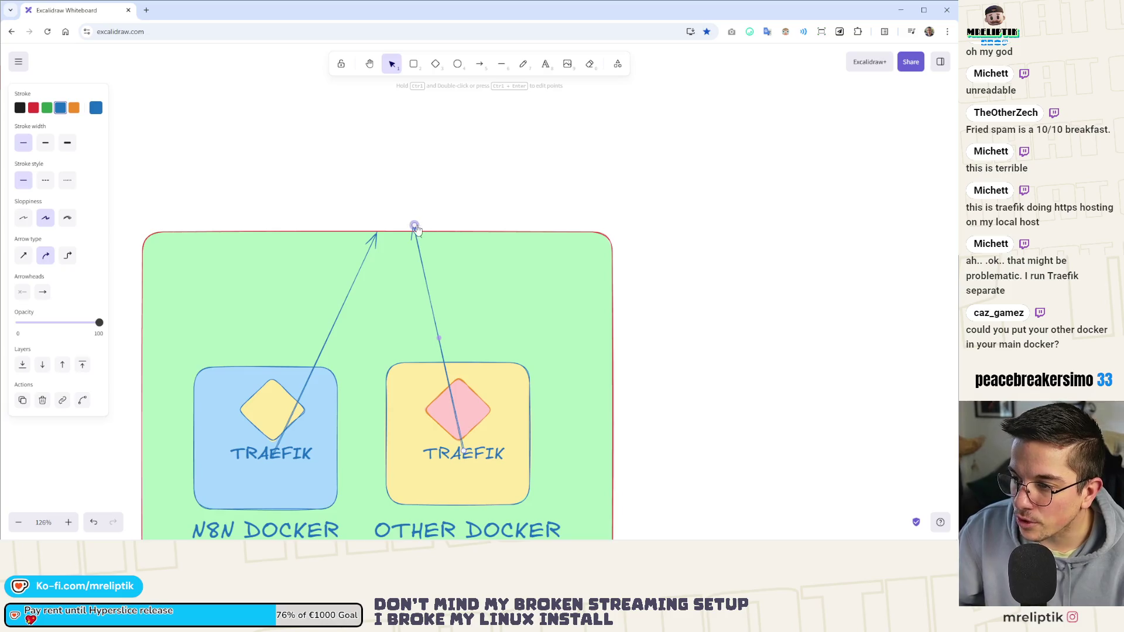
{"action": "left_click_drag", "start_coordinate": [414, 227], "coordinate": [378, 236]}
Add a :443 text label above the meeting arrow tips.
{"action": "left_click_drag", "start_coordinate": [448, 452], "coordinate": [368, 209]}
{"action": "double_click", "coordinate": [378, 214]}
{"action": "type", "text": ":443"}
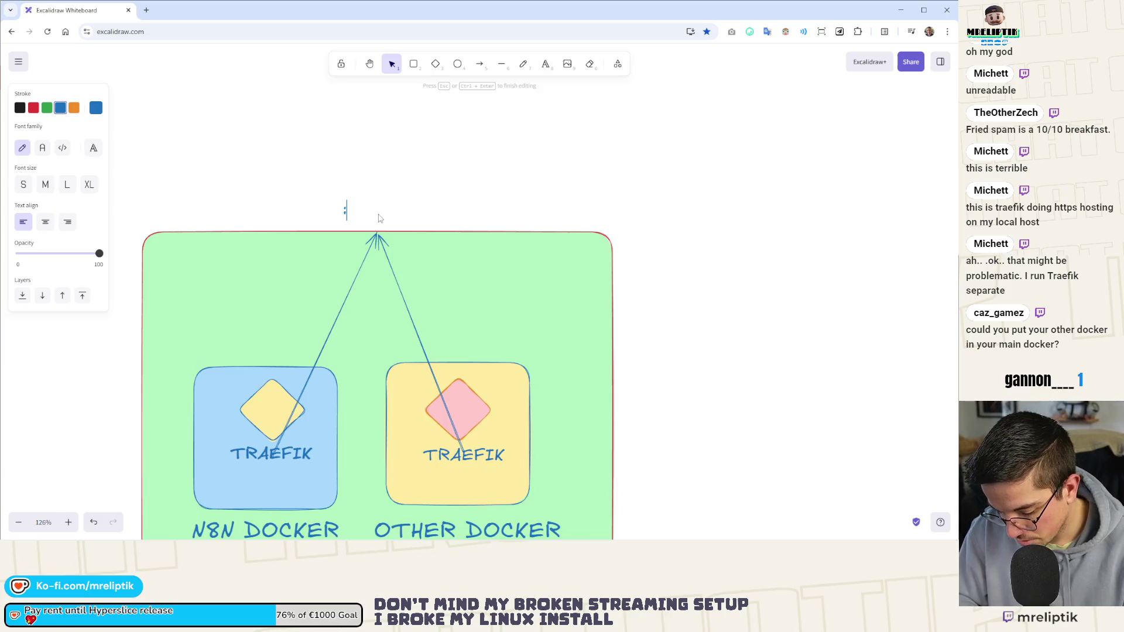
{"action": "left_click_drag", "start_coordinate": [341, 210], "coordinate": [379, 217]}
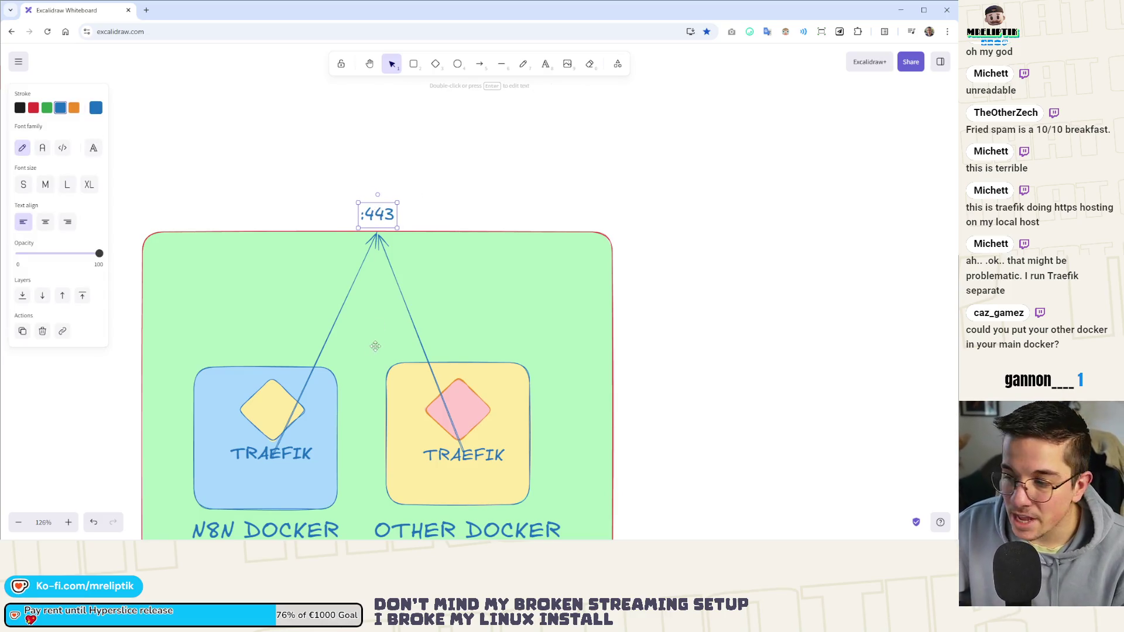
Place a yellow diamond copy below :443 and end both arrows at its bottom.
{"action": "left_click", "coordinate": [296, 398]}
{"action": "mouse_move", "coordinate": [263, 422]}
{"action": "left_mouse_down", "text": "alt"}
{"action": "mouse_move", "coordinate": [296, 403]}
{"action": "mouse_move", "coordinate": [364, 306]}
{"action": "left_mouse_up", "text": "alt"}
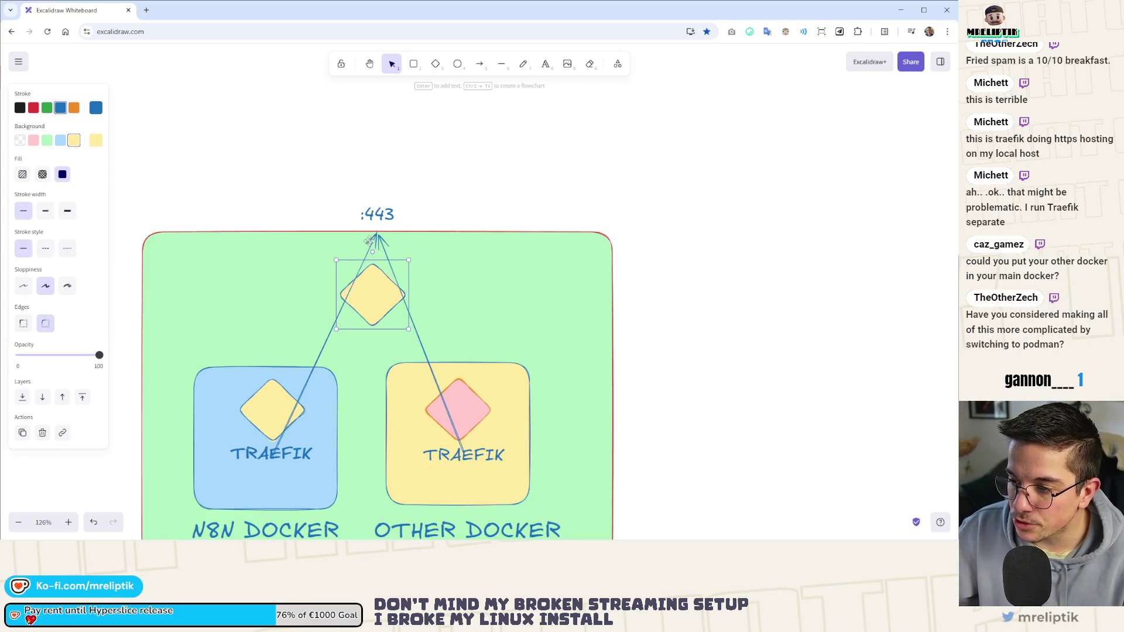
{"action": "left_click", "coordinate": [376, 233]}
{"action": "left_click", "coordinate": [381, 253]}
{"action": "left_click", "coordinate": [385, 252], "text": "shift"}
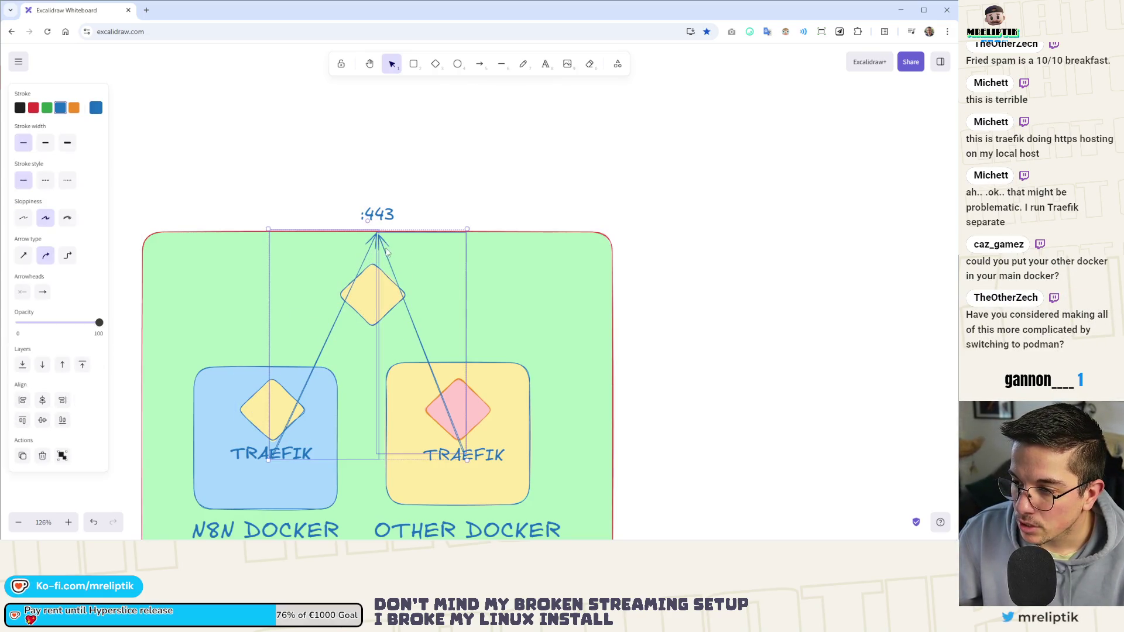
{"action": "key", "text": "ctrl+z"}
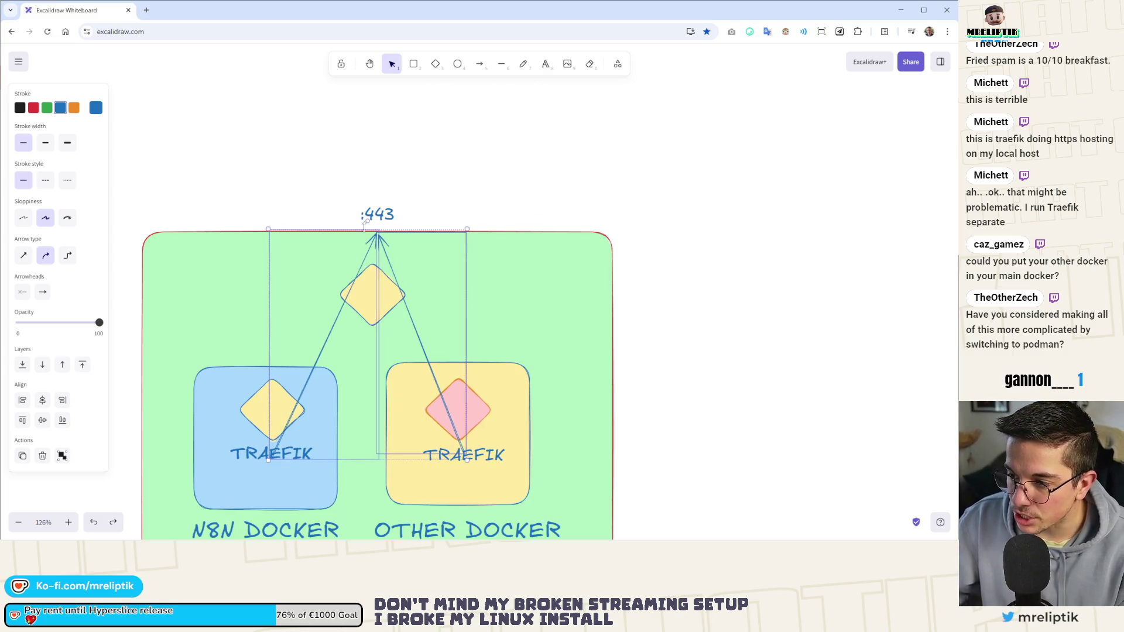
{"action": "left_click_drag", "start_coordinate": [368, 223], "coordinate": [365, 316]}
{"action": "left_click", "coordinate": [379, 215]}
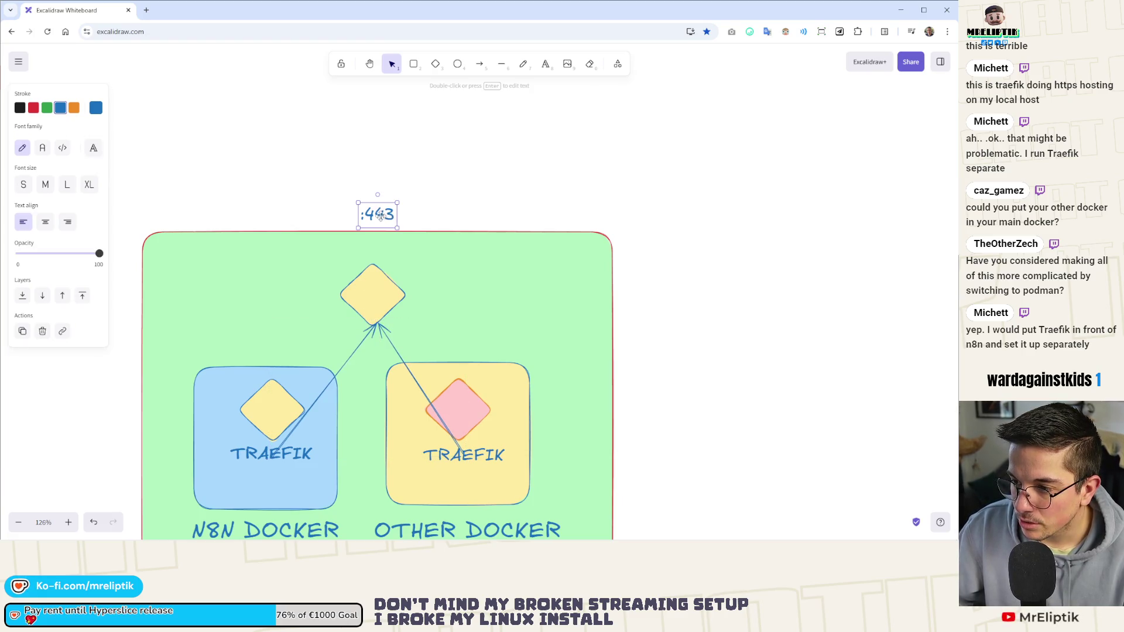
{"action": "mouse_move", "coordinate": [380, 214]}
{"action": "left_mouse_down"}
{"action": "mouse_move", "coordinate": [384, 252]}
{"action": "mouse_move", "coordinate": [384, 222]}
{"action": "left_mouse_up"}
Draw an arrow from the new diamond's top up to the :443 label.
{"action": "left_click", "coordinate": [366, 339]}
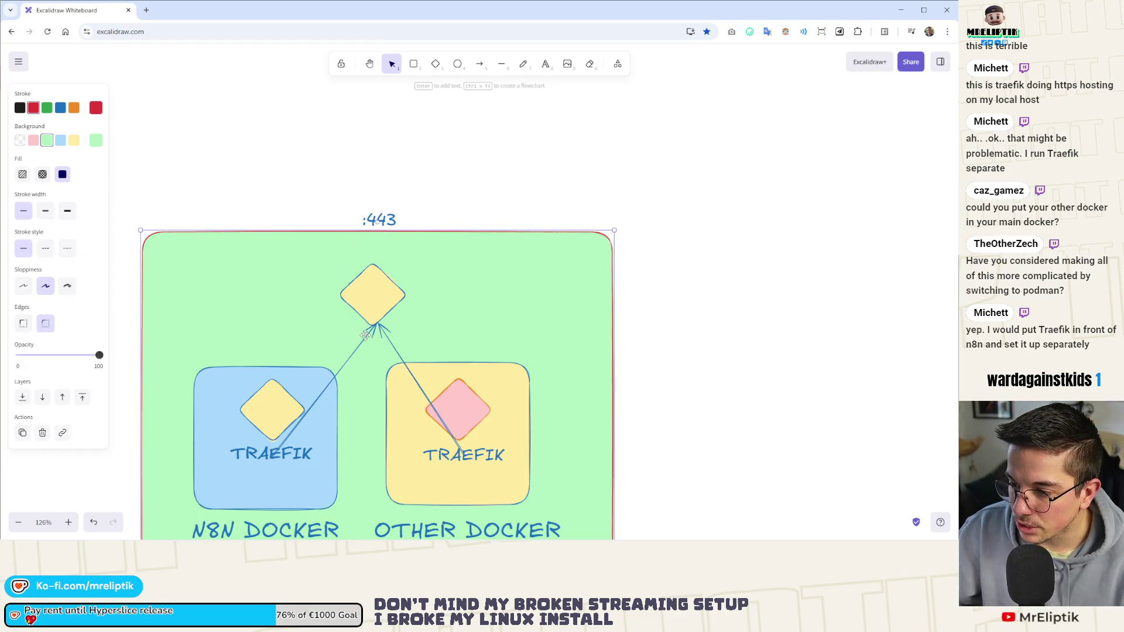
{"action": "left_click_drag", "start_coordinate": [375, 322], "coordinate": [429, 257]}
{"action": "left_click", "coordinate": [429, 258]}
{"action": "left_click", "coordinate": [420, 270]}
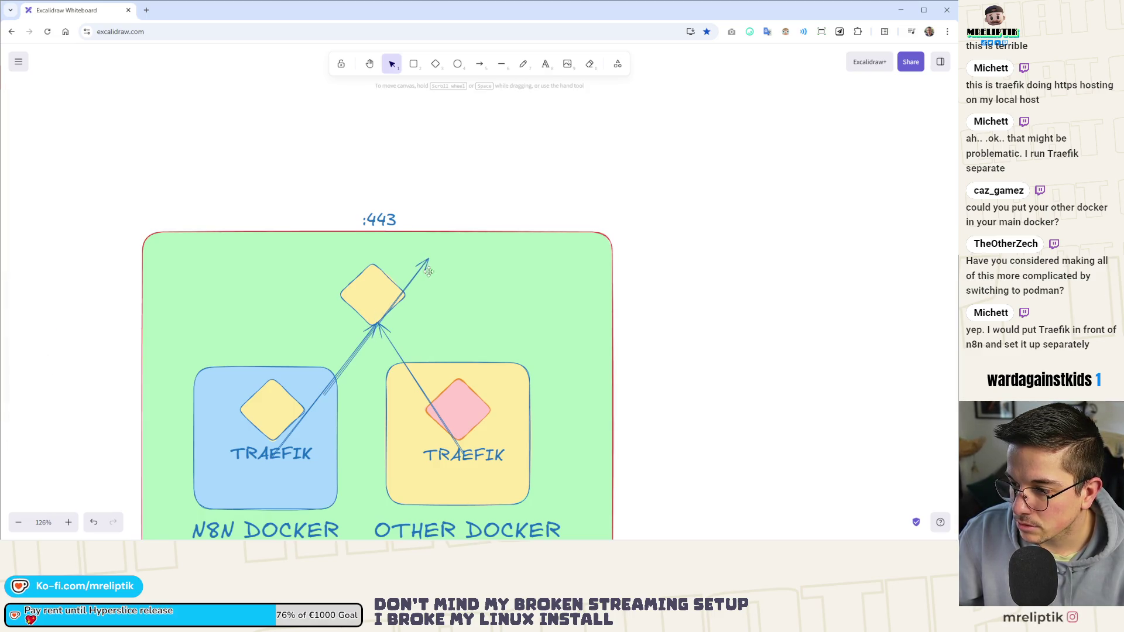
{"action": "mouse_move", "coordinate": [428, 260]}
{"action": "left_mouse_down"}
{"action": "mouse_move", "coordinate": [381, 222]}
{"action": "mouse_move", "coordinate": [381, 235]}
{"action": "left_mouse_up"}
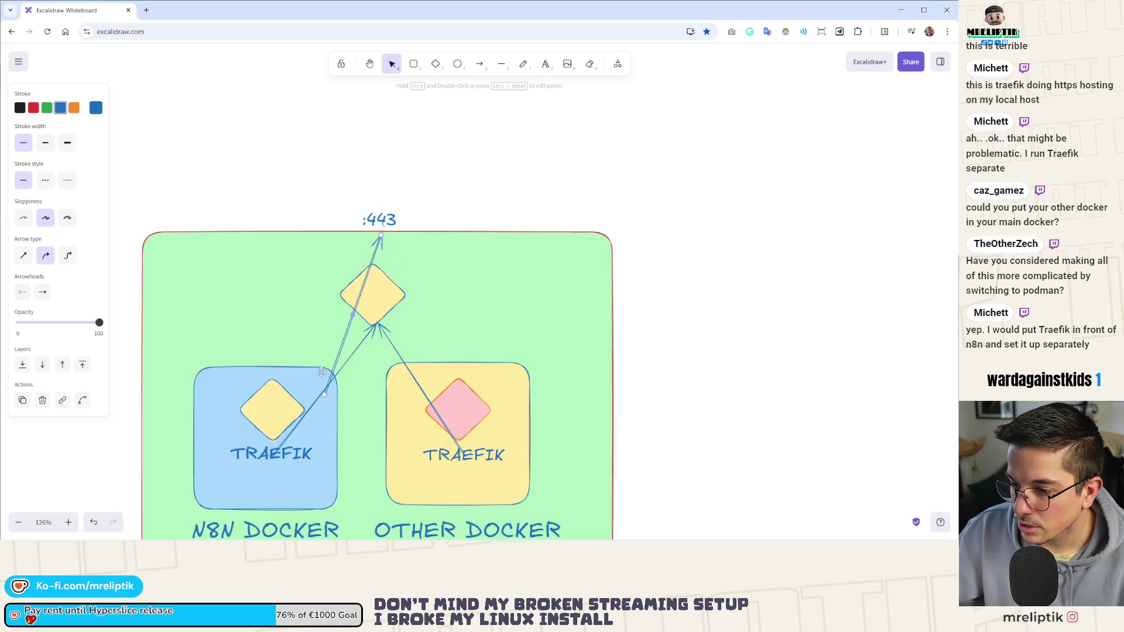
{"action": "left_click_drag", "start_coordinate": [325, 397], "coordinate": [374, 262]}
{"action": "scroll", "coordinate": [368, 274], "scroll_direction": "down", "scroll_amount": 2}
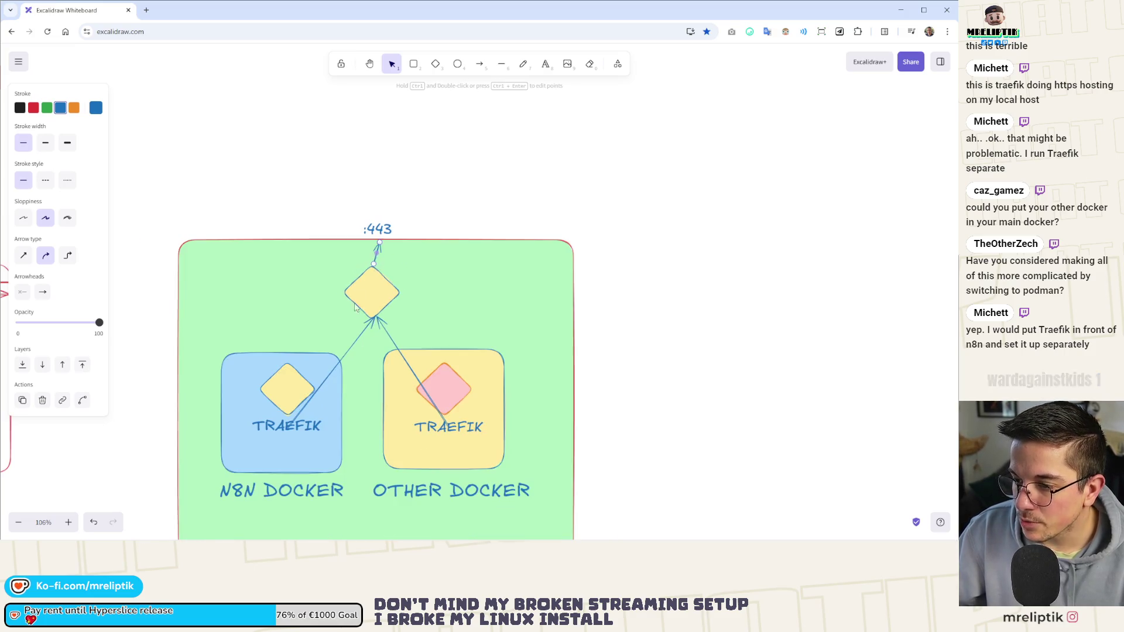
Add port labels :other right of the central diamond and :n8N on its left.
{"action": "left_click", "coordinate": [380, 219]}
{"action": "key", "text": "ctrl+c"}
{"action": "key", "text": "ctrl+v"}
{"action": "double_click", "coordinate": [413, 314]}
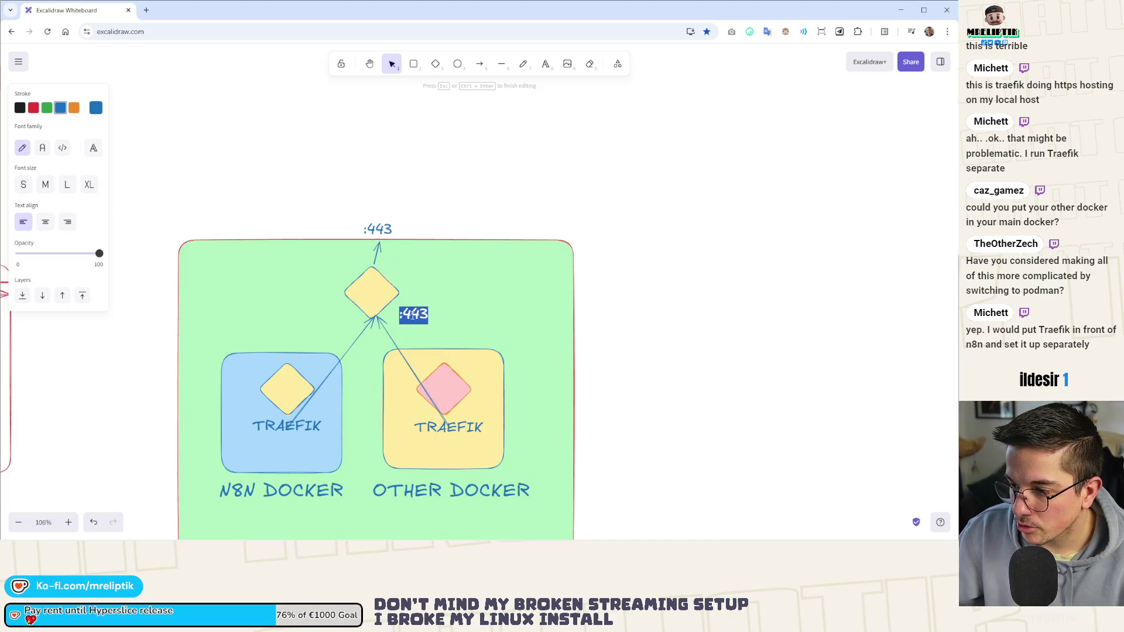
{"action": "type", "text": "other"}
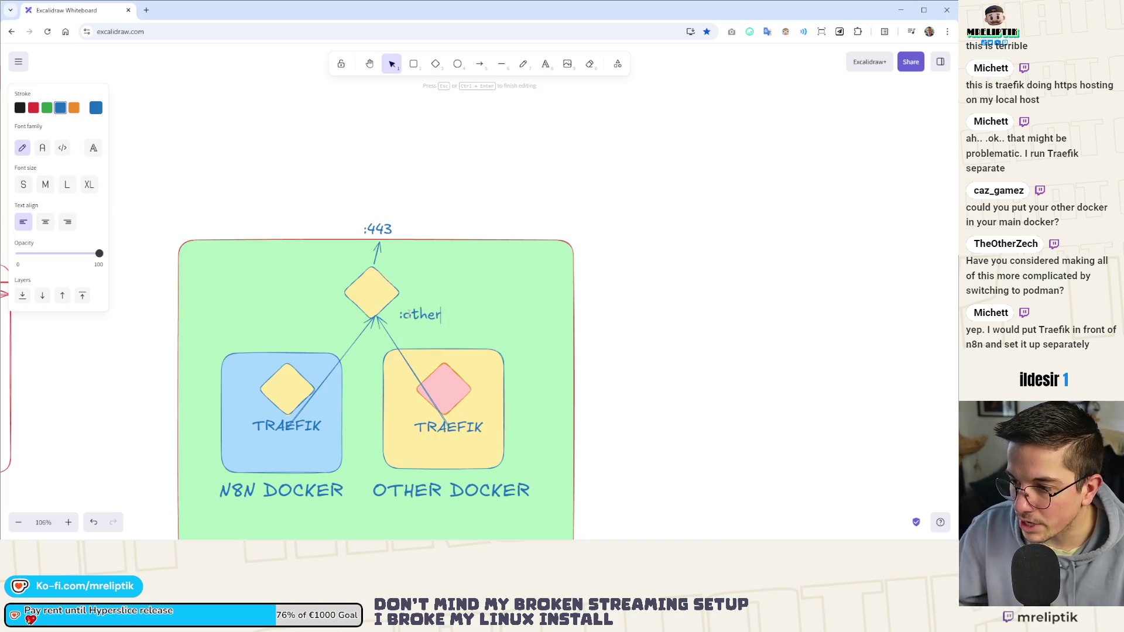
{"action": "key", "text": "Escape"}
{"action": "left_click_drag", "start_coordinate": [425, 316], "coordinate": [329, 319], "text": "alt"}
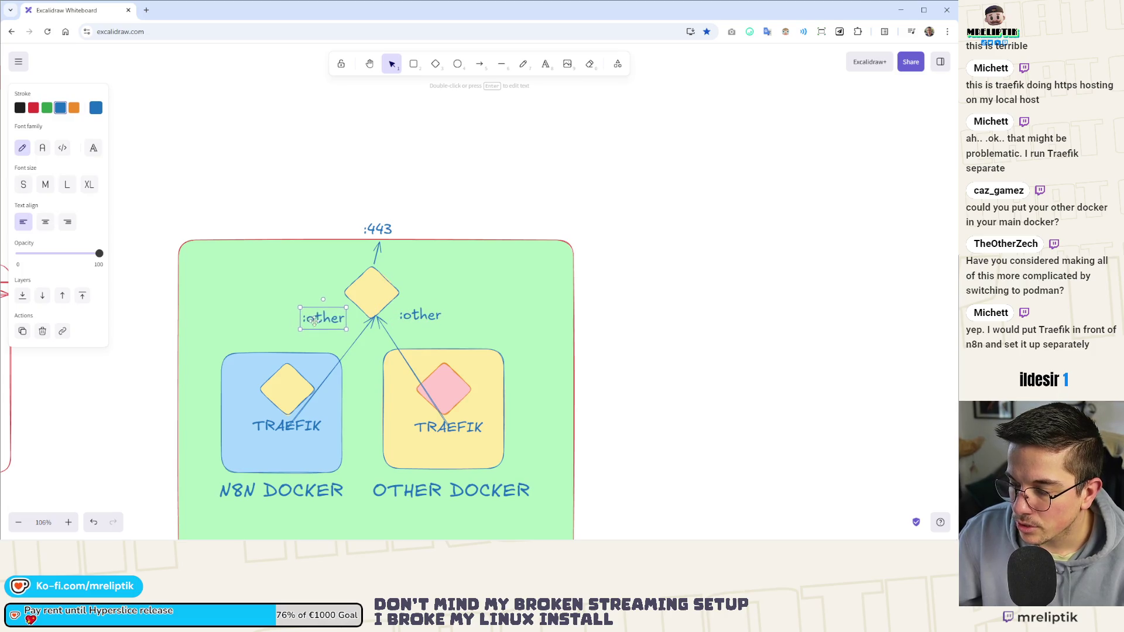
{"action": "double_click", "coordinate": [322, 319]}
{"action": "double_click", "coordinate": [330, 320]}
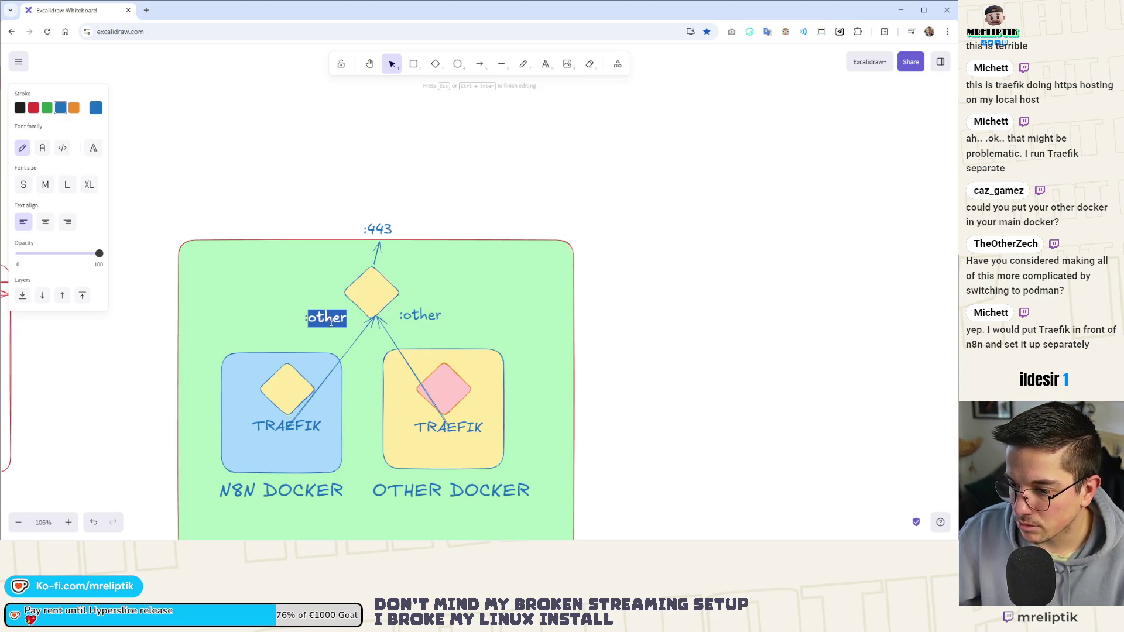
{"action": "type", "text": "n8N"}
{"action": "left_click", "coordinate": [331, 211]}
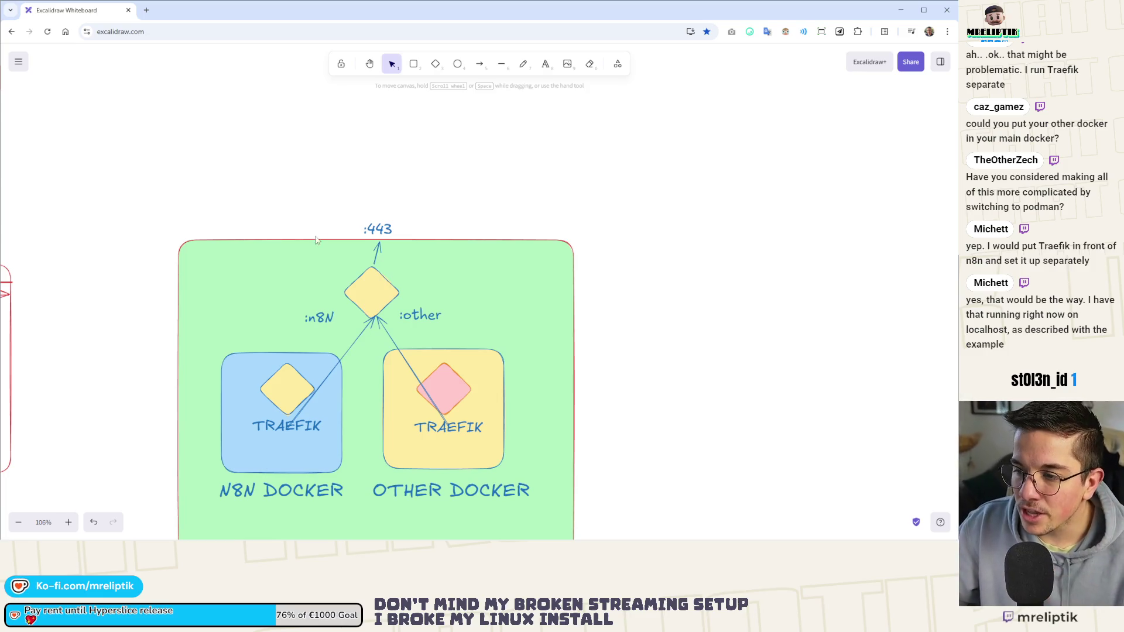
Copy the TRAEFIK label onto the central yellow diamond.
{"action": "scroll", "coordinate": [351, 191], "scroll_direction": "right", "scroll_amount": 2}
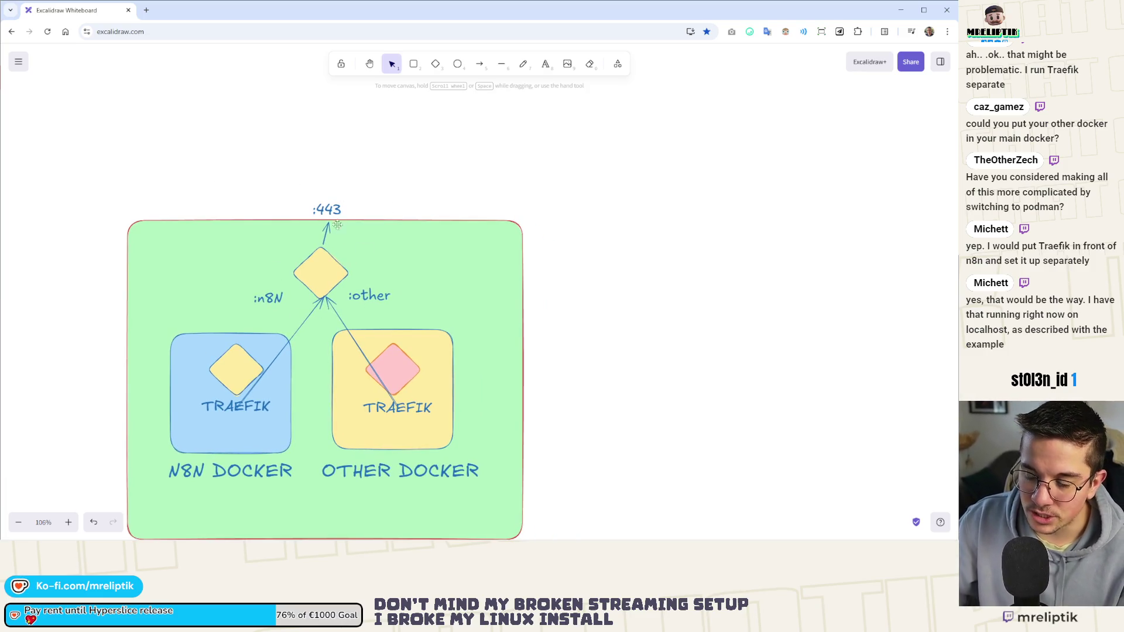
{"action": "left_click", "coordinate": [339, 274]}
{"action": "left_click", "coordinate": [263, 411]}
{"action": "mouse_move", "coordinate": [263, 411]}
{"action": "left_mouse_down", "text": "alt"}
{"action": "mouse_move", "coordinate": [345, 306]}
{"action": "mouse_move", "coordinate": [347, 279]}
{"action": "left_mouse_up", "text": "alt"}
{"action": "scroll", "coordinate": [312, 265], "scroll_direction": "down", "scroll_amount": 2}
{"action": "left_click", "coordinate": [320, 242]}
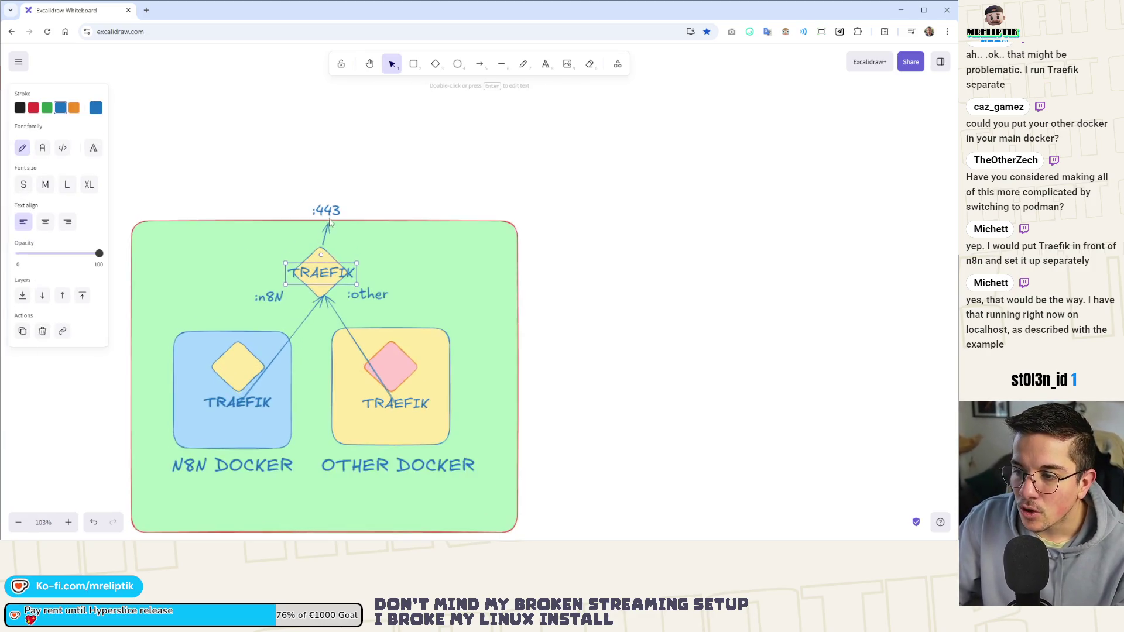
{"action": "scroll", "coordinate": [320, 244], "scroll_direction": "up", "scroll_amount": 3}
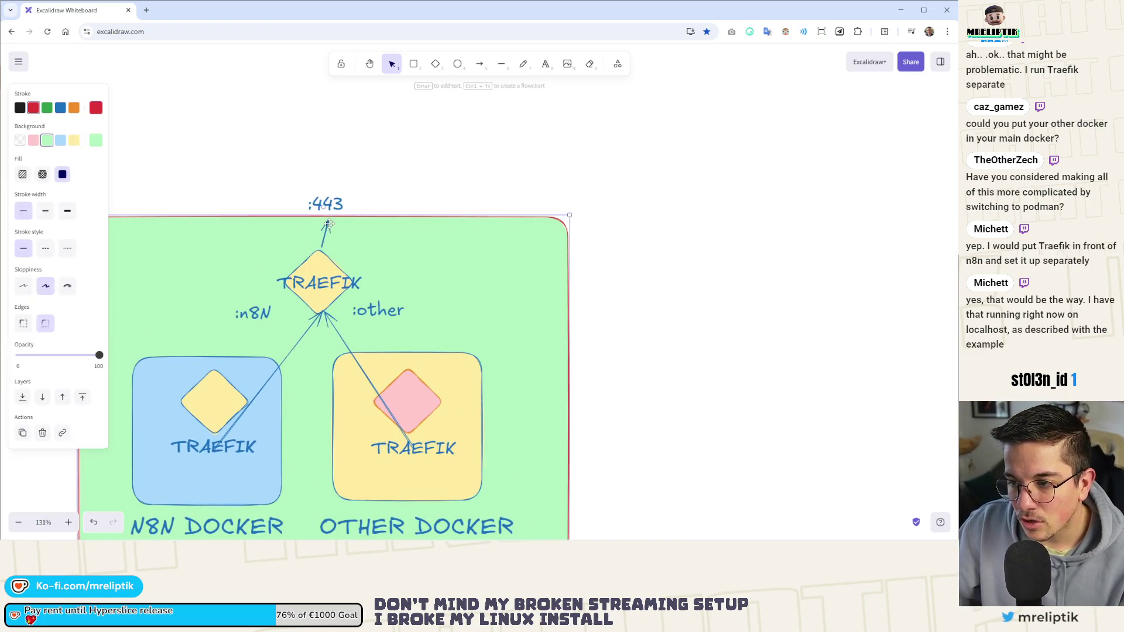
Draw an arrow from the central TRAEFIK diamond up to the :443 label.
{"action": "double_click", "coordinate": [343, 200]}
{"action": "key", "text": "Escape"}
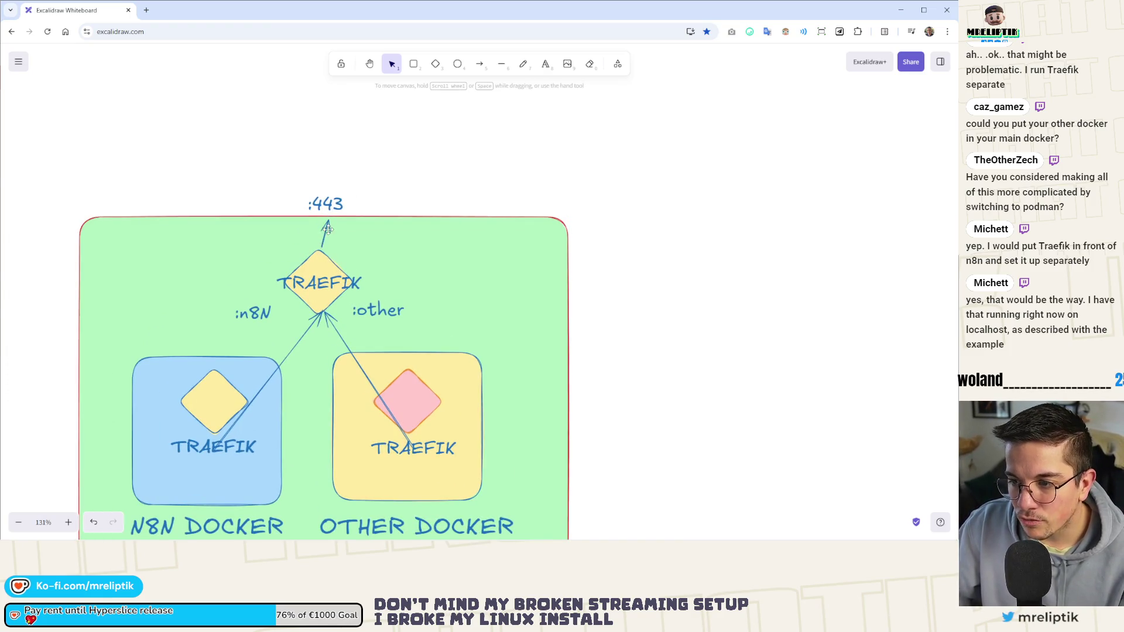
{"action": "key", "text": "a"}
{"action": "left_click_drag", "start_coordinate": [320, 249], "coordinate": [328, 221]}
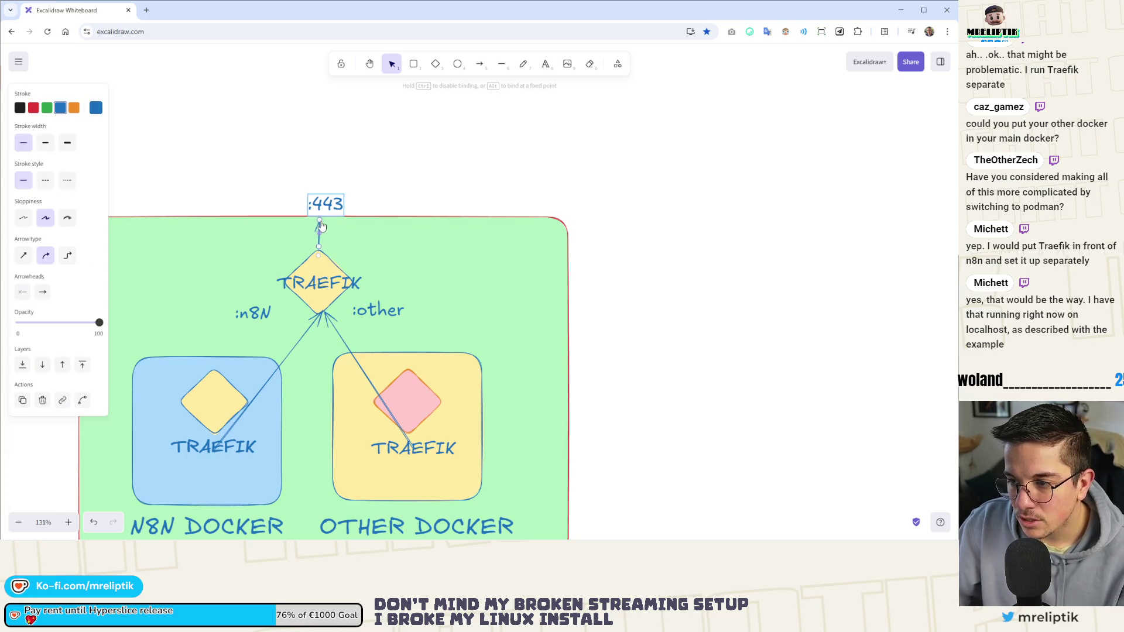
{"action": "left_click", "coordinate": [358, 206]}
{"action": "scroll", "coordinate": [321, 252], "scroll_direction": "down", "scroll_amount": 2}
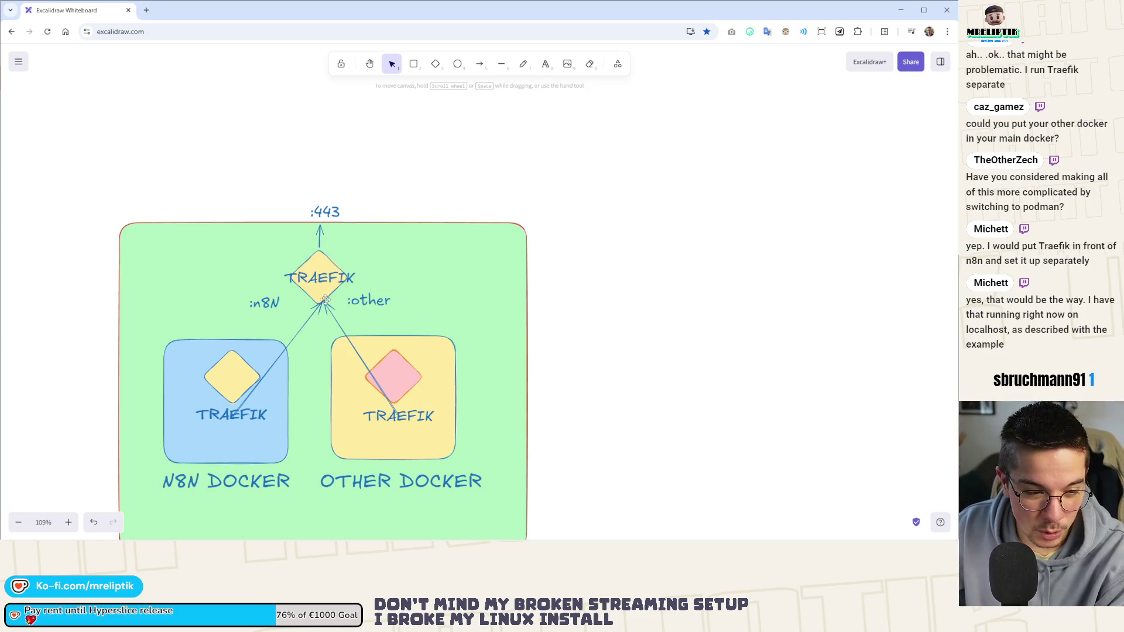
Enlarge the central TRAEFIK diamond by dragging its corner handle.
{"action": "left_click", "coordinate": [323, 265]}
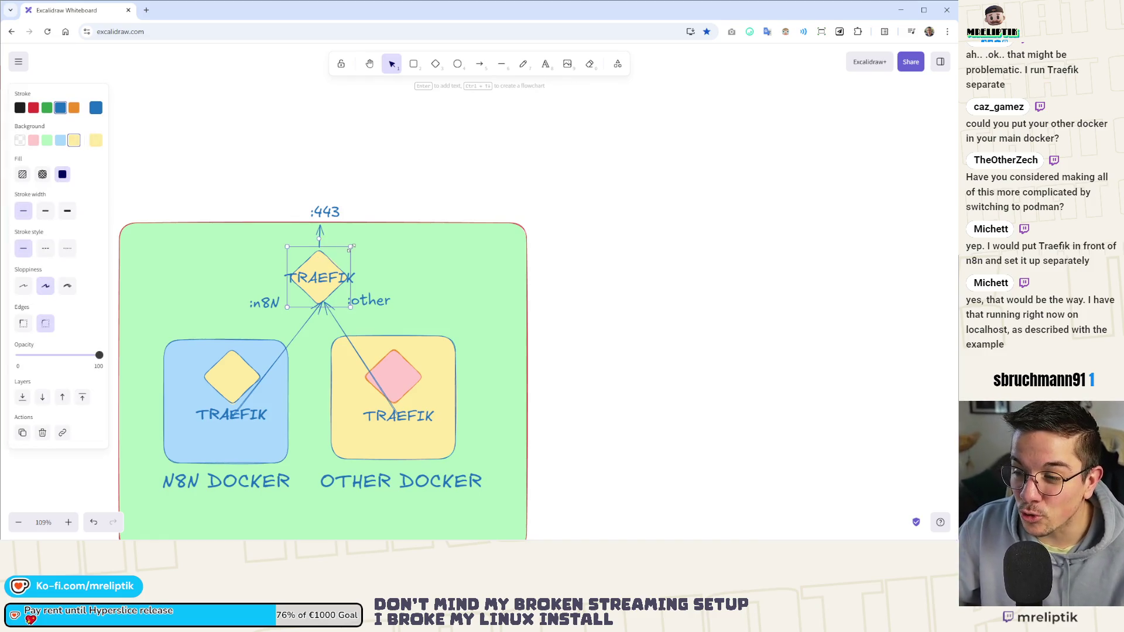
{"action": "left_click_drag", "start_coordinate": [350, 248], "coordinate": [367, 231]}
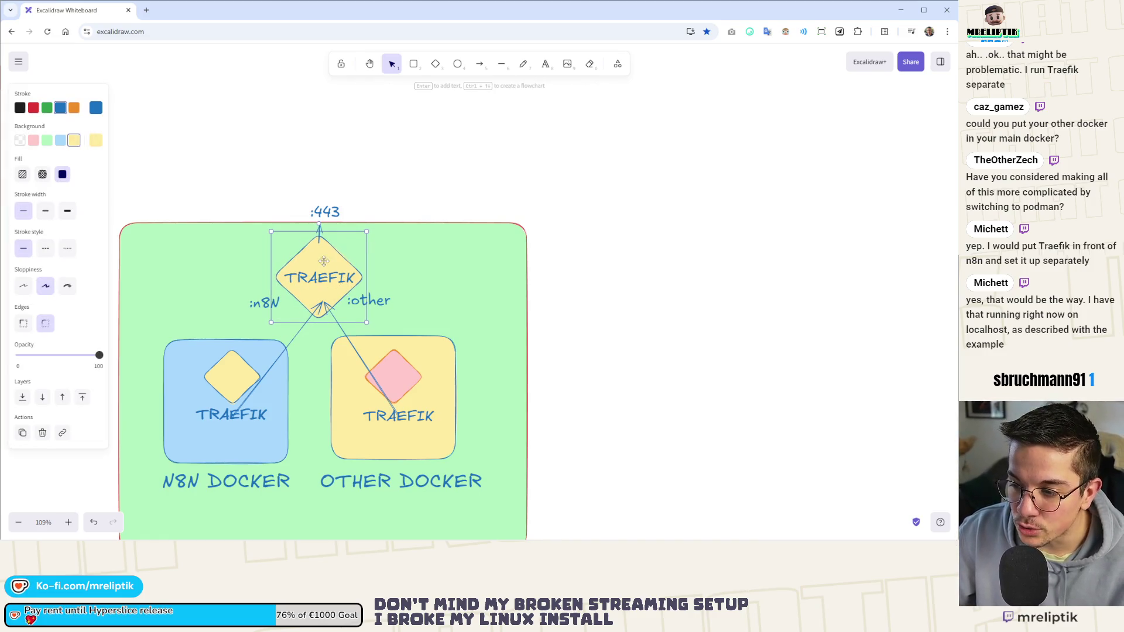
{"action": "key", "text": "Escape"}
{"action": "scroll", "coordinate": [374, 258], "scroll_direction": "left", "scroll_amount": 3}
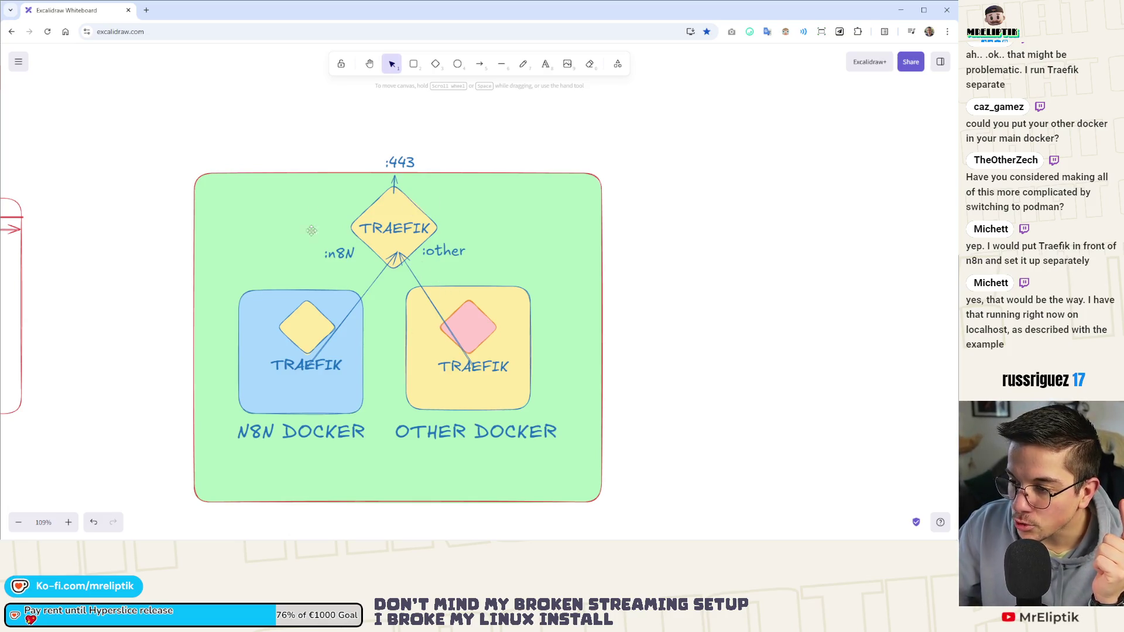
Write my-domain.com as a text label above :443.
{"action": "scroll", "coordinate": [332, 184], "scroll_direction": "up", "scroll_amount": 1}
{"action": "scroll", "coordinate": [333, 184], "scroll_direction": "right", "scroll_amount": 1}
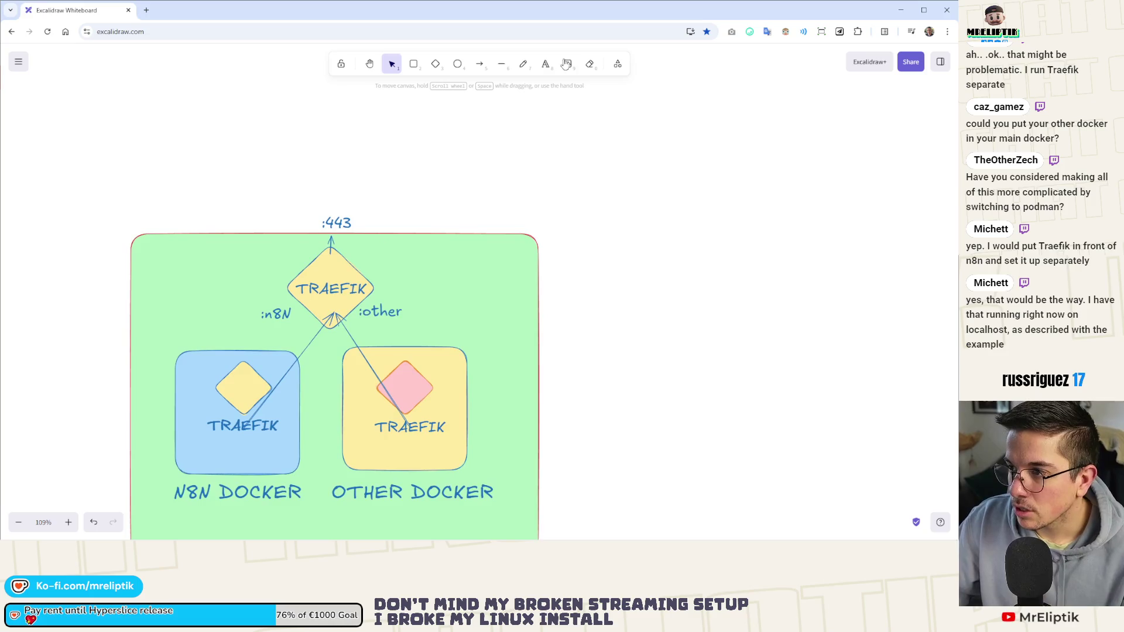
{"action": "left_click", "coordinate": [545, 64]}
{"action": "left_click", "coordinate": [275, 185]}
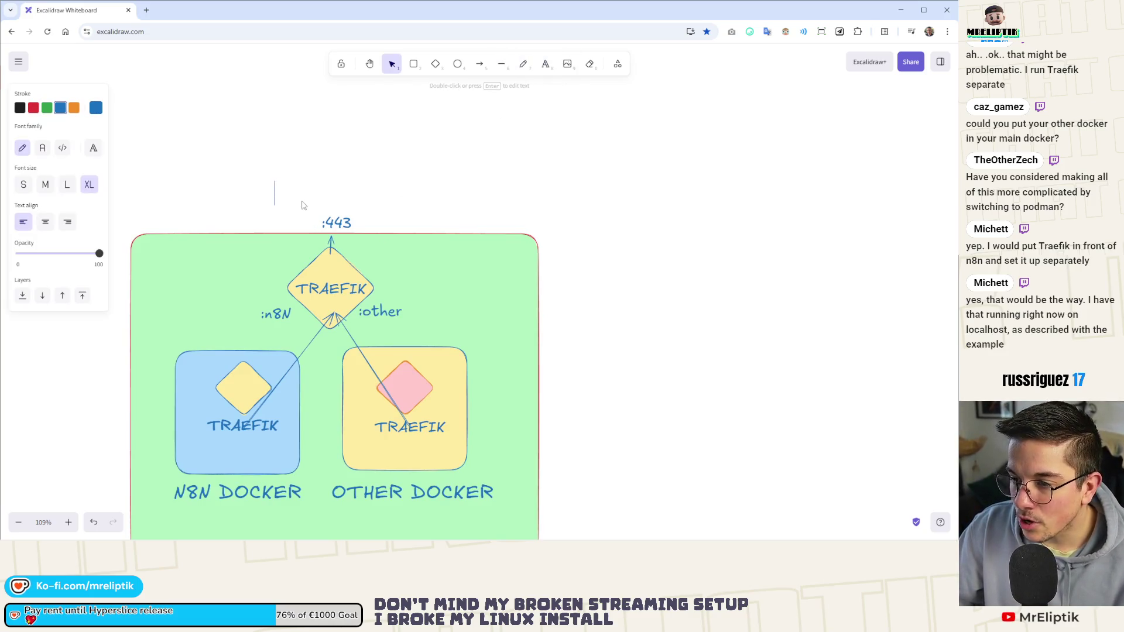
{"action": "type", "text": "my_"}
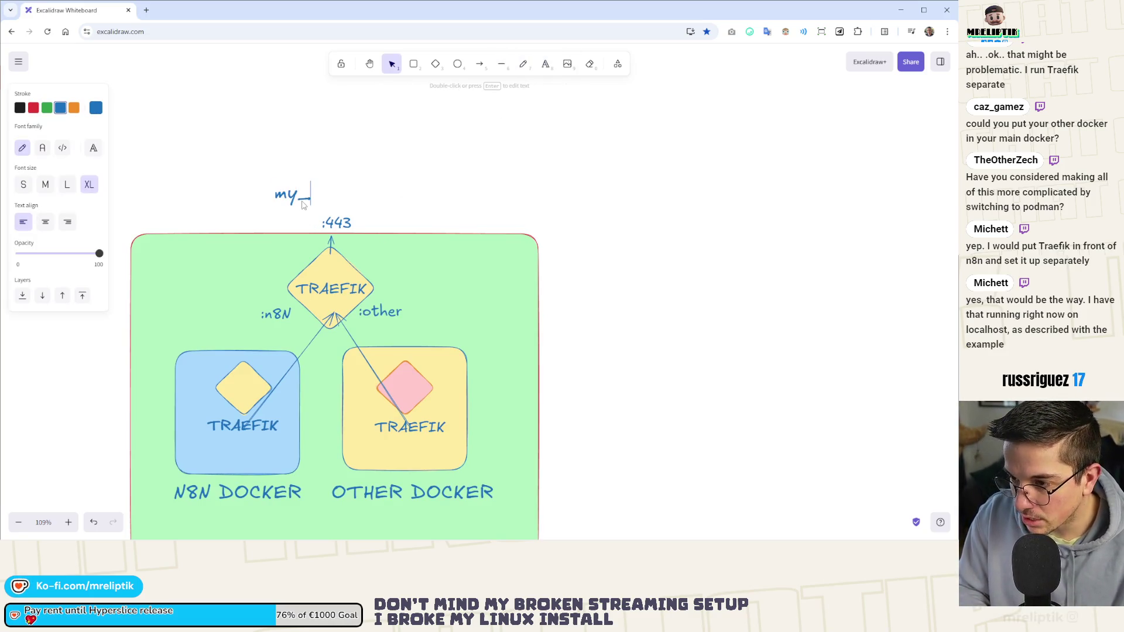
{"action": "key", "text": "BackSpace"}
{"action": "type", "text": "-"}
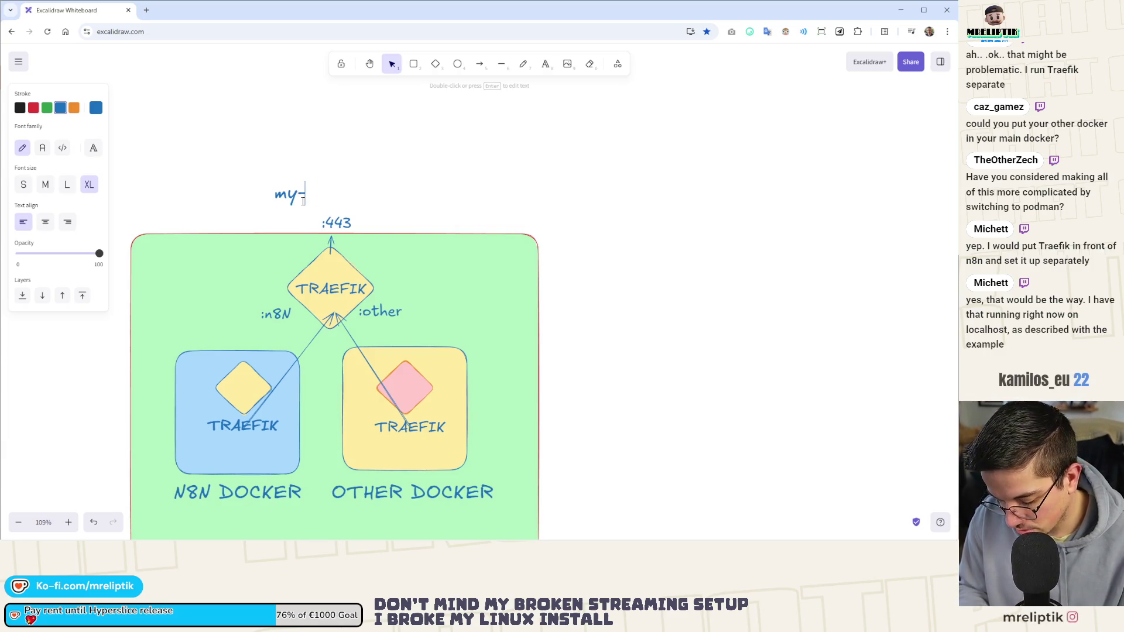
{"action": "type", "text": "domain"}
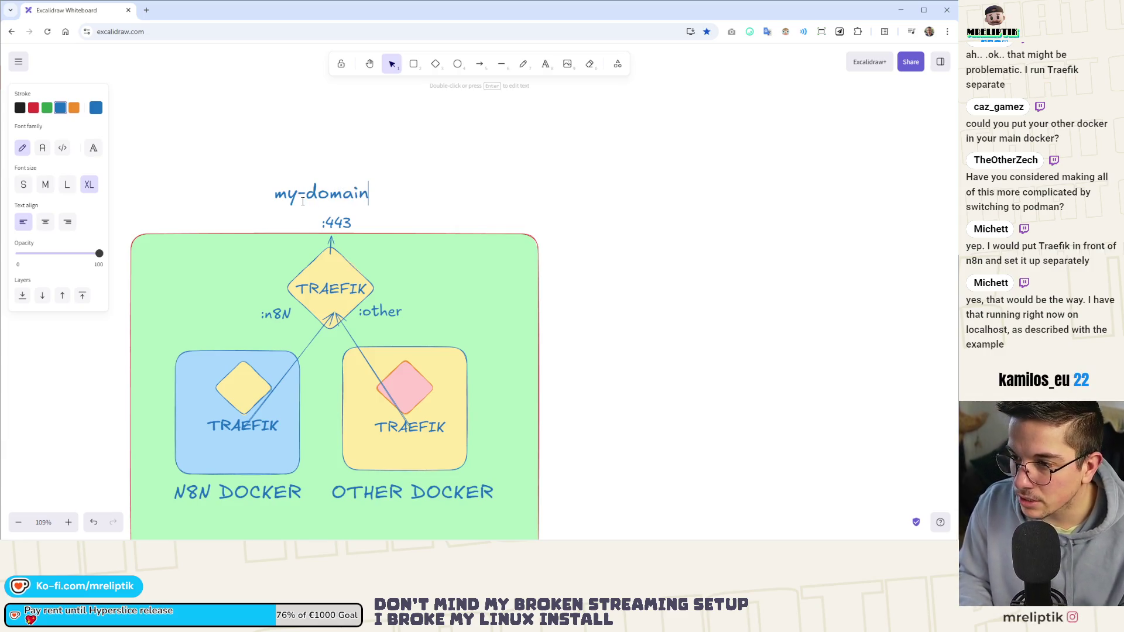
{"action": "type", "text": ".com"}
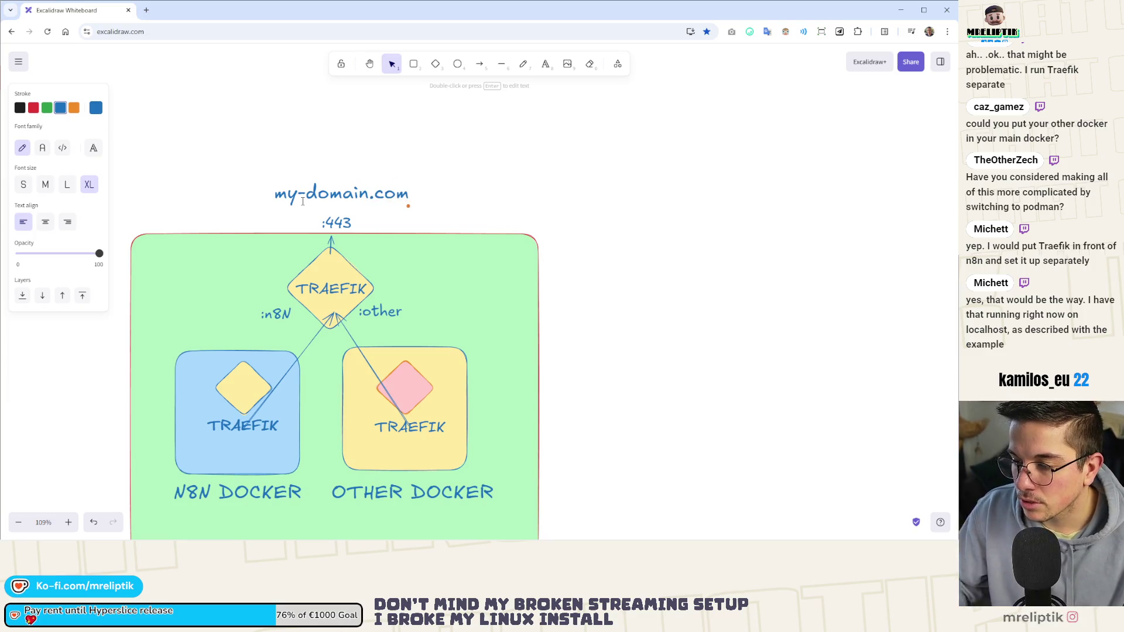
{"action": "left_click", "coordinate": [326, 127]}
{"action": "left_click_drag", "start_coordinate": [302, 194], "coordinate": [305, 176]}
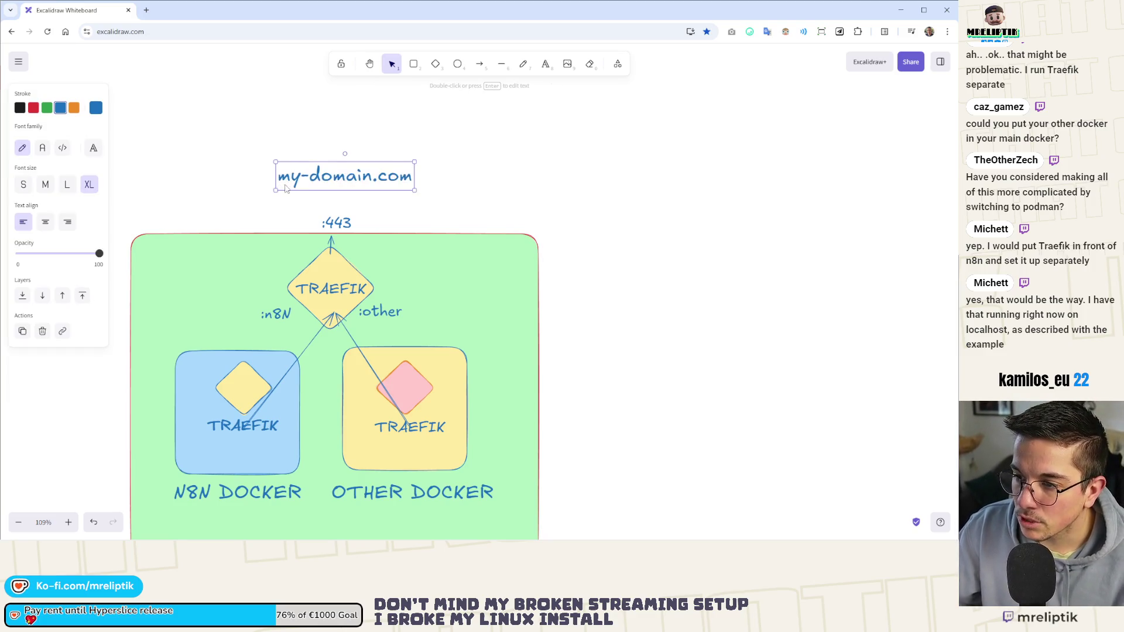
{"action": "double_click", "coordinate": [281, 181]}
{"action": "type", "text": "https://"}
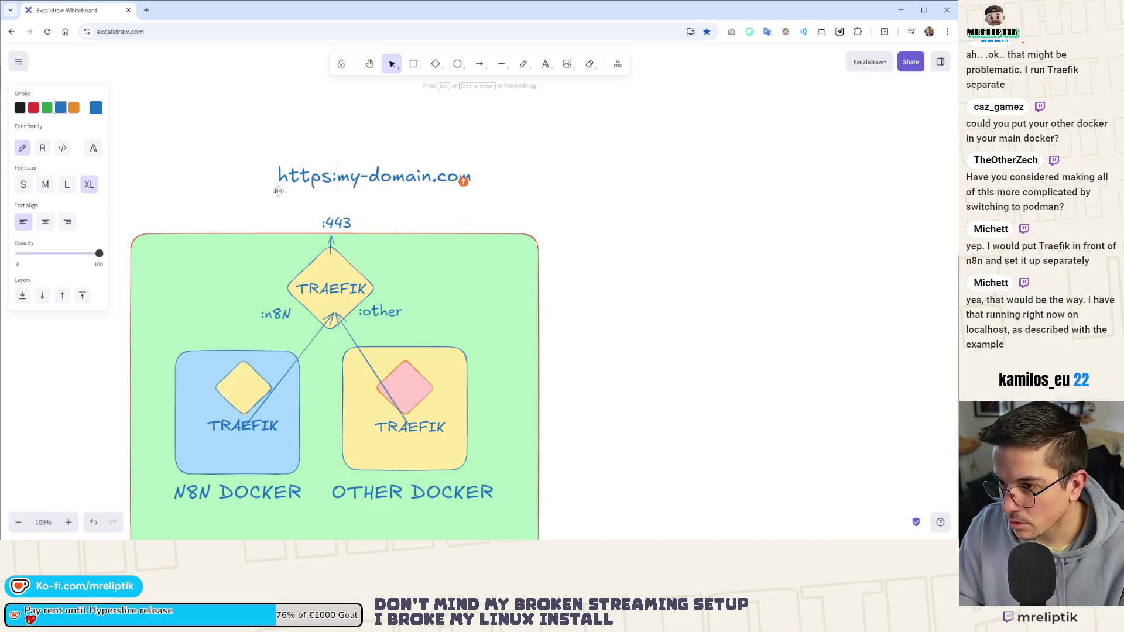
{"action": "left_click", "coordinate": [274, 107]}
{"action": "mouse_move", "coordinate": [351, 175]}
{"action": "left_mouse_down"}
{"action": "mouse_move", "coordinate": [317, 173]}
{"action": "mouse_move", "coordinate": [334, 187]}
{"action": "left_mouse_up"}
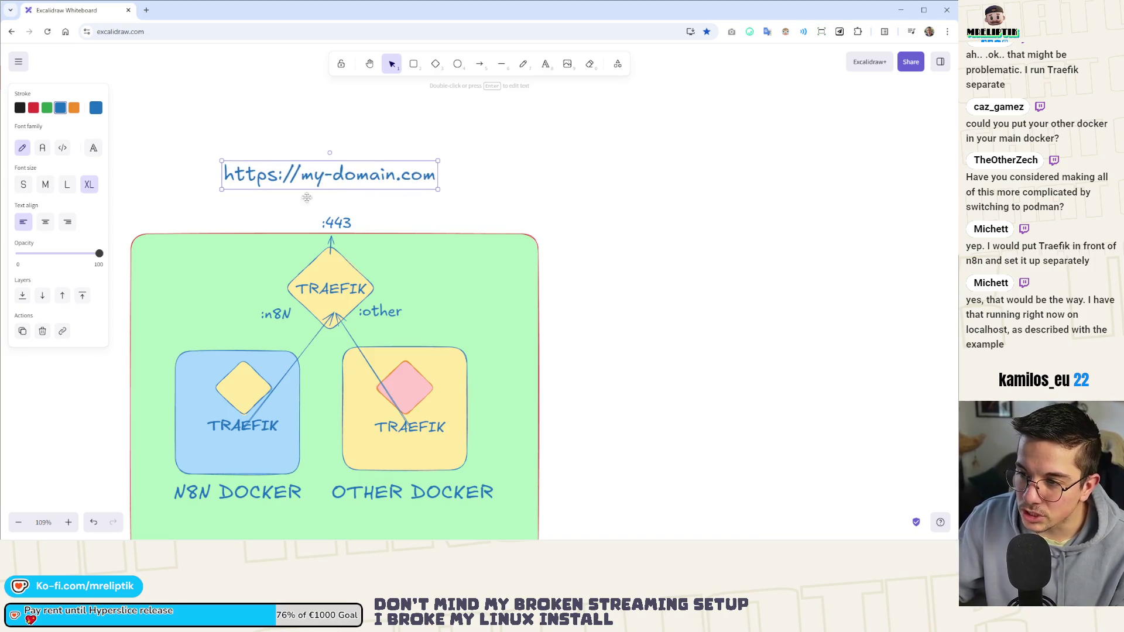
{"action": "key", "text": "Return"}
{"action": "left_click", "coordinate": [428, 180]}
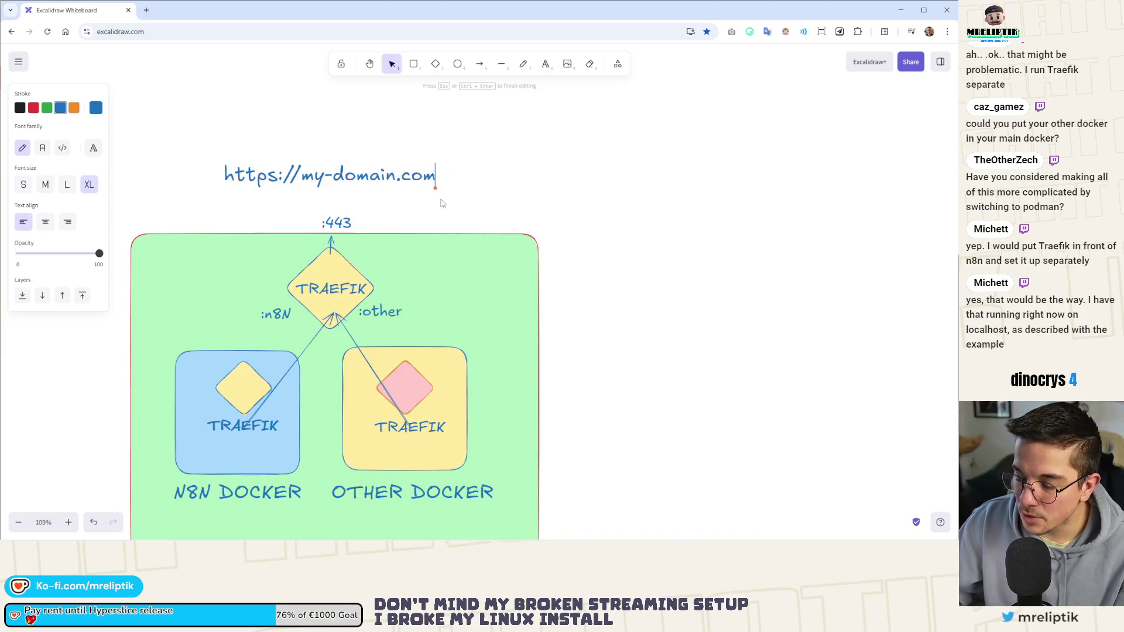
{"action": "type", "text": "/route"}
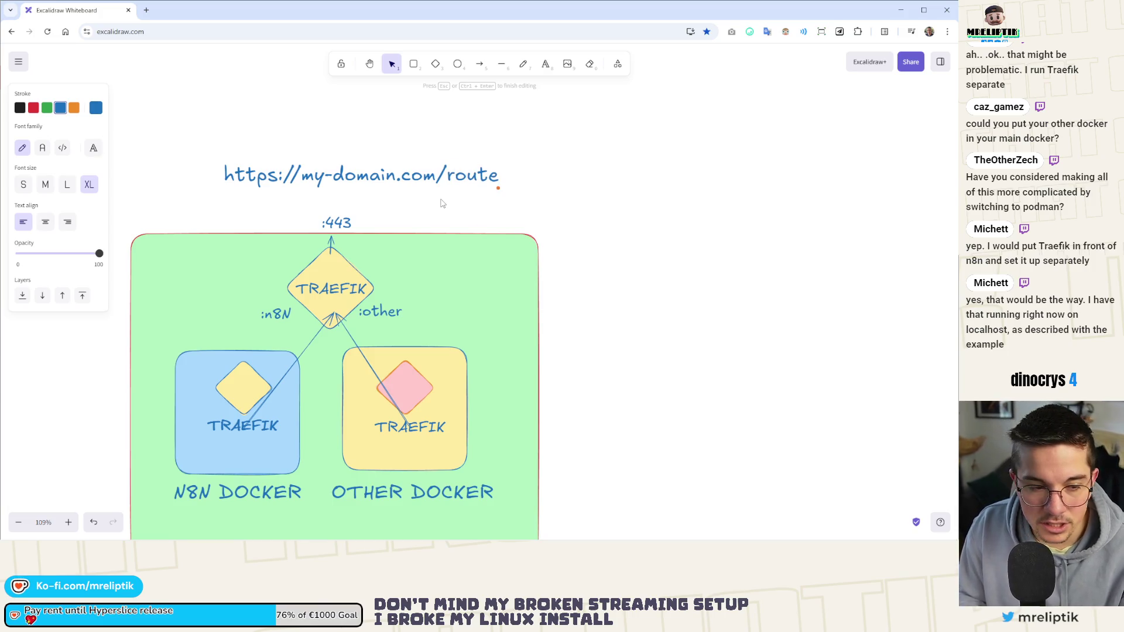
{"action": "key", "text": "Escape"}
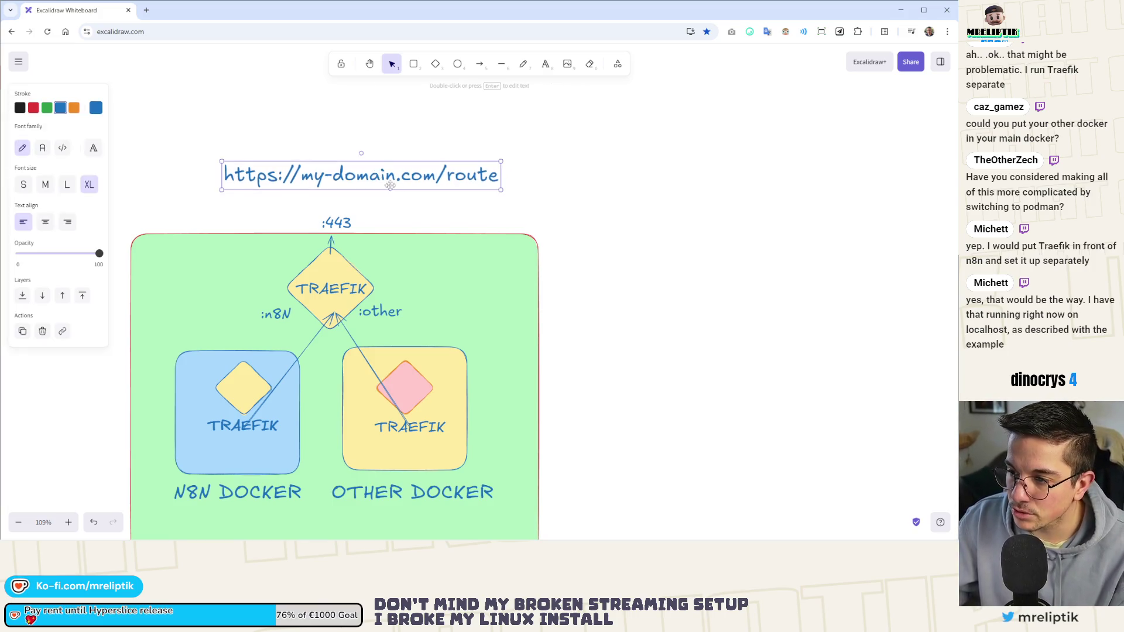
{"action": "left_click_drag", "start_coordinate": [376, 180], "coordinate": [381, 163]}
{"action": "key", "text": "ctrl+c"}
{"action": "key", "text": "ctrl+v"}
{"action": "double_click", "coordinate": [305, 183]}
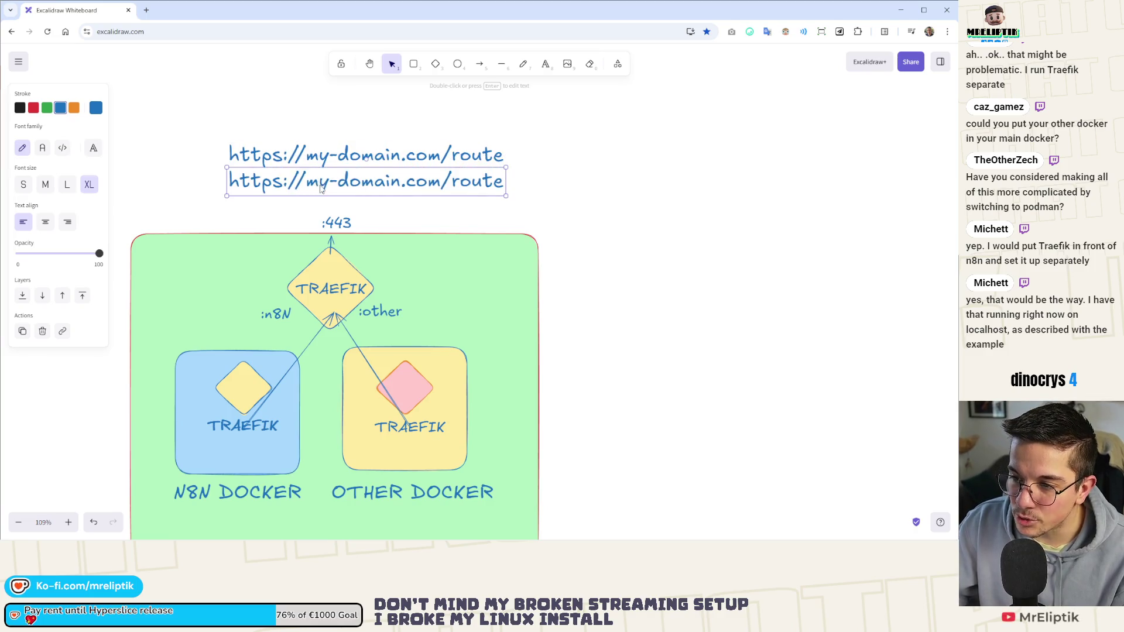
{"action": "type", "text": "subd"}
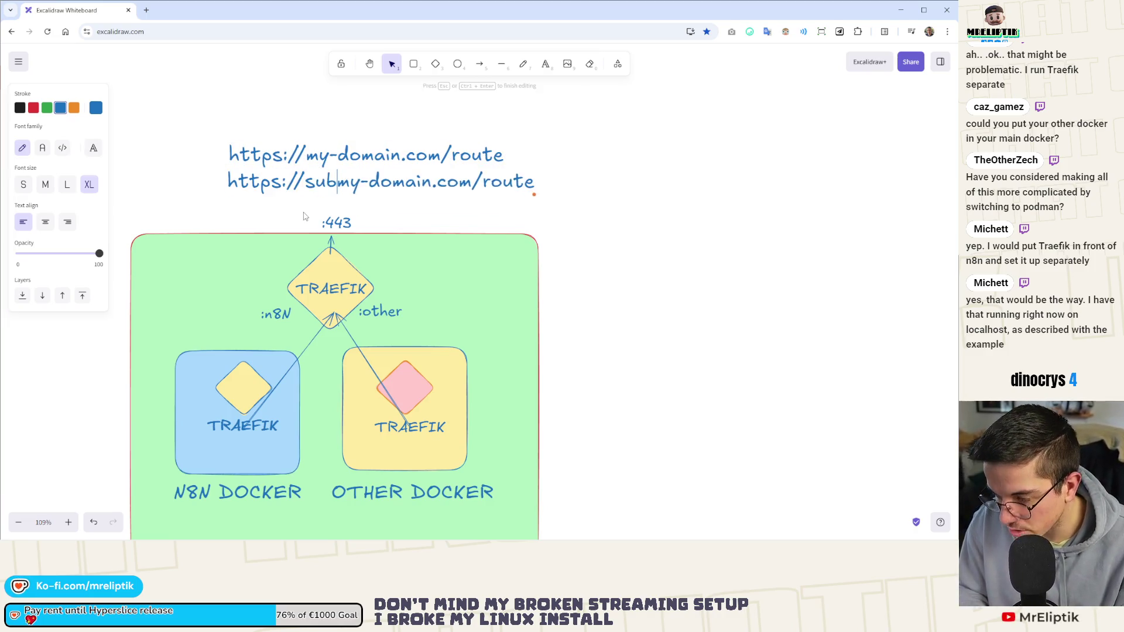
{"action": "type", "text": "omain."}
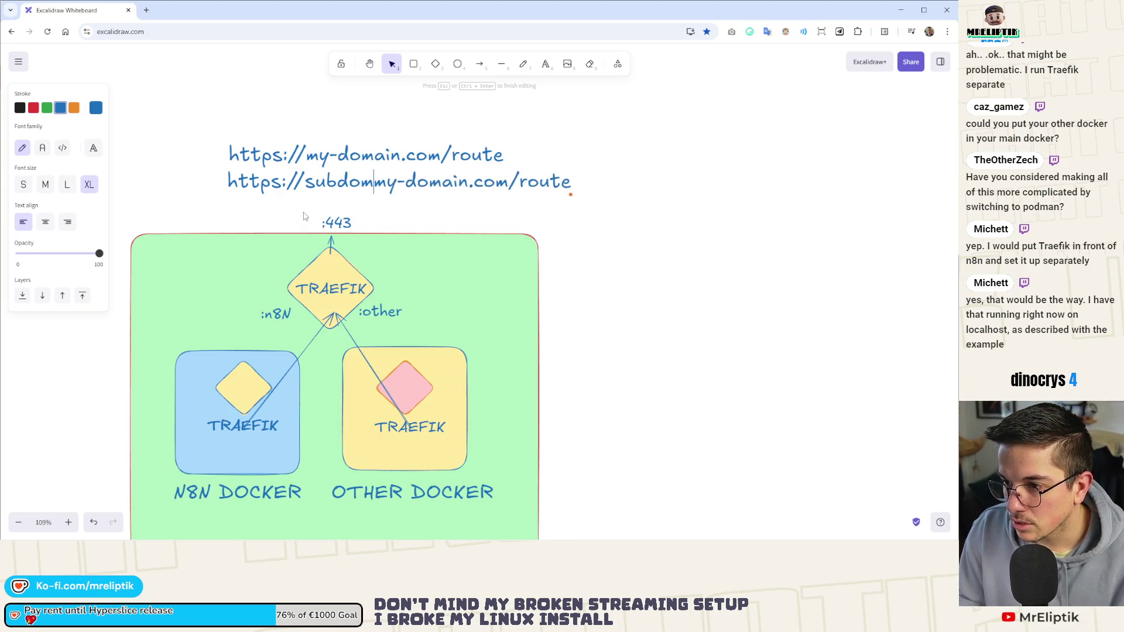
{"action": "key", "text": "Escape"}
{"action": "mouse_move", "coordinate": [468, 193]}
{"action": "left_mouse_down"}
{"action": "mouse_move", "coordinate": [379, 199]}
{"action": "mouse_move", "coordinate": [336, 178]}
{"action": "mouse_move", "coordinate": [358, 179]}
{"action": "mouse_move", "coordinate": [359, 190]}
{"action": "left_mouse_up"}
{"action": "left_click", "coordinate": [593, 230]}
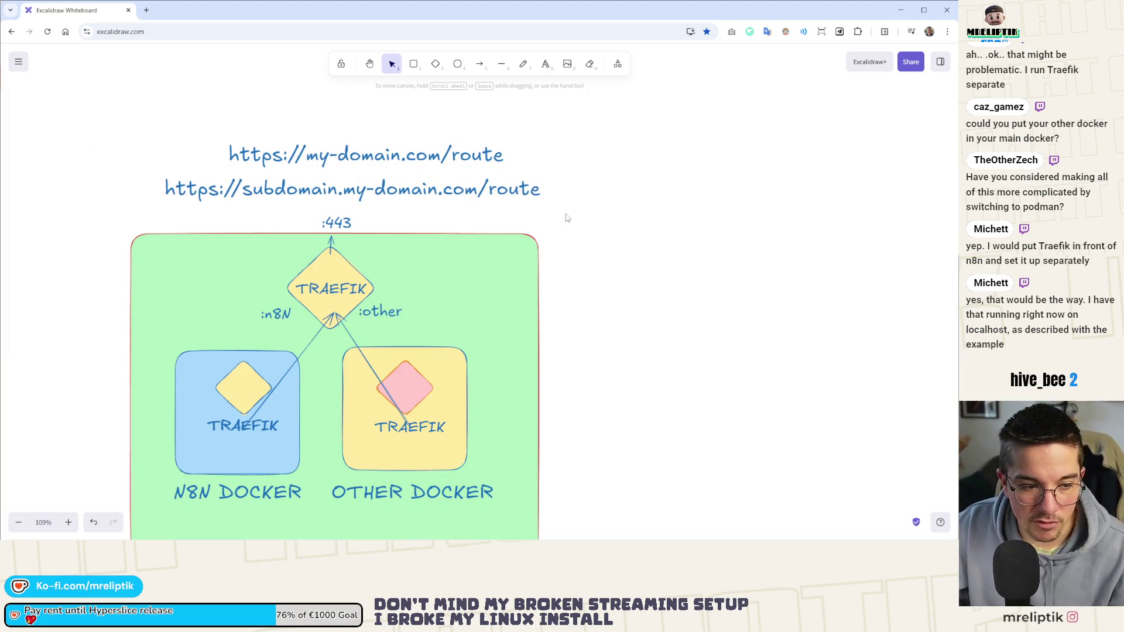
{"action": "double_click", "coordinate": [491, 191]}
{"action": "double_click", "coordinate": [507, 196]}
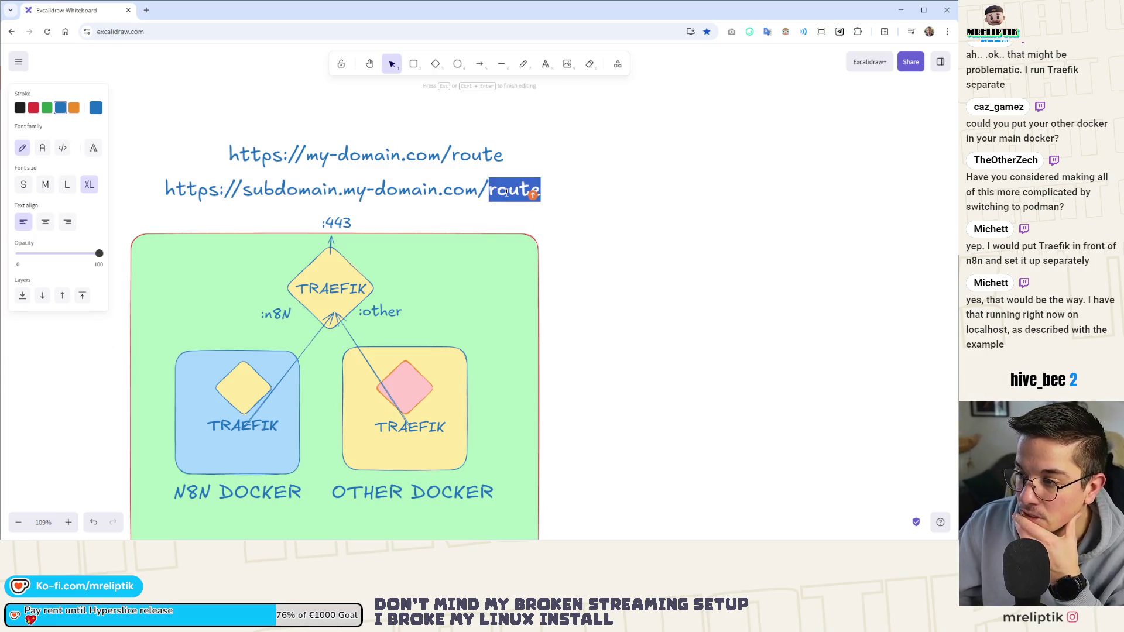
{"action": "key", "text": "BackSpace"}
{"action": "key", "text": "Escape"}
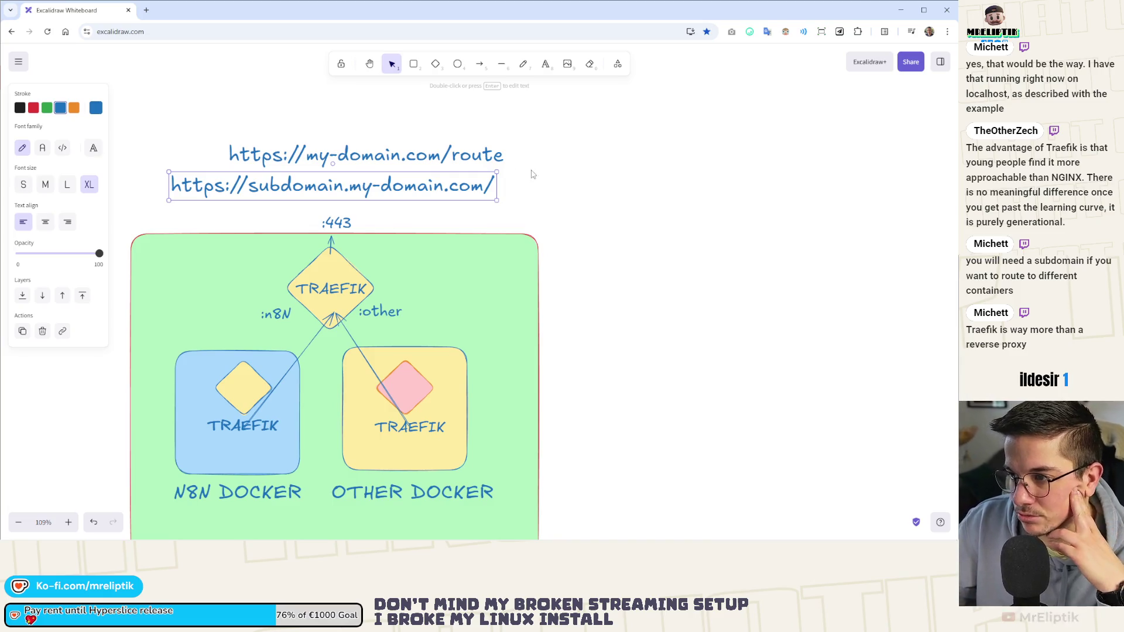
{"action": "left_click", "coordinate": [455, 162]}
{"action": "left_click_drag", "start_coordinate": [392, 162], "coordinate": [365, 162]}
{"action": "left_click", "coordinate": [501, 180]}
{"action": "scroll", "coordinate": [507, 160], "scroll_direction": "down", "scroll_amount": 1}
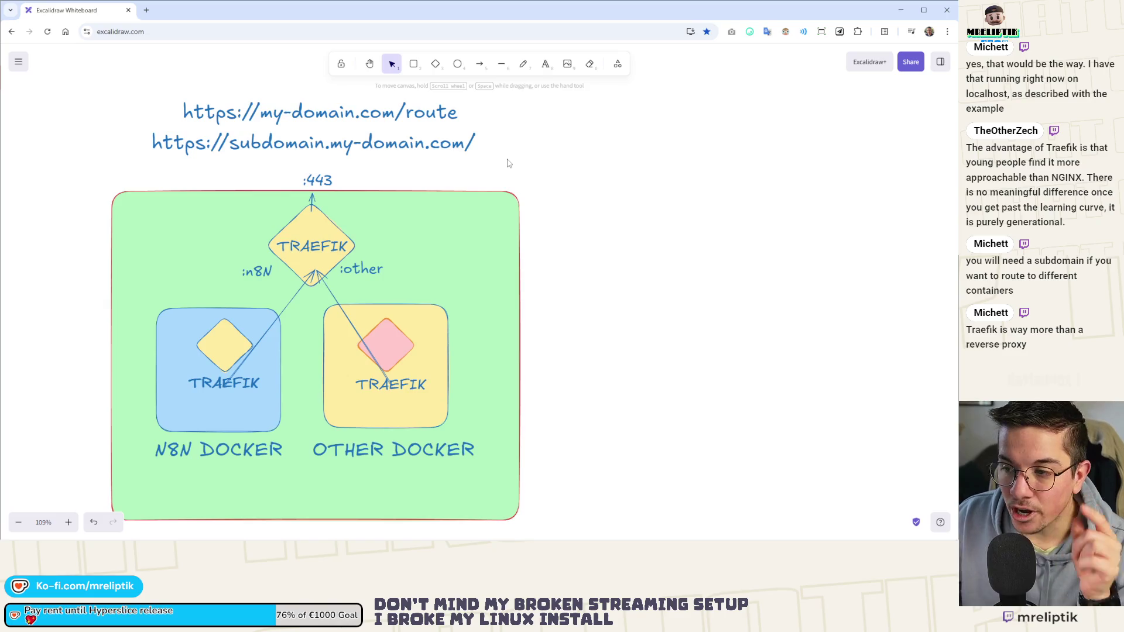
Duplicate the whole Traefik diagram to the right.
{"action": "scroll", "coordinate": [302, 176], "scroll_direction": "down", "scroll_amount": 4}
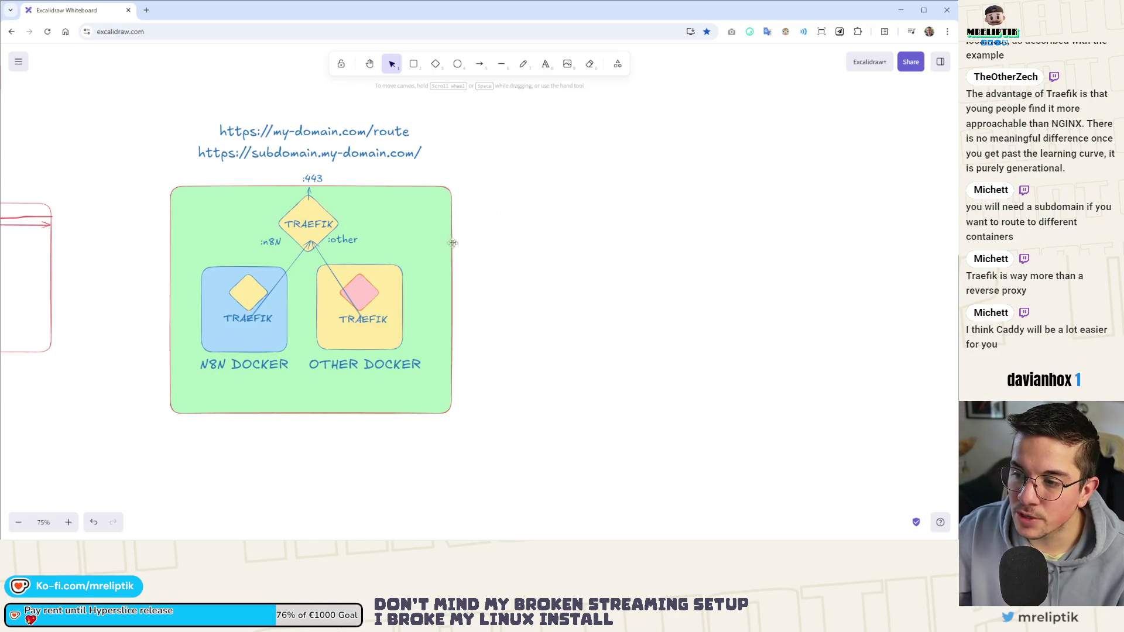
{"action": "mouse_move", "coordinate": [484, 157]}
{"action": "left_mouse_down"}
{"action": "mouse_move", "coordinate": [125, 451]}
{"action": "mouse_move", "coordinate": [153, 455]}
{"action": "left_mouse_up"}
{"action": "scroll", "coordinate": [153, 457], "scroll_direction": "right", "scroll_amount": 3}
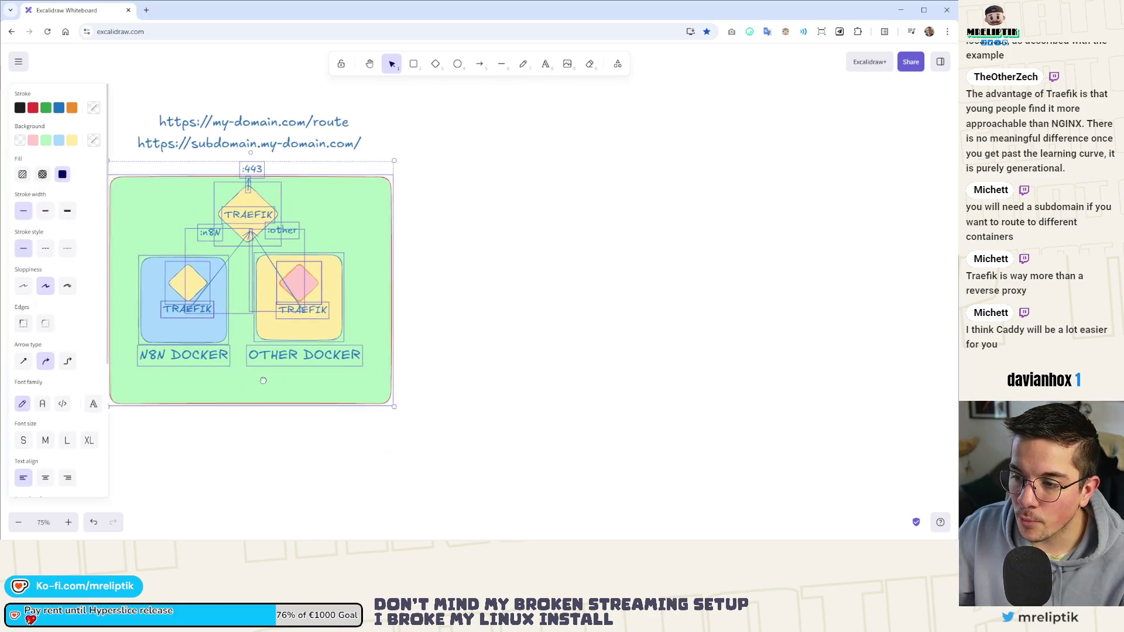
{"action": "left_click_drag", "start_coordinate": [286, 213], "coordinate": [578, 213]}
{"action": "key", "text": "Escape"}
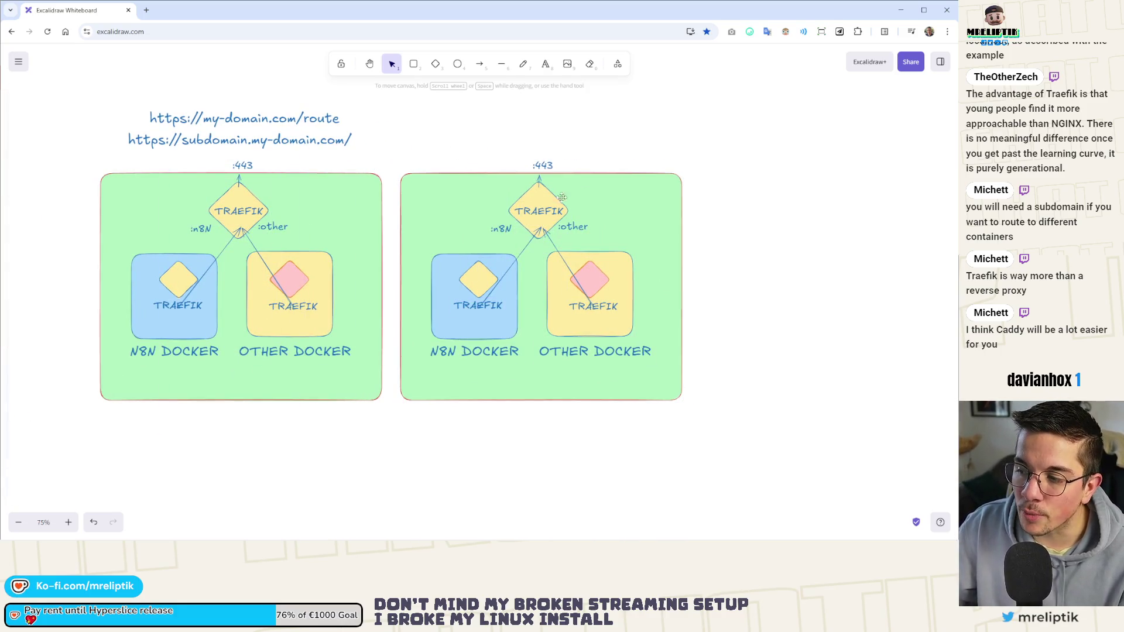
Rename the copied diagram's top TRAEFIK label to APACHE.
{"action": "left_click", "coordinate": [537, 210]}
{"action": "double_click", "coordinate": [537, 209]}
{"action": "type", "text": "APACHE"}
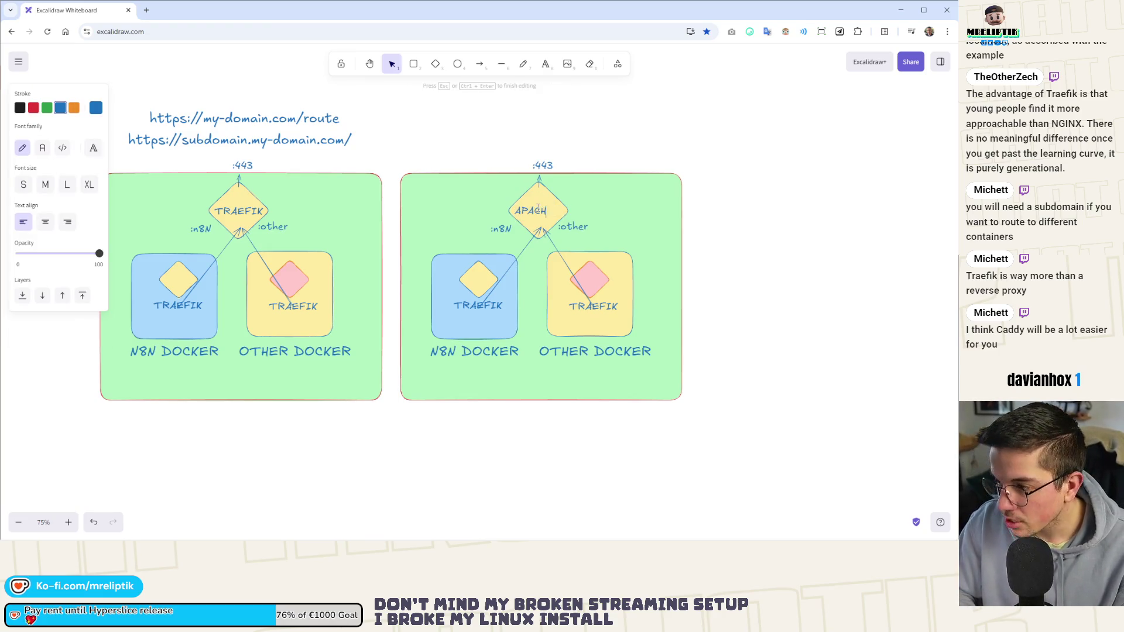
{"action": "left_click", "coordinate": [509, 107]}
{"action": "scroll", "coordinate": [406, 171], "scroll_direction": "right", "scroll_amount": 3}
{"action": "scroll", "coordinate": [406, 170], "scroll_direction": "up", "scroll_amount": 2}
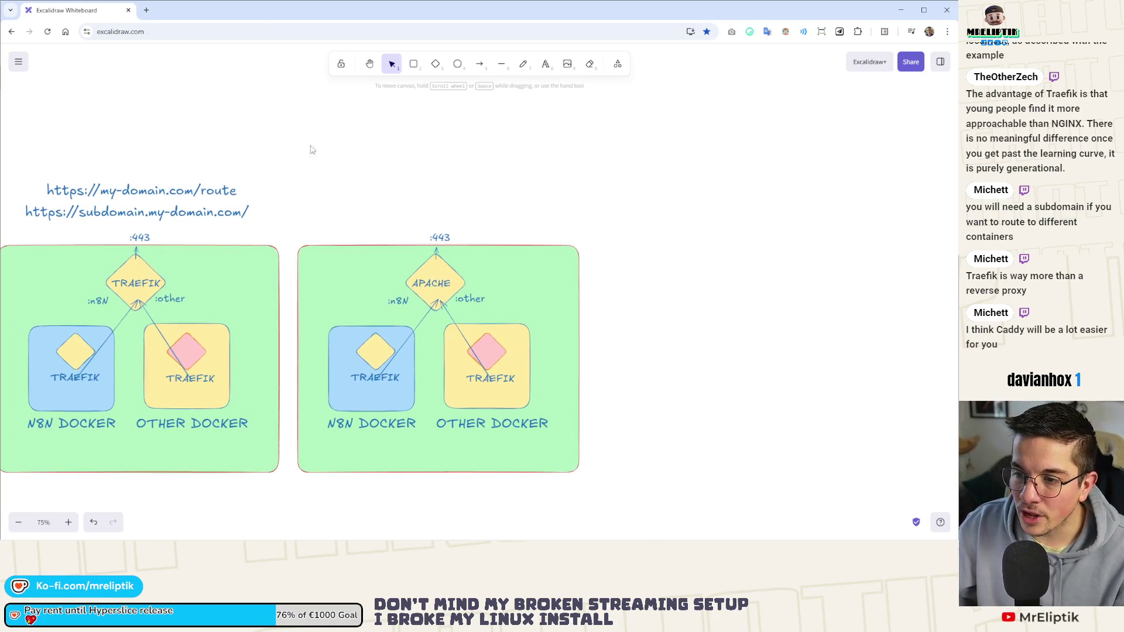
{"action": "left_click", "coordinate": [174, 196]}
{"action": "mouse_move", "coordinate": [174, 196]}
{"action": "left_mouse_down", "text": "alt"}
{"action": "mouse_move", "coordinate": [470, 194]}
{"action": "mouse_move", "coordinate": [513, 214]}
{"action": "left_mouse_up", "text": "alt"}
{"action": "double_click", "coordinate": [512, 213]}
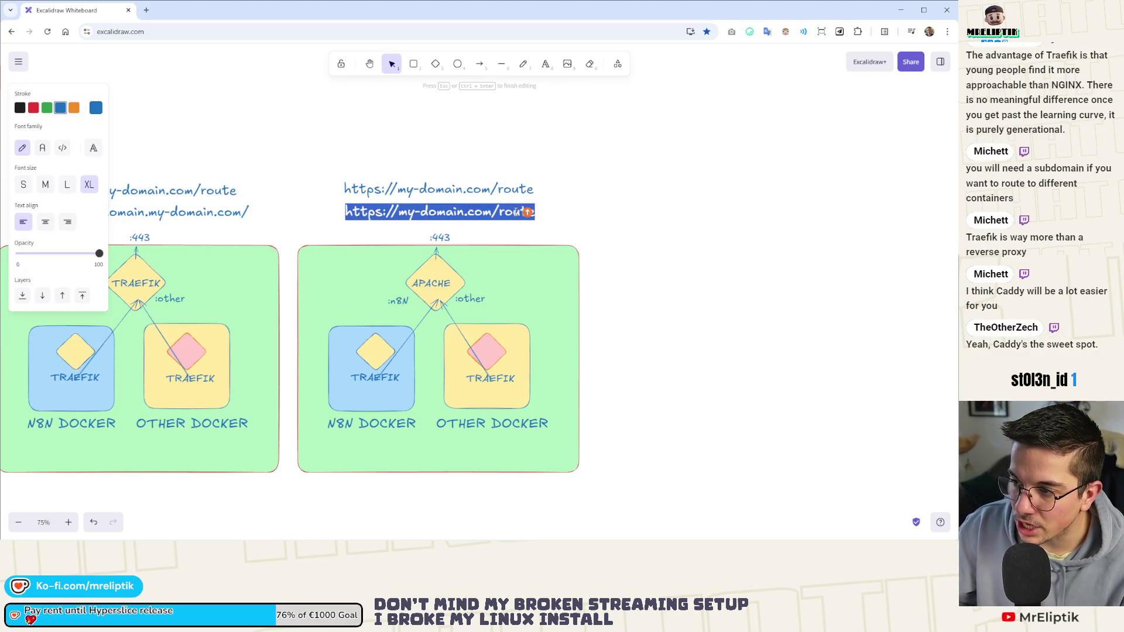
{"action": "double_click", "coordinate": [513, 213]}
{"action": "type", "text": "ot"}
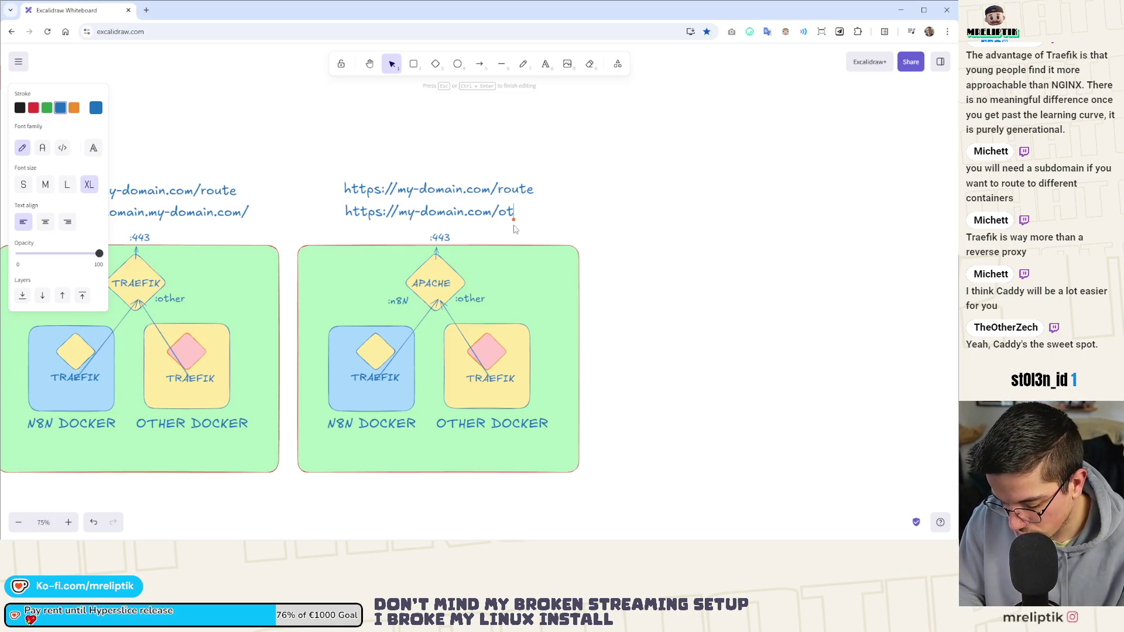
{"action": "type", "text": "her-route"}
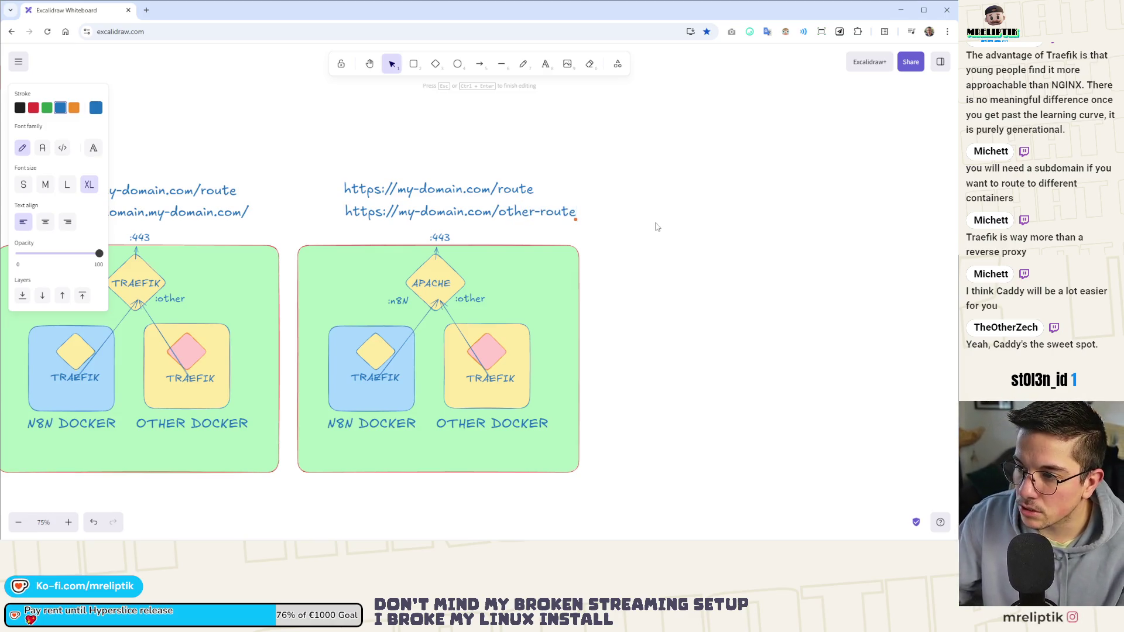
{"action": "left_click", "coordinate": [655, 227]}
{"action": "left_click_drag", "start_coordinate": [621, 240], "coordinate": [316, 170]}
{"action": "left_click_drag", "start_coordinate": [444, 198], "coordinate": [429, 202]}
{"action": "left_click", "coordinate": [646, 234]}
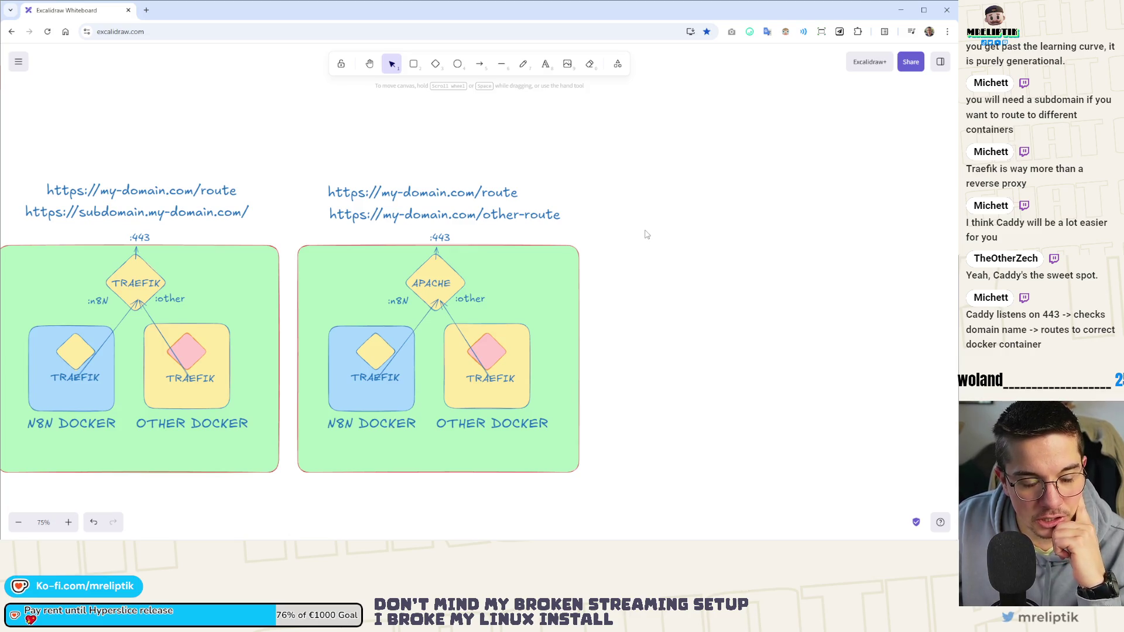
{"action": "left_click", "coordinate": [146, 10]}
Search the web for caddy and open the caddyserver/caddy GitHub repository.
{"action": "type", "text": "caddy"}
{"action": "key", "text": "Return"}
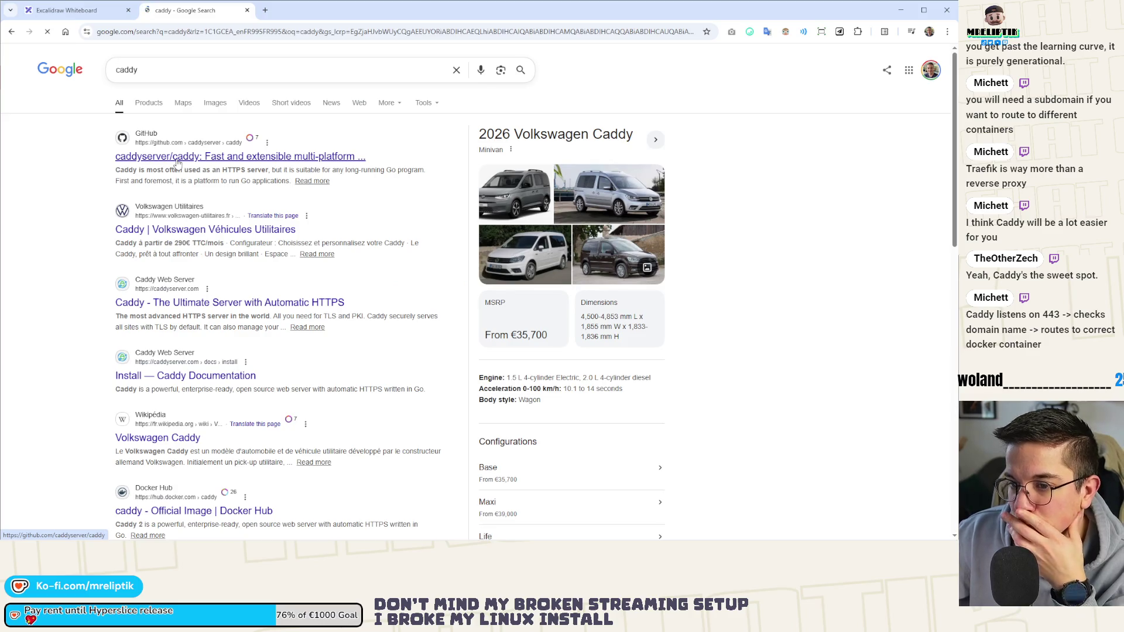
{"action": "left_click", "coordinate": [176, 158]}
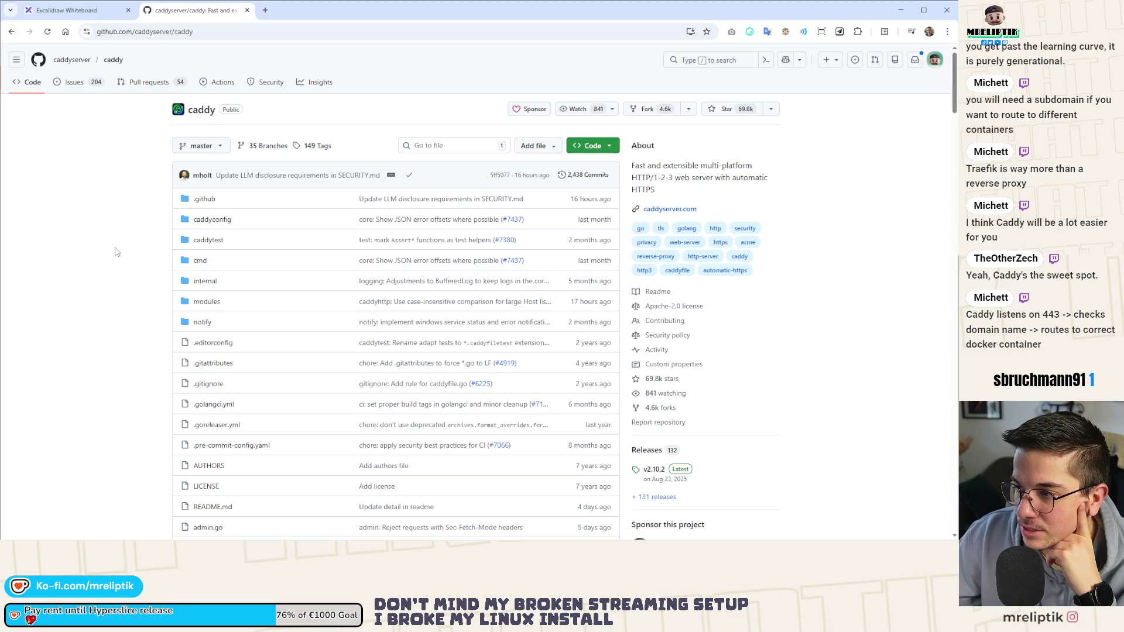
Scroll down through the caddyserver/caddy README on GitHub to skim it.
{"action": "scroll", "coordinate": [70, 281], "scroll_direction": "down", "scroll_amount": 15}
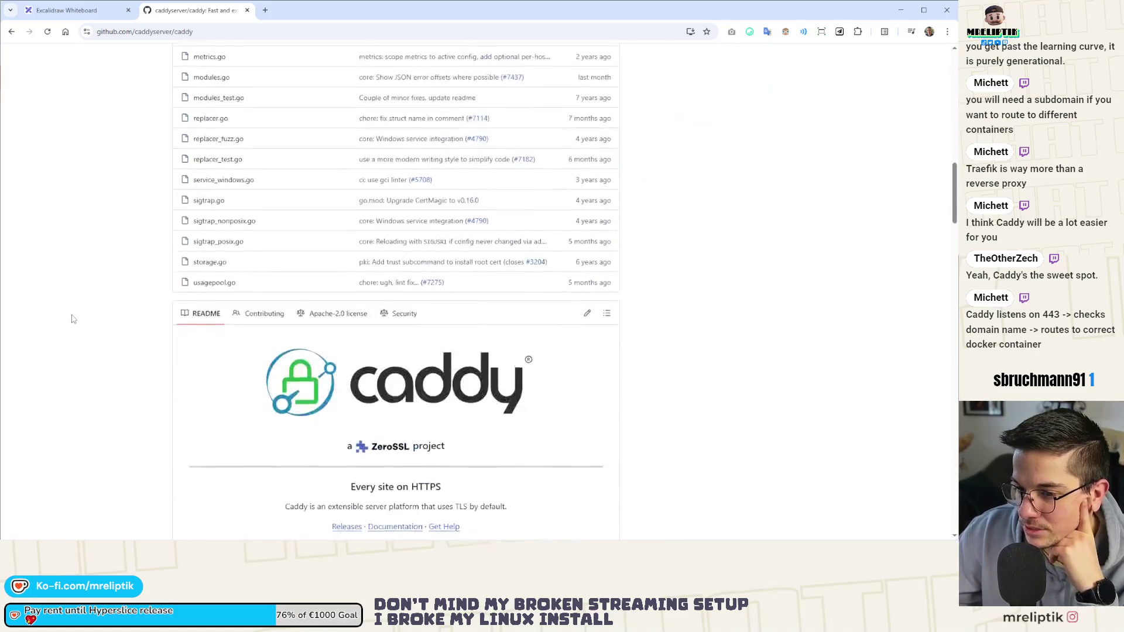
{"action": "scroll", "coordinate": [73, 319], "scroll_direction": "down", "scroll_amount": 3}
{"action": "scroll", "coordinate": [75, 319], "scroll_direction": "down", "scroll_amount": 4}
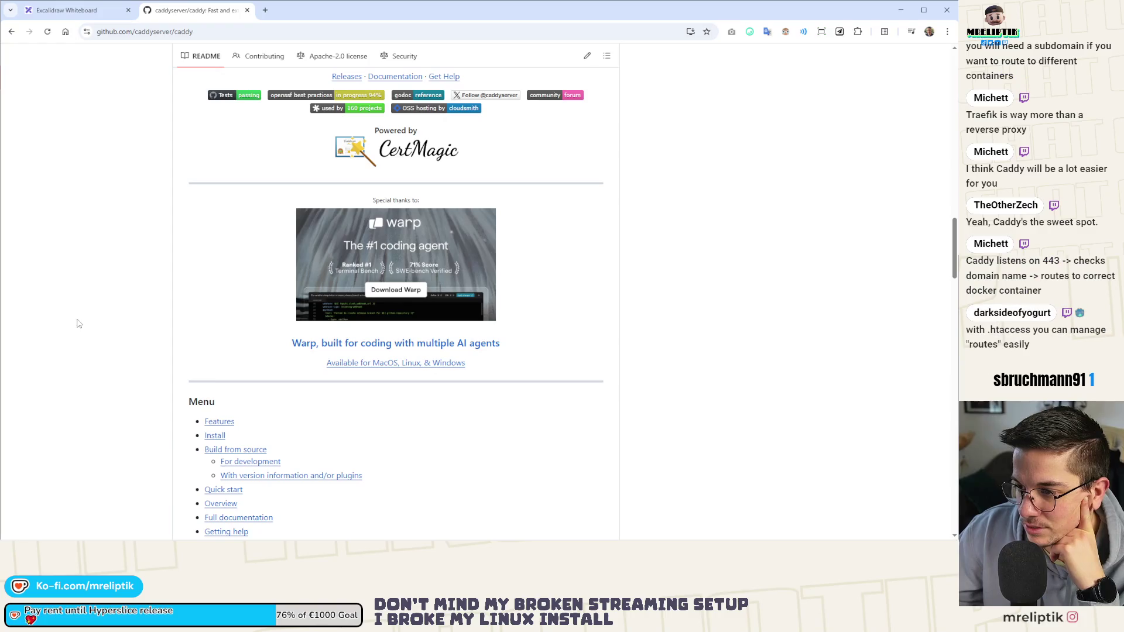
{"action": "scroll", "coordinate": [79, 323], "scroll_direction": "down", "scroll_amount": 6}
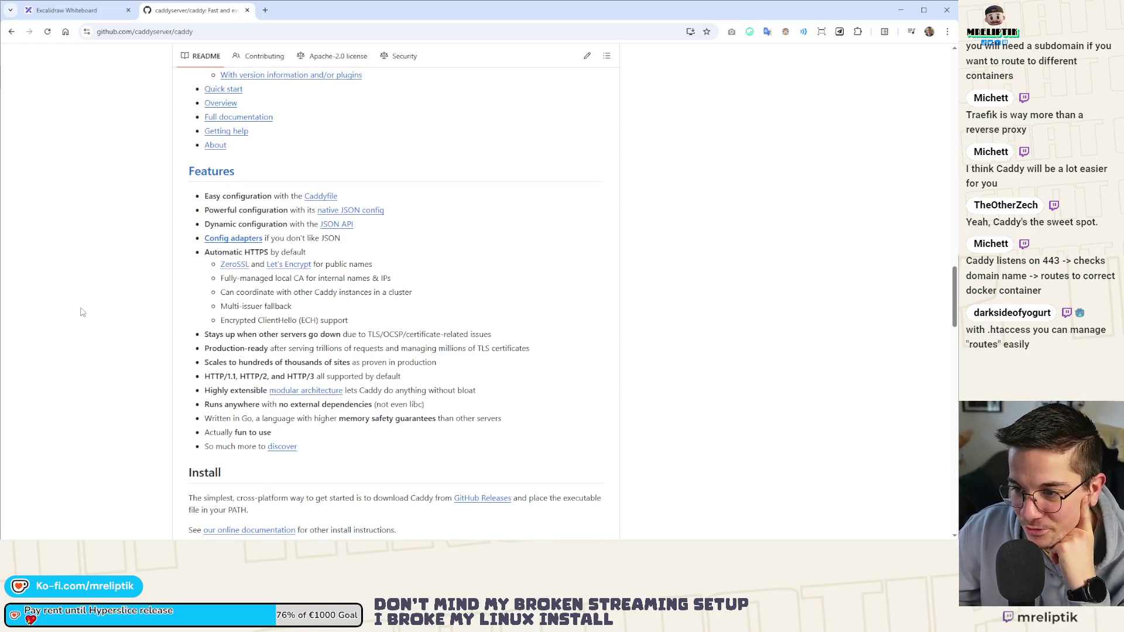
{"action": "scroll", "coordinate": [82, 312], "scroll_direction": "down", "scroll_amount": 2}
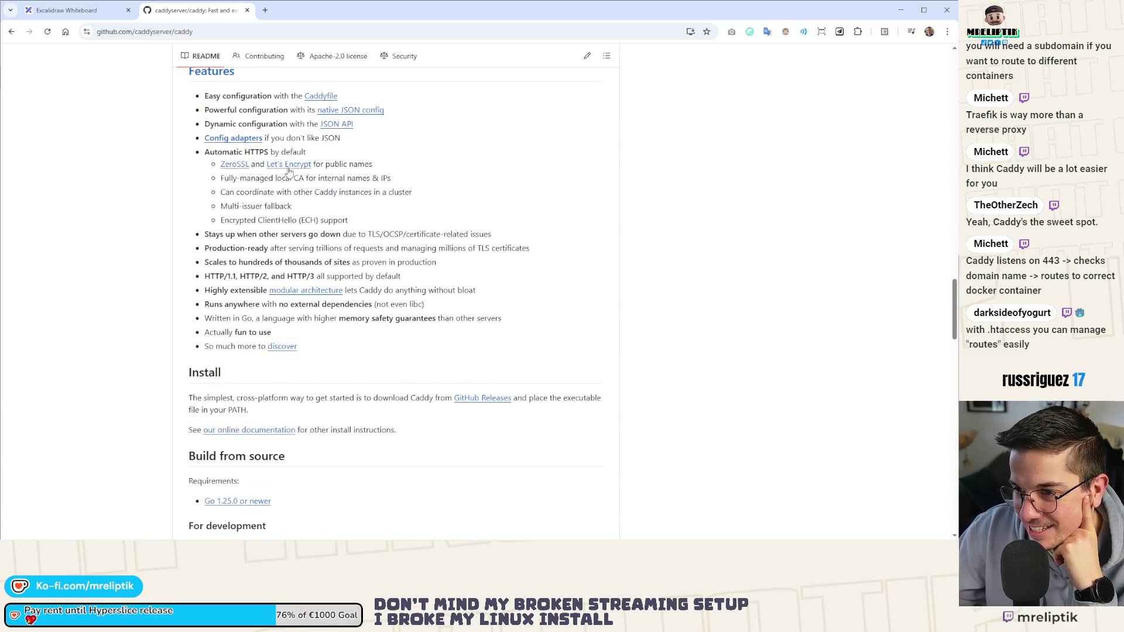
{"action": "scroll", "coordinate": [157, 250], "scroll_direction": "down", "scroll_amount": 3}
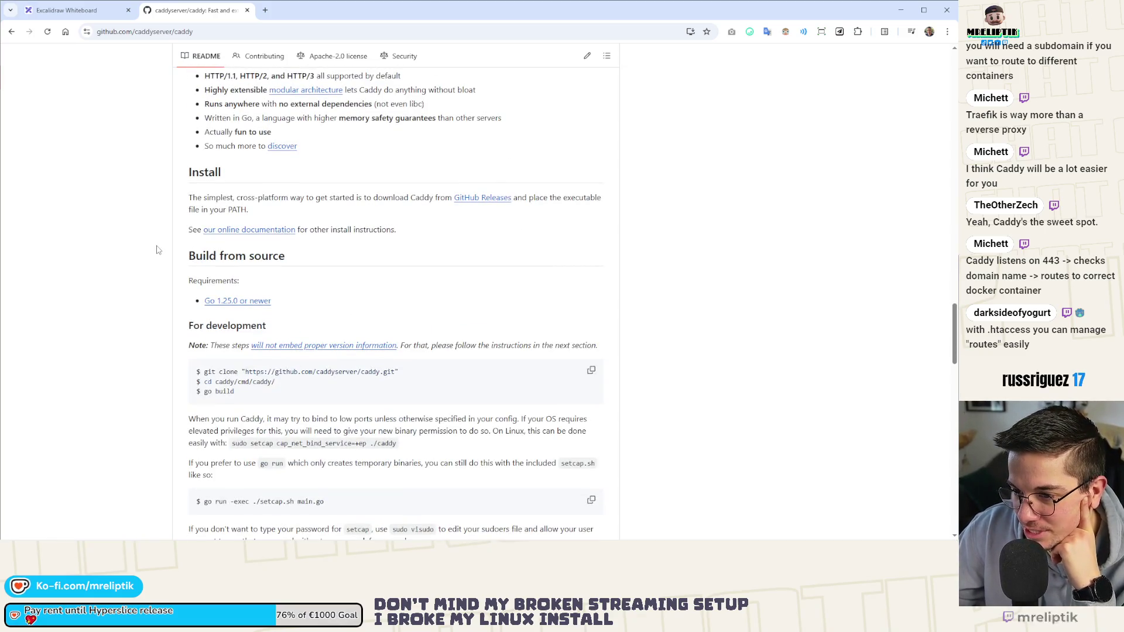
{"action": "scroll", "coordinate": [157, 249], "scroll_direction": "down", "scroll_amount": 8}
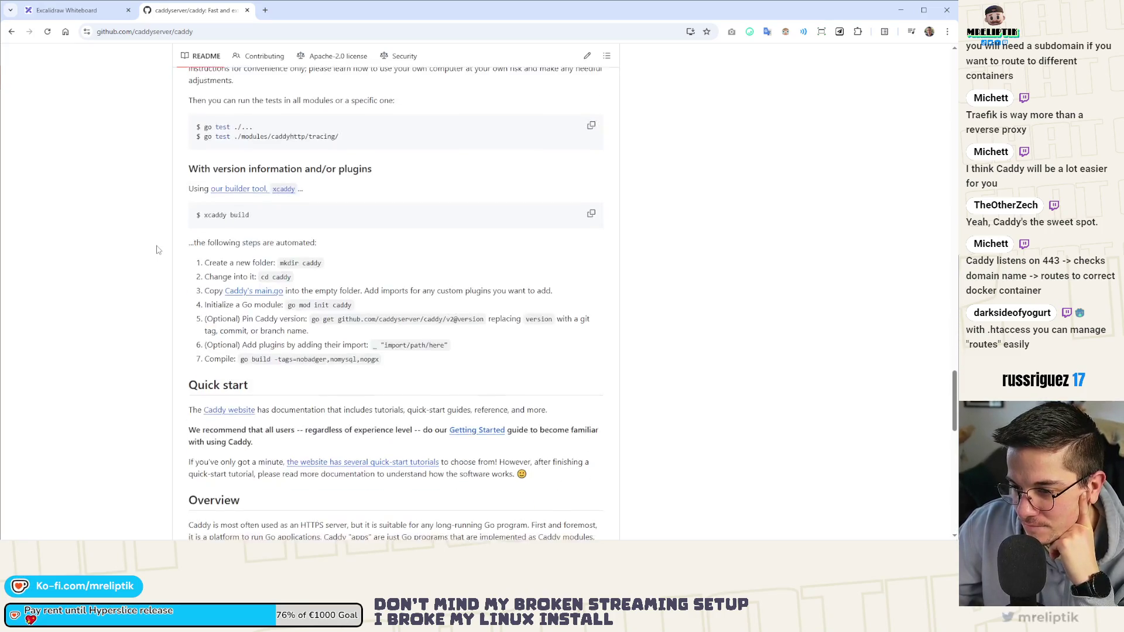
{"action": "scroll", "coordinate": [157, 250], "scroll_direction": "down", "scroll_amount": 5}
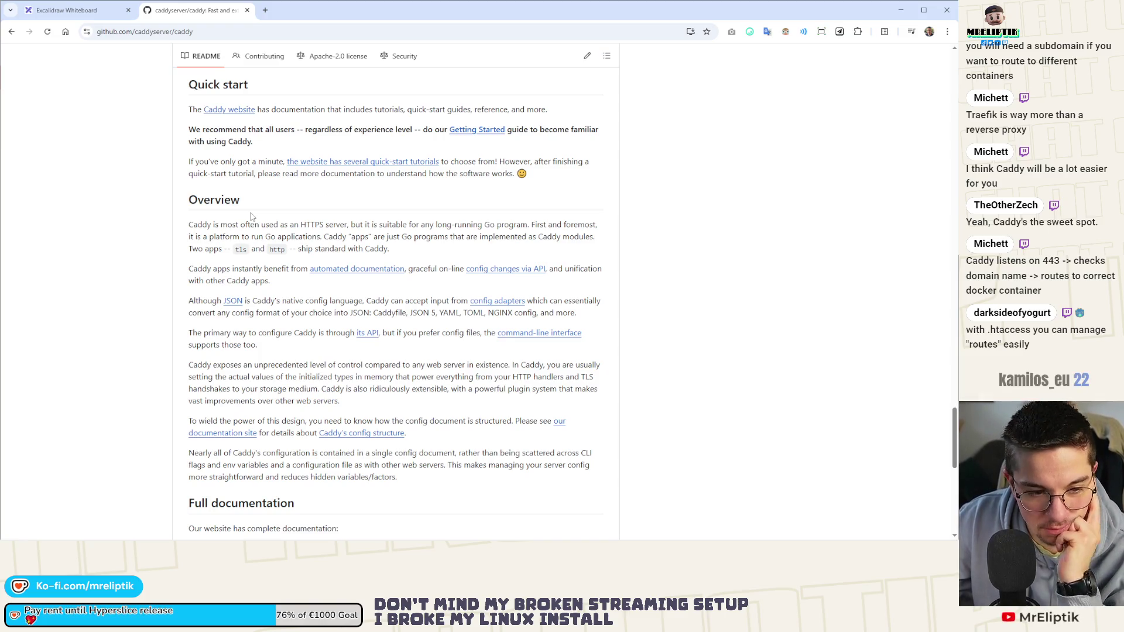
{"action": "scroll", "coordinate": [215, 247], "scroll_direction": "up", "scroll_amount": 10}
Return to the Excalidraw tab and pan right until the red curve sketch appears on the left.
{"action": "key", "text": "ctrl+Page_Up"}
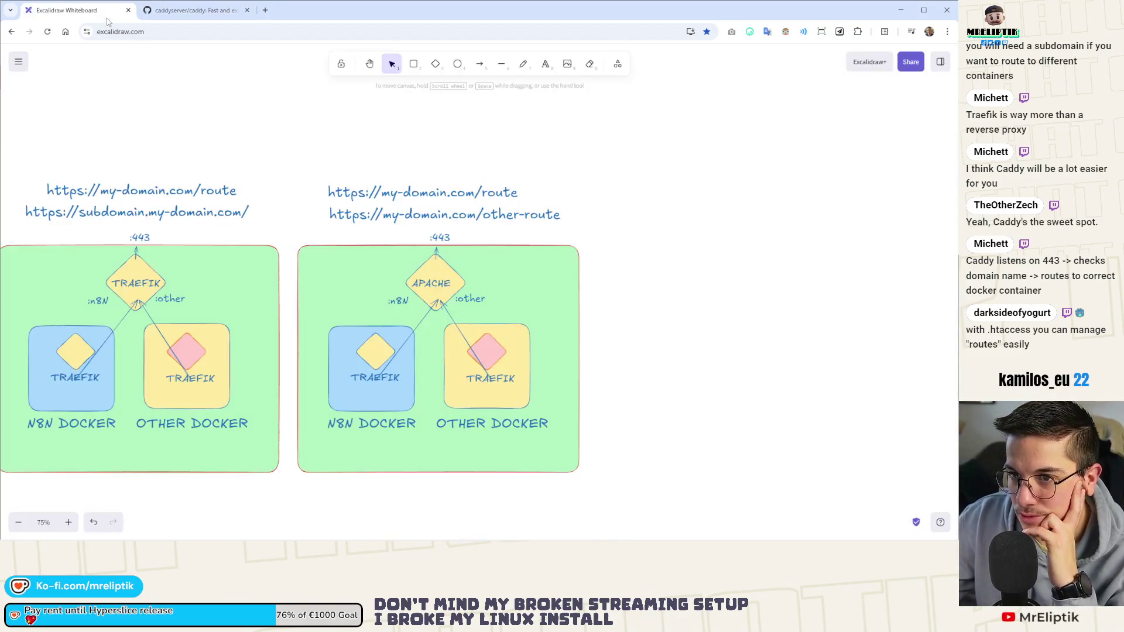
{"action": "scroll", "coordinate": [281, 327], "scroll_direction": "left", "scroll_amount": 3}
{"action": "scroll", "coordinate": [281, 327], "scroll_direction": "down", "scroll_amount": 1}
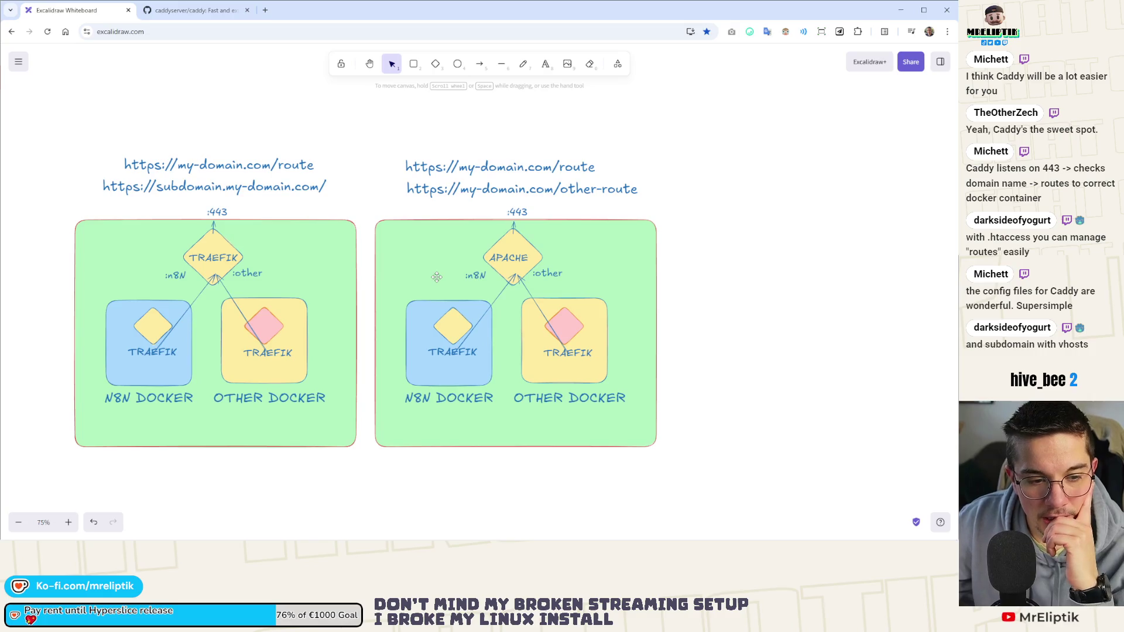
{"action": "left_click_drag", "start_coordinate": [296, 276], "coordinate": [594, 250]}
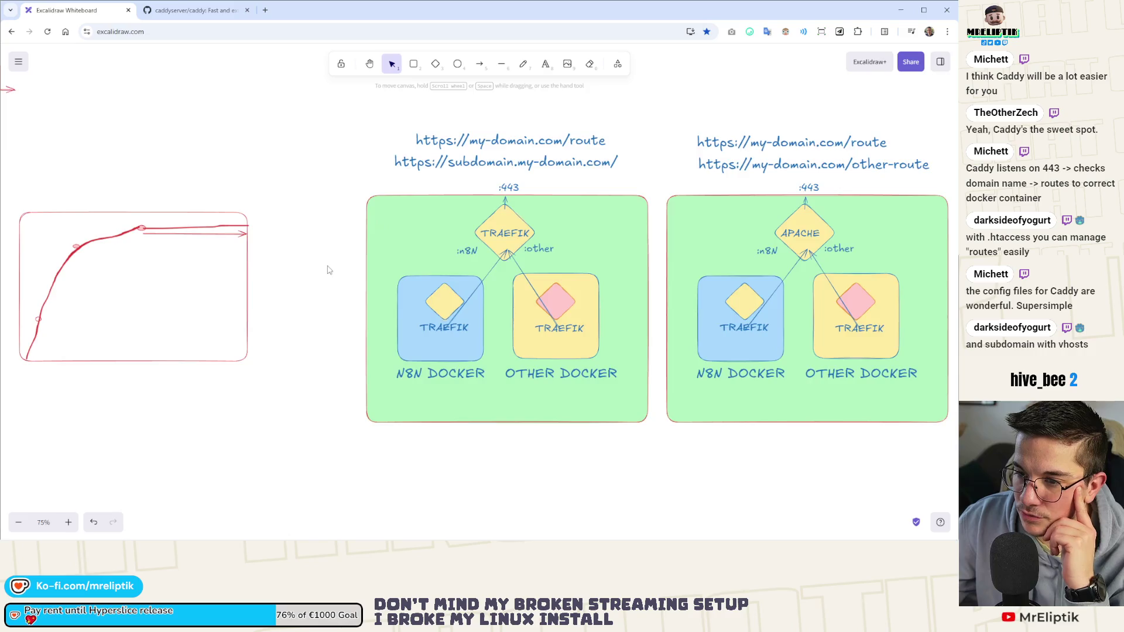
{"action": "scroll", "coordinate": [328, 269], "scroll_direction": "down", "scroll_amount": 3}
{"action": "scroll", "coordinate": [359, 351], "scroll_direction": "up", "scroll_amount": 1}
{"action": "scroll", "coordinate": [358, 352], "scroll_direction": "down", "scroll_amount": 5, "text": "ctrl"}
{"action": "left_click_drag", "start_coordinate": [330, 219], "coordinate": [156, 362]}
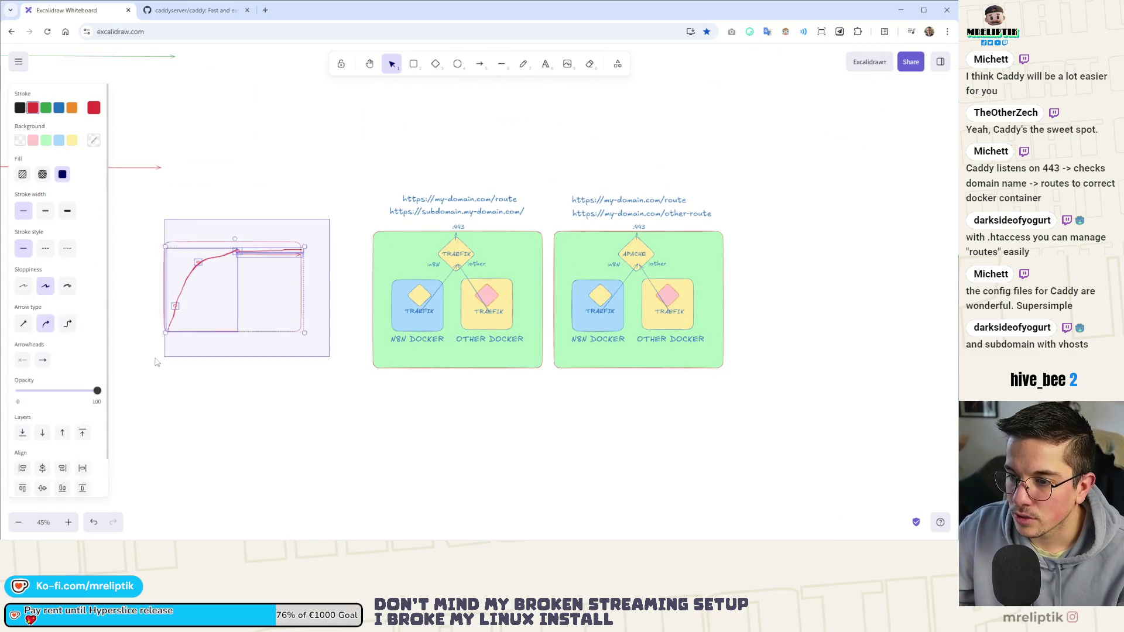
{"action": "key", "text": "Delete"}
{"action": "scroll", "coordinate": [150, 385], "scroll_direction": "down", "scroll_amount": 1}
{"action": "mouse_move", "coordinate": [342, 131]}
{"action": "left_mouse_down"}
{"action": "mouse_move", "coordinate": [515, 388]}
{"action": "mouse_move", "coordinate": [562, 390]}
{"action": "left_mouse_up"}
{"action": "left_click_drag", "start_coordinate": [462, 275], "coordinate": [273, 280], "text": "alt"}
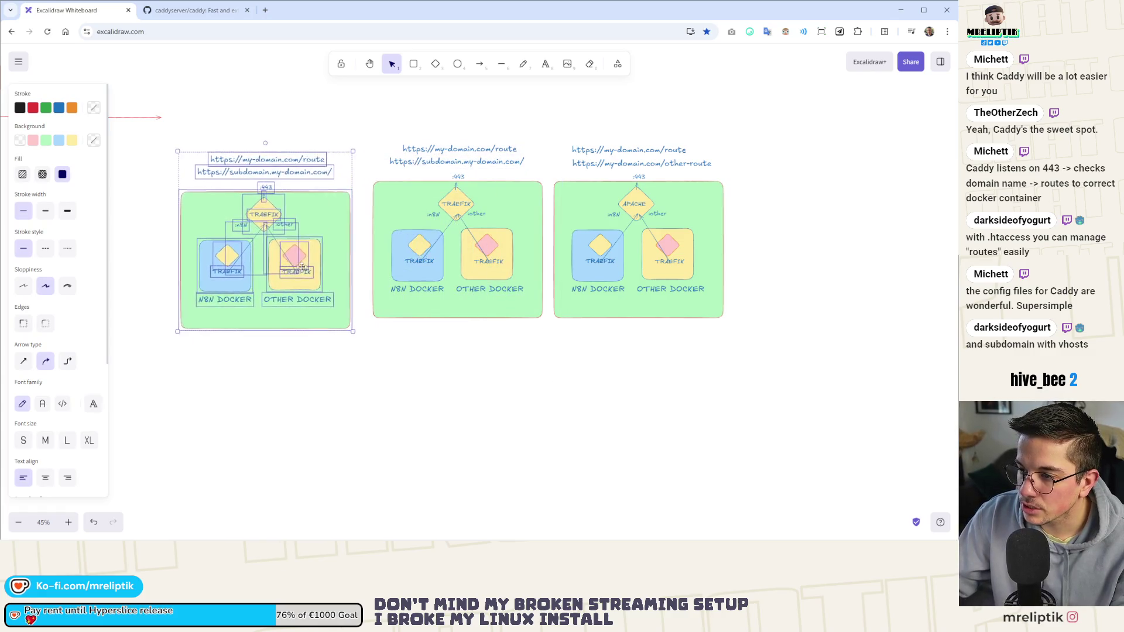
{"action": "left_click", "coordinate": [288, 402]}
{"action": "scroll", "coordinate": [165, 139], "scroll_direction": "up", "scroll_amount": 5}
{"action": "left_click", "coordinate": [339, 305]}
{"action": "mouse_move", "coordinate": [349, 291]}
{"action": "left_mouse_down"}
{"action": "mouse_move", "coordinate": [309, 303]}
{"action": "mouse_move", "coordinate": [296, 231]}
{"action": "left_mouse_up"}
{"action": "left_click", "coordinate": [360, 271]}
{"action": "left_click_drag", "start_coordinate": [360, 271], "coordinate": [302, 349], "text": "alt"}
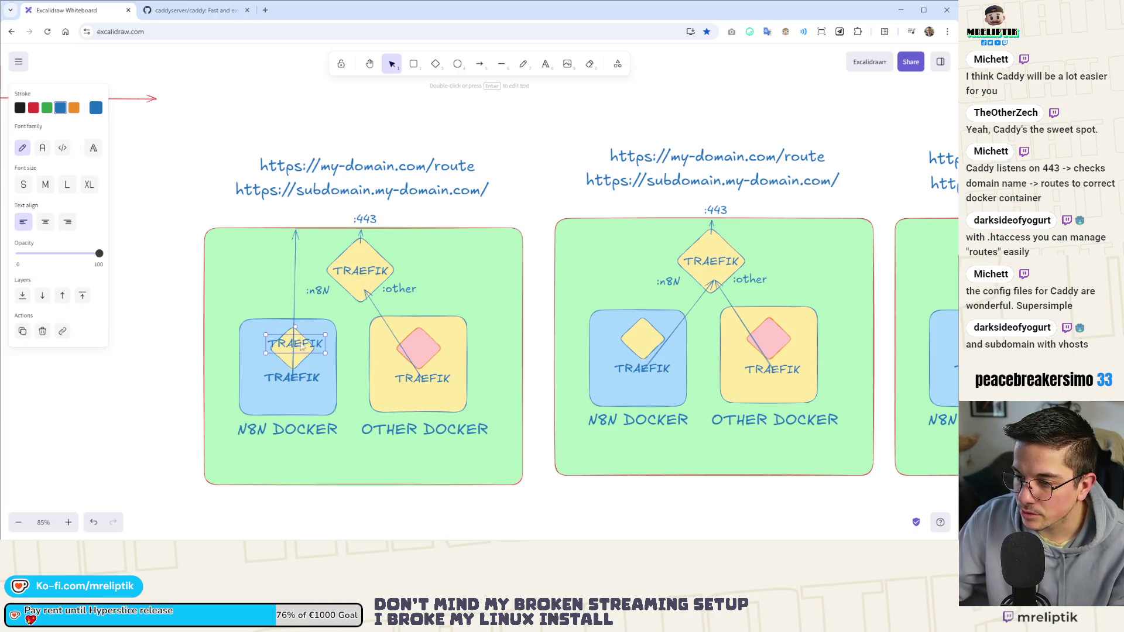
{"action": "left_click_drag", "start_coordinate": [363, 220], "coordinate": [294, 220]}
{"action": "left_click", "coordinate": [346, 240]}
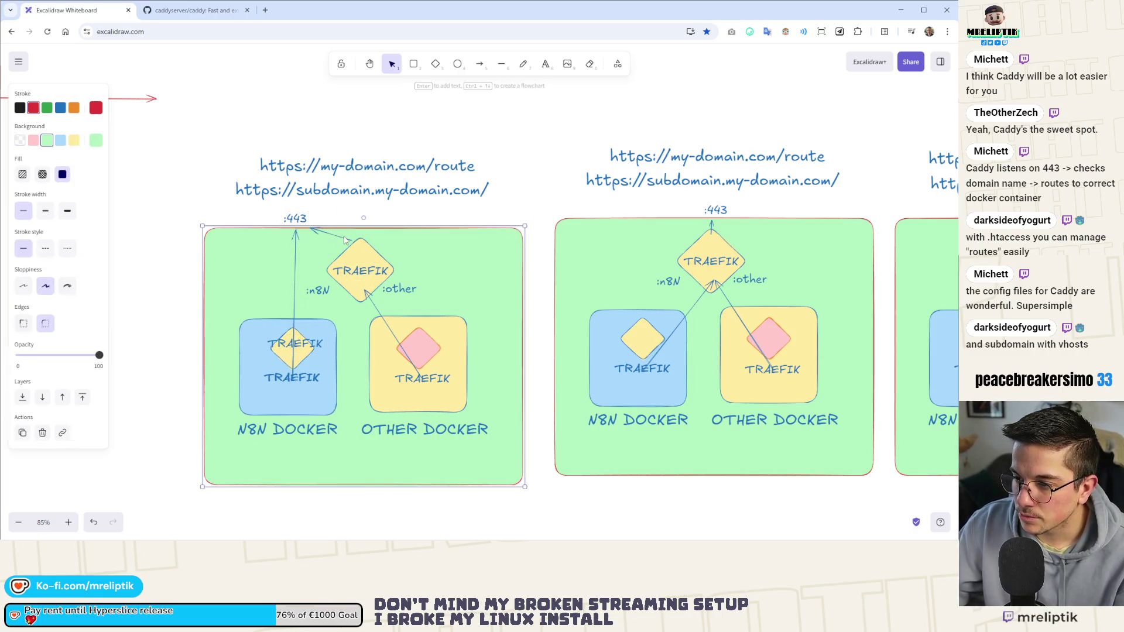
{"action": "left_click", "coordinate": [345, 254]}
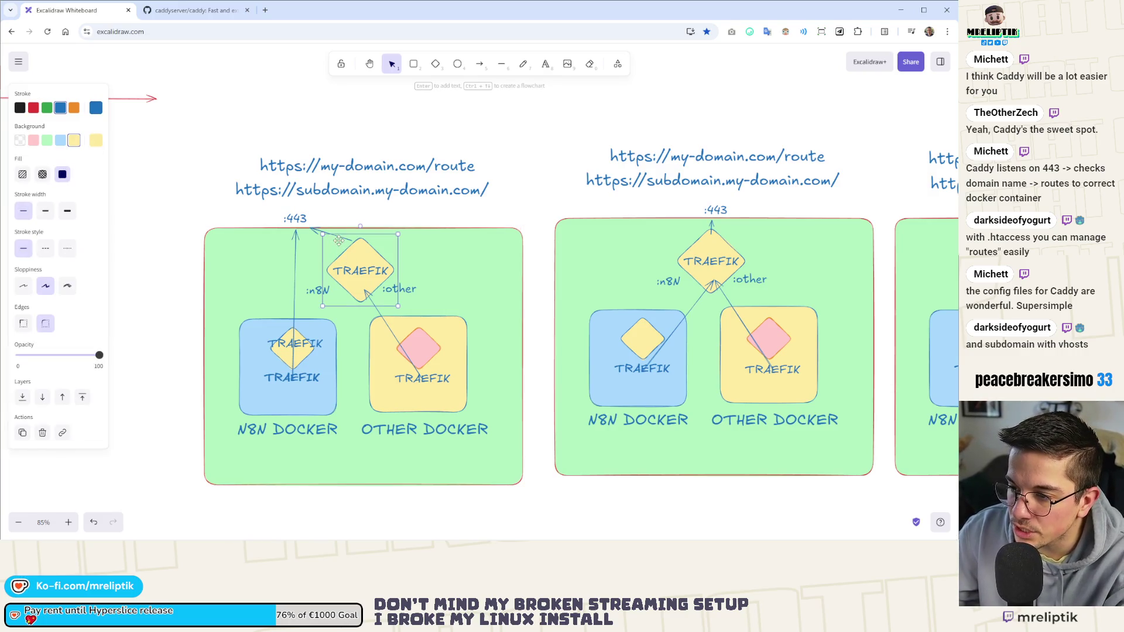
{"action": "left_click", "coordinate": [348, 243]}
{"action": "key", "text": "Delete"}
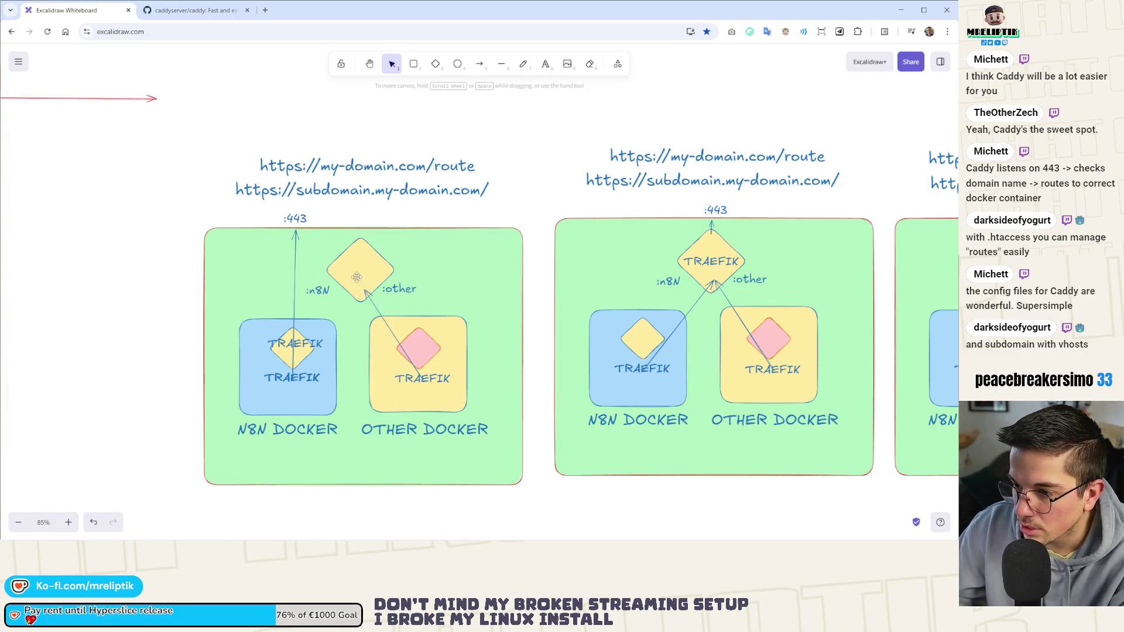
{"action": "left_click", "coordinate": [359, 280]}
{"action": "key", "text": "Delete"}
{"action": "left_click", "coordinate": [398, 288]}
{"action": "key", "text": "Delete"}
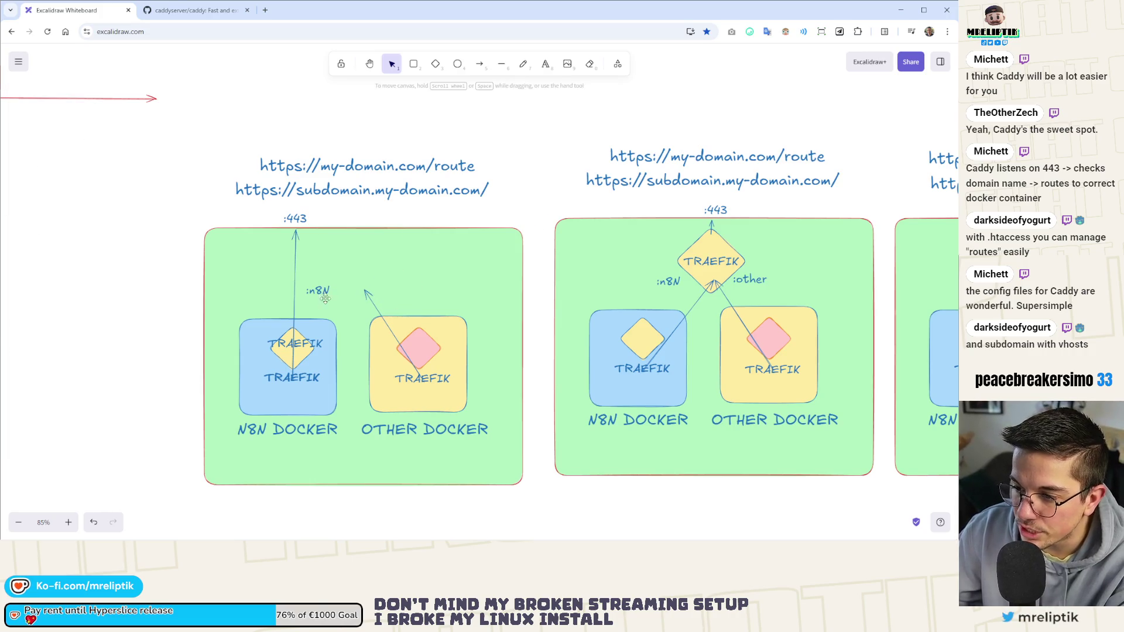
{"action": "left_click", "coordinate": [317, 290]}
{"action": "key", "text": "Delete"}
{"action": "left_click", "coordinate": [374, 323]}
{"action": "key", "text": "Delete"}
{"action": "left_click", "coordinate": [394, 332]}
{"action": "key", "text": "Delete"}
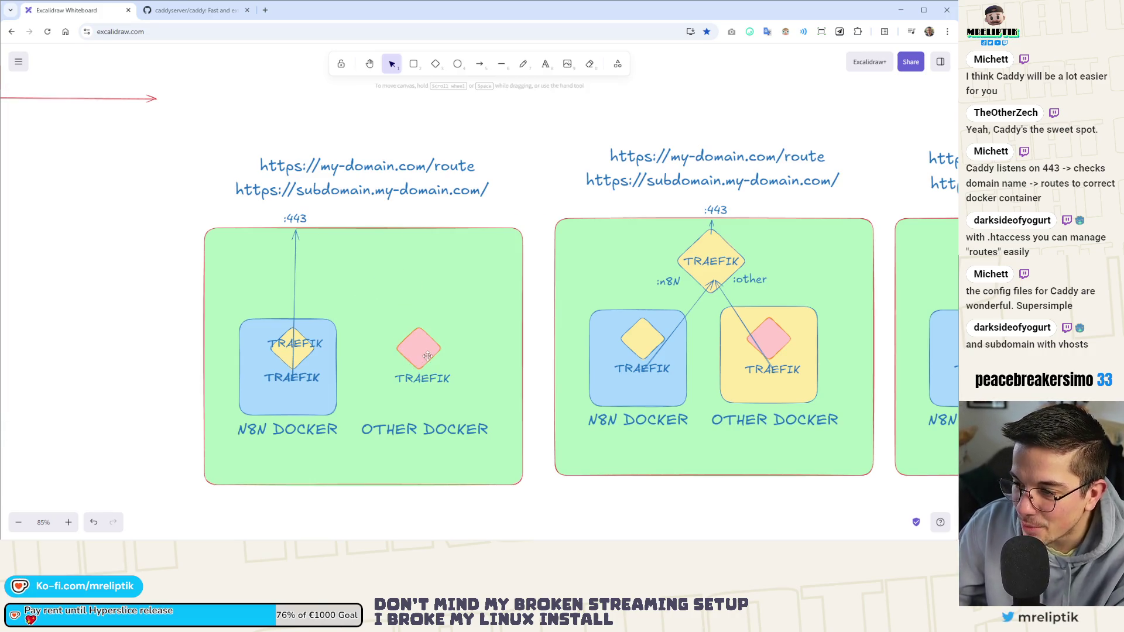
{"action": "left_click", "coordinate": [412, 379]}
{"action": "key", "text": "Delete"}
{"action": "left_click", "coordinate": [411, 353]}
{"action": "key", "text": "Delete"}
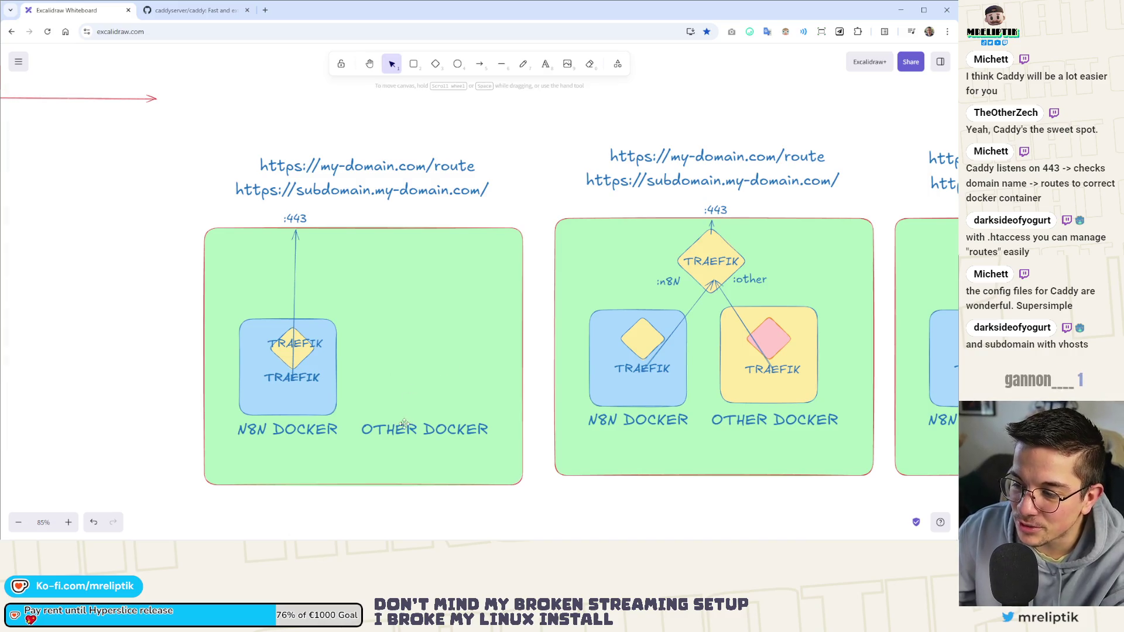
{"action": "left_click", "coordinate": [407, 428]}
{"action": "key", "text": "Delete"}
{"action": "scroll", "coordinate": [339, 331], "scroll_direction": "down", "scroll_amount": 6}
{"action": "scroll", "coordinate": [362, 351], "scroll_direction": "up", "scroll_amount": 5}
{"action": "scroll", "coordinate": [251, 346], "scroll_direction": "down", "scroll_amount": 1}
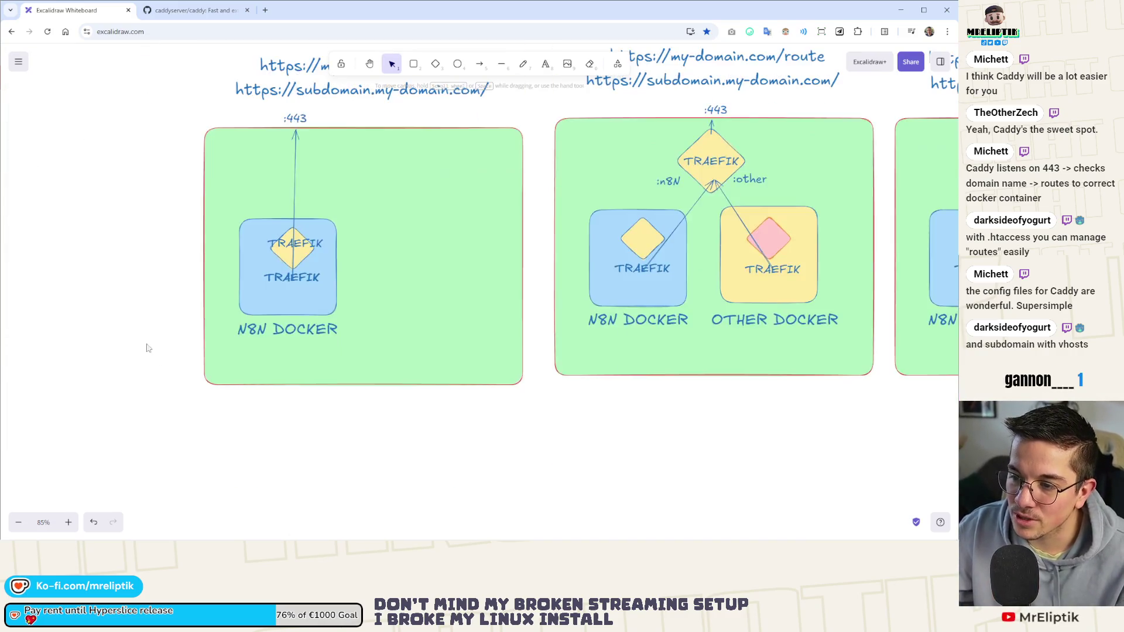
{"action": "scroll", "coordinate": [145, 345], "scroll_direction": "down", "scroll_amount": 3}
{"action": "scroll", "coordinate": [262, 246], "scroll_direction": "down", "scroll_amount": 2, "text": "ctrl"}
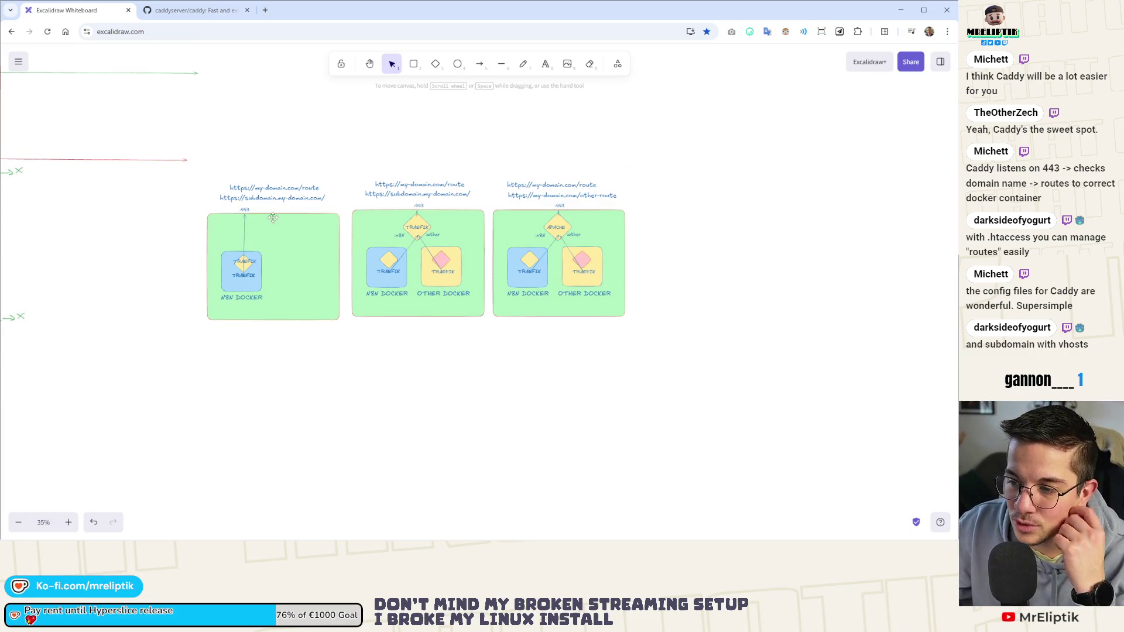
Nudge the first diagram's N8N DOCKER label a little to the right.
{"action": "scroll", "coordinate": [456, 231], "scroll_direction": "right", "scroll_amount": 1}
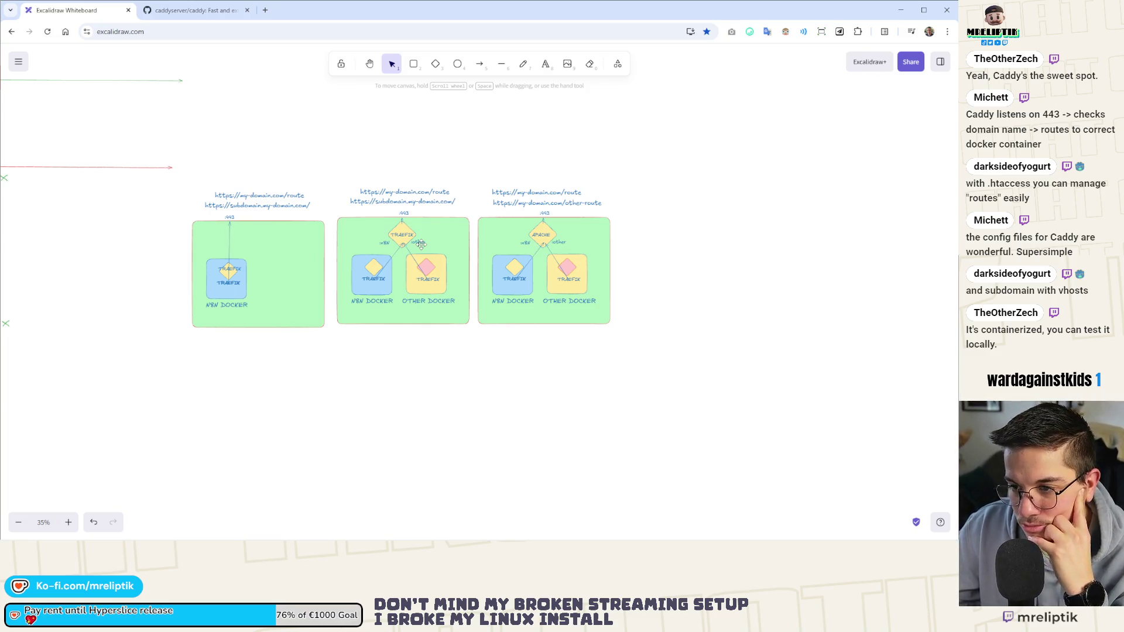
{"action": "scroll", "coordinate": [343, 261], "scroll_direction": "up", "scroll_amount": 5}
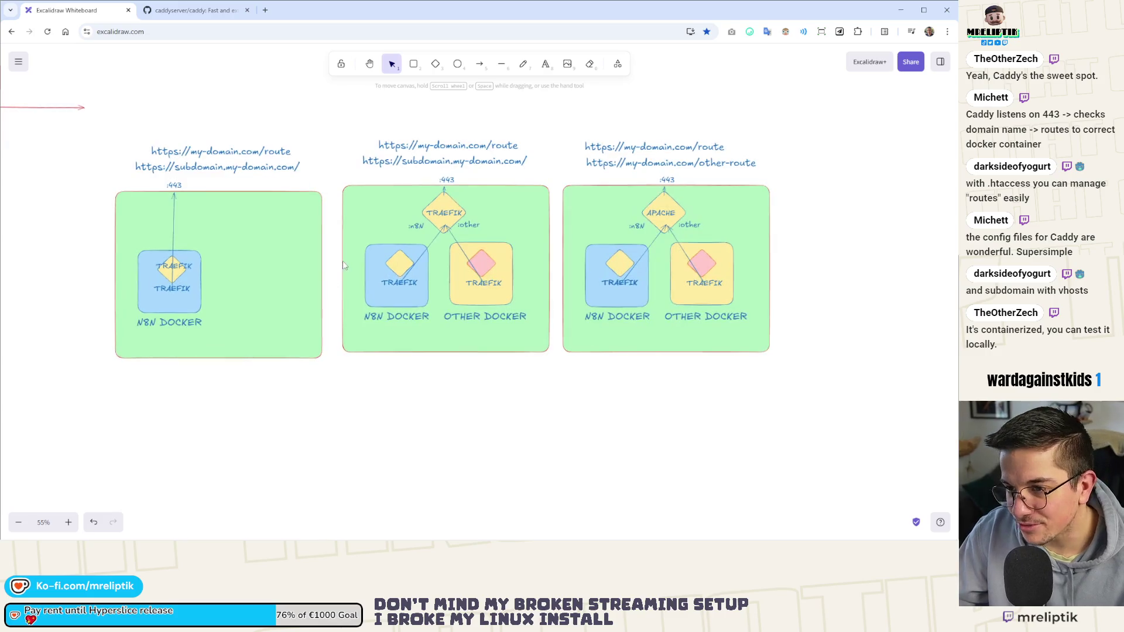
{"action": "scroll", "coordinate": [359, 261], "scroll_direction": "up", "scroll_amount": 2}
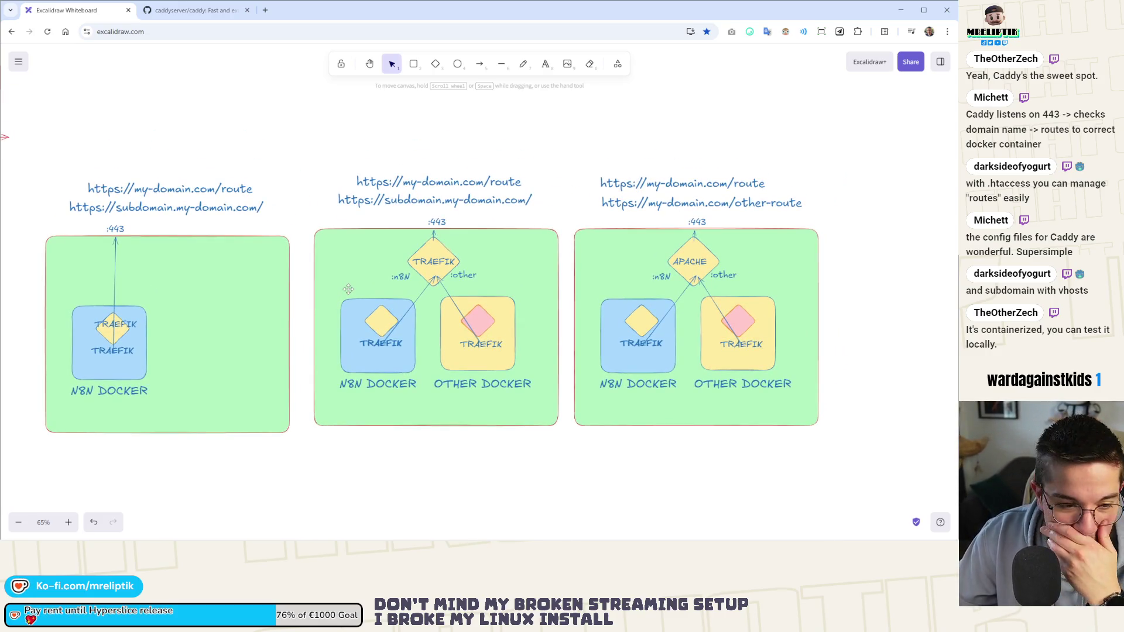
{"action": "left_click", "coordinate": [156, 209]}
{"action": "scroll", "coordinate": [202, 285], "scroll_direction": "left", "scroll_amount": 3}
{"action": "key", "text": "Escape"}
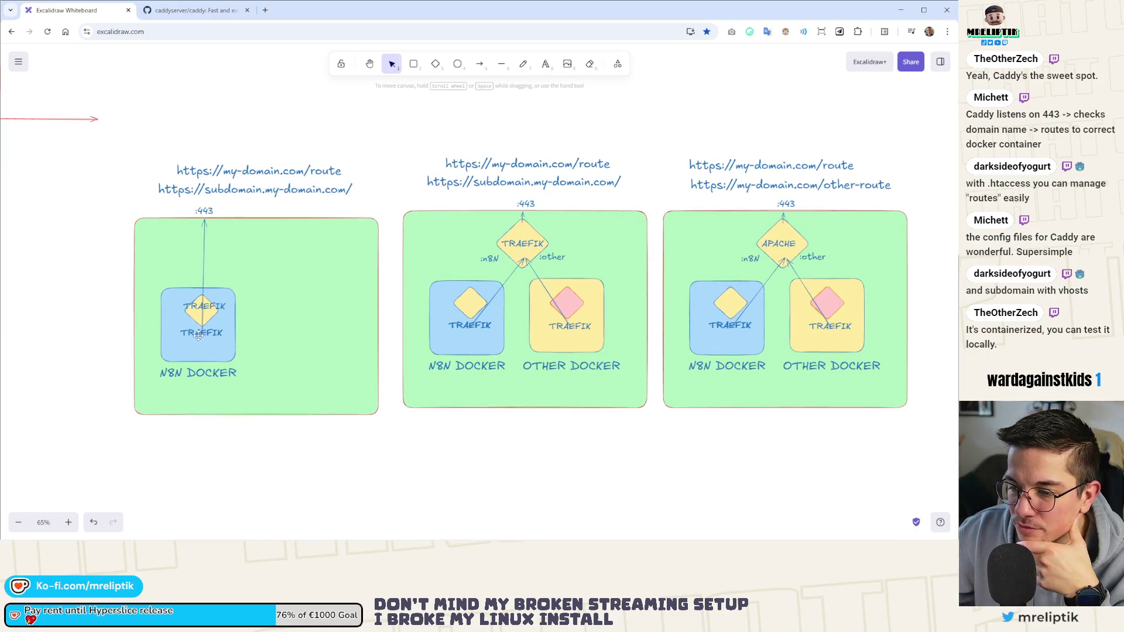
{"action": "left_click_drag", "start_coordinate": [176, 375], "coordinate": [181, 374]}
{"action": "left_click", "coordinate": [216, 433]}
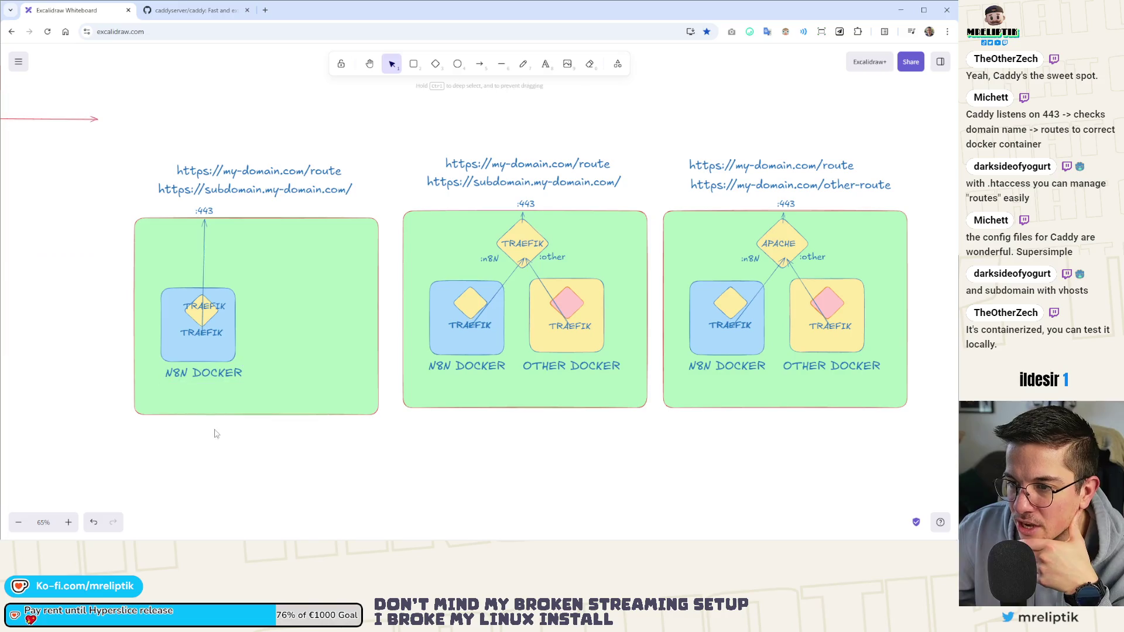
Select the URL lines, glance at the Caddy GitHub tab, then return to Excalidraw.
{"action": "left_click", "coordinate": [233, 190]}
{"action": "left_click", "coordinate": [236, 178]}
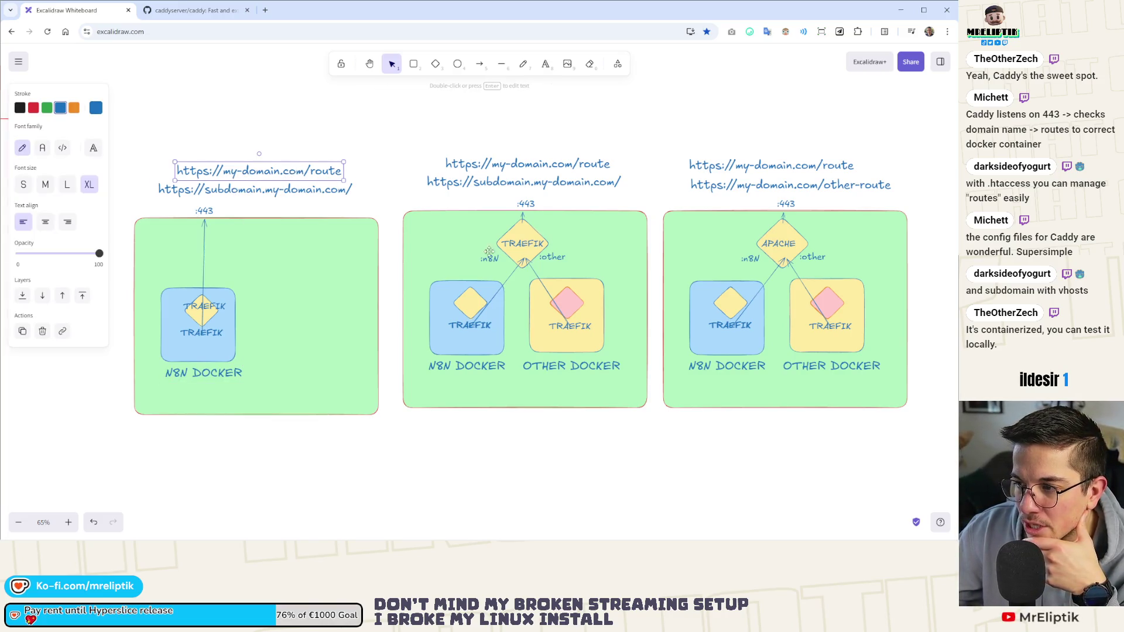
{"action": "scroll", "coordinate": [489, 252], "scroll_direction": "right", "scroll_amount": 5}
{"action": "left_click", "coordinate": [201, 10]}
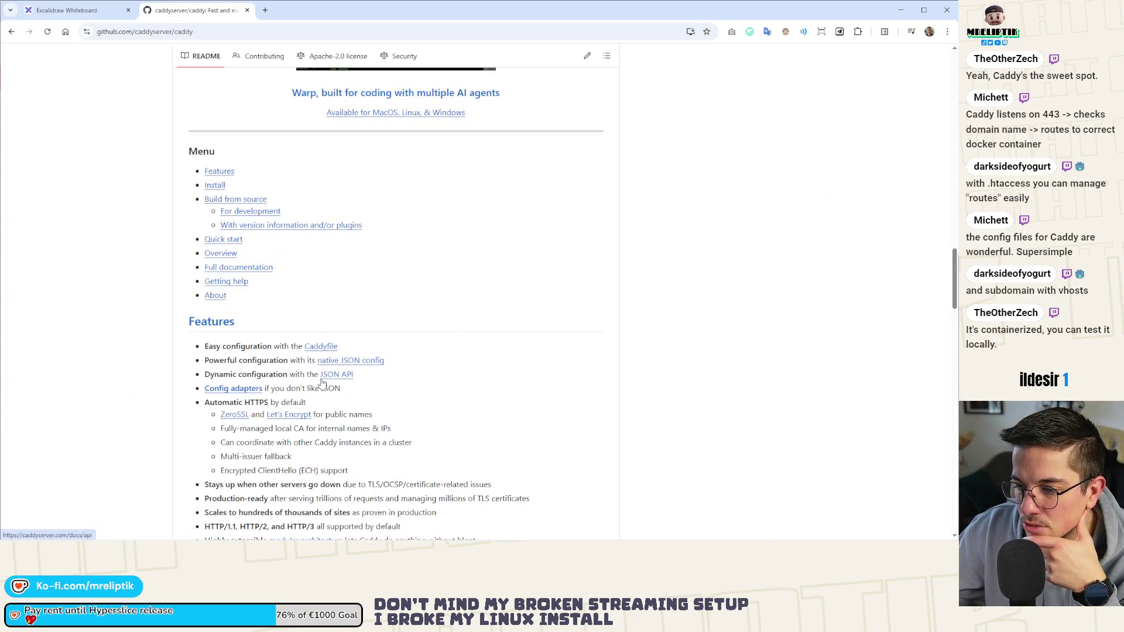
{"action": "left_click", "coordinate": [66, 10]}
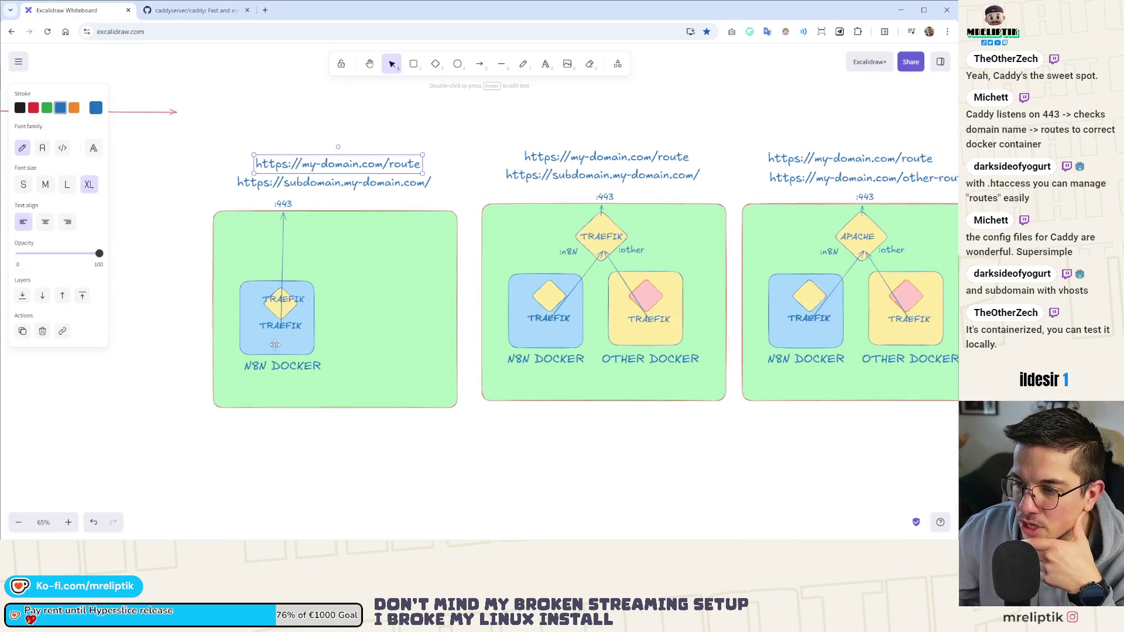
{"action": "left_click", "coordinate": [280, 366]}
Delete the first diagram's subdomain URL line.
{"action": "scroll", "coordinate": [332, 253], "scroll_direction": "up", "scroll_amount": 1}
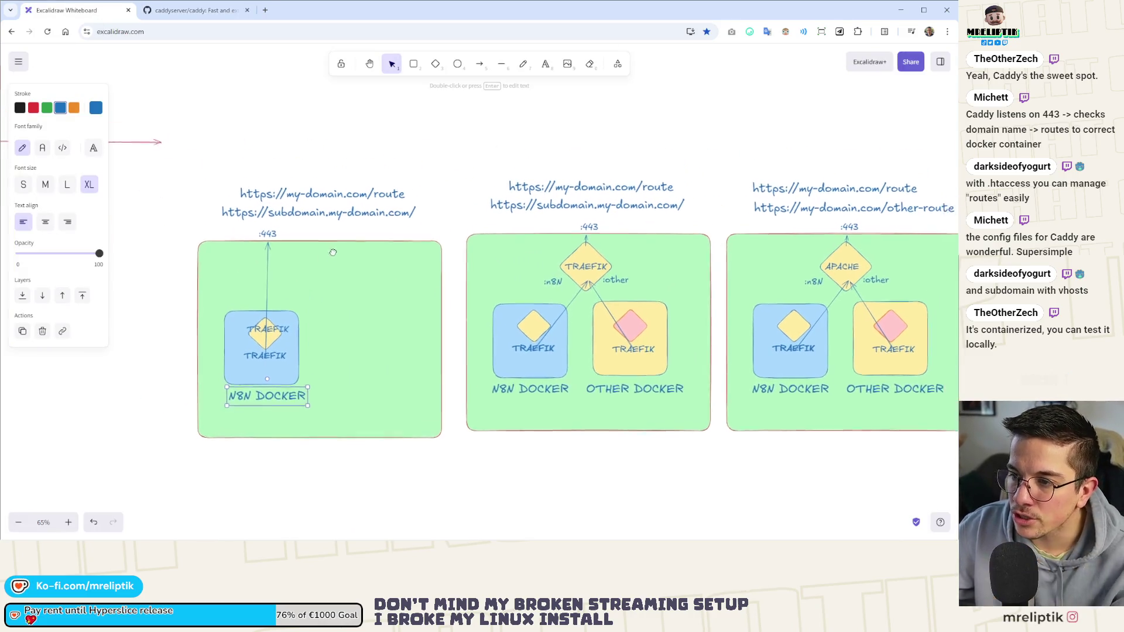
{"action": "double_click", "coordinate": [370, 214]}
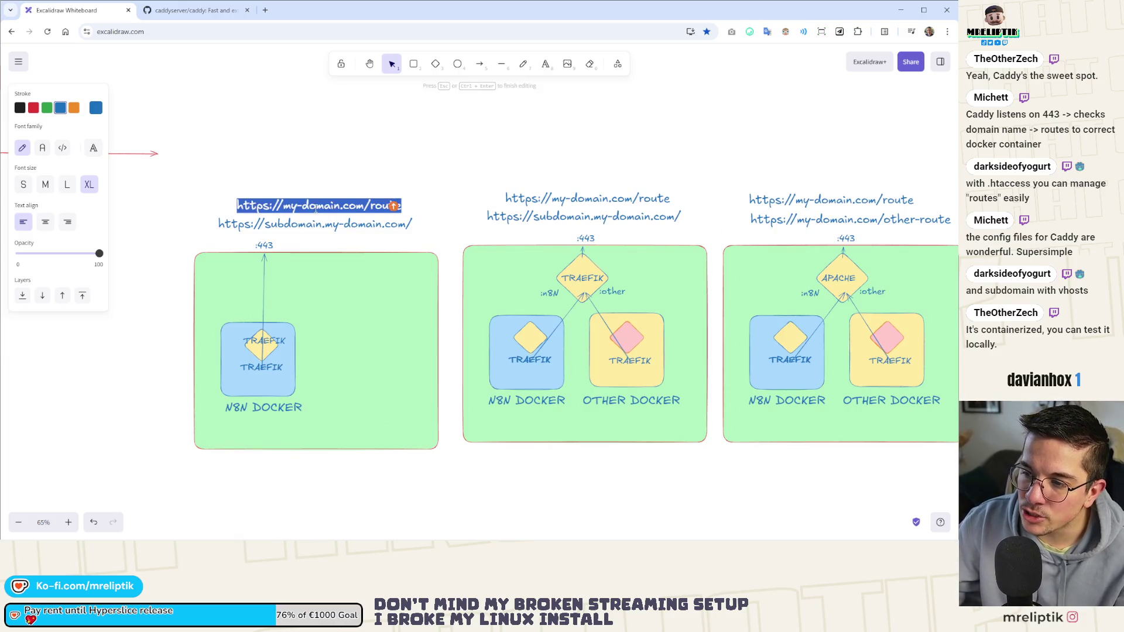
{"action": "double_click", "coordinate": [383, 206]}
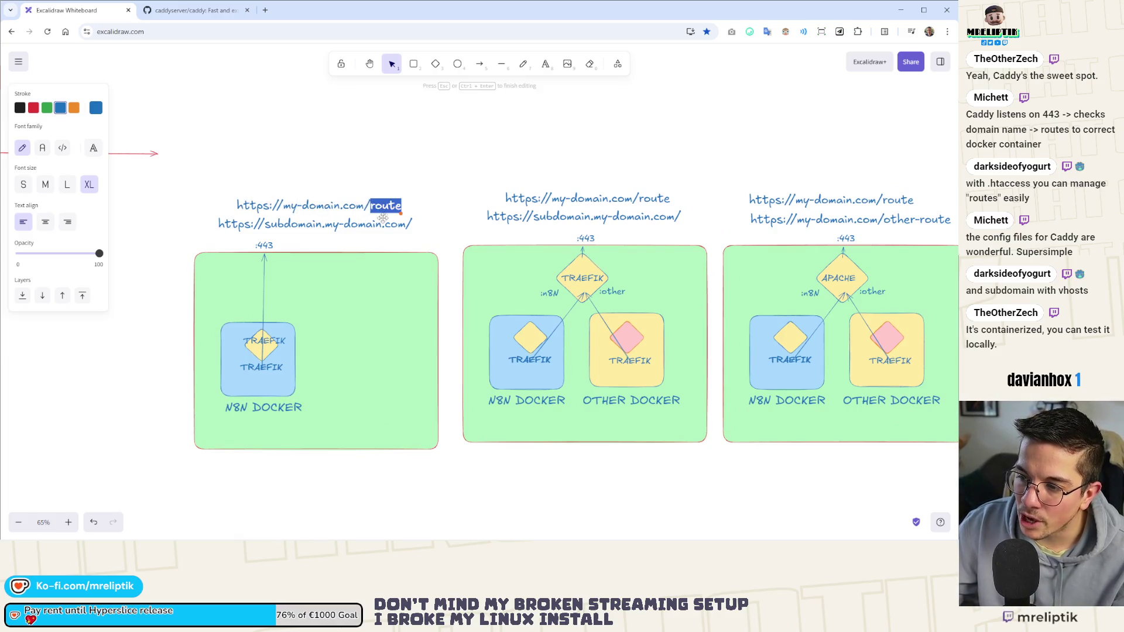
{"action": "left_click", "coordinate": [383, 218]}
{"action": "left_click", "coordinate": [345, 227]}
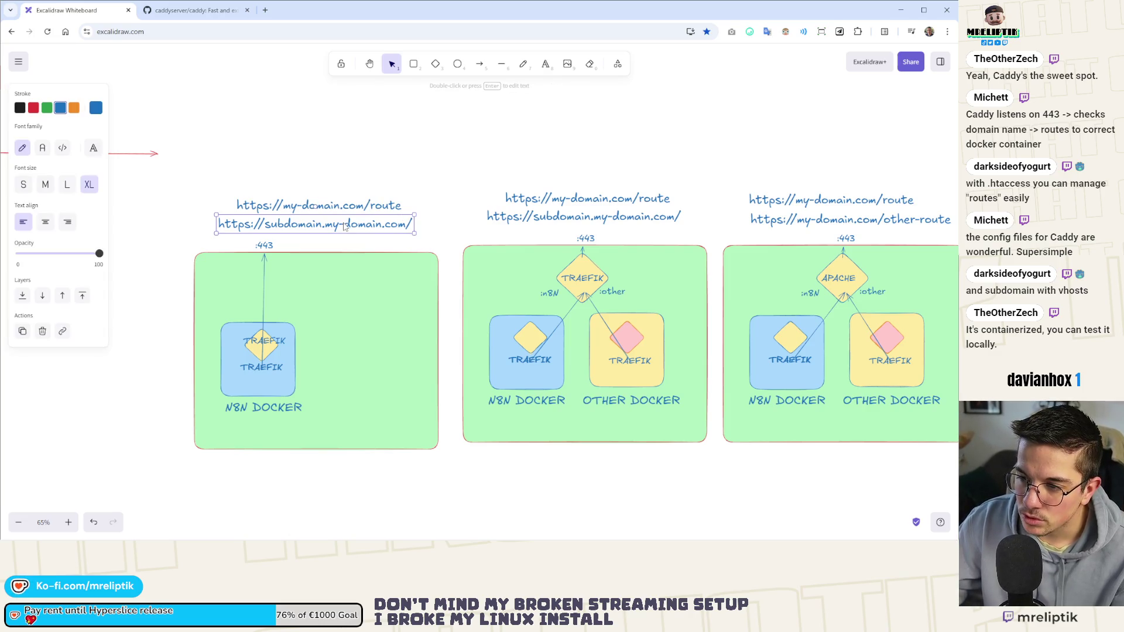
{"action": "key", "text": "Delete"}
{"action": "mouse_move", "coordinate": [318, 211]}
{"action": "left_mouse_down"}
{"action": "mouse_move", "coordinate": [304, 249]}
{"action": "mouse_move", "coordinate": [316, 231]}
{"action": "left_mouse_up"}
{"action": "double_click", "coordinate": [384, 223]}
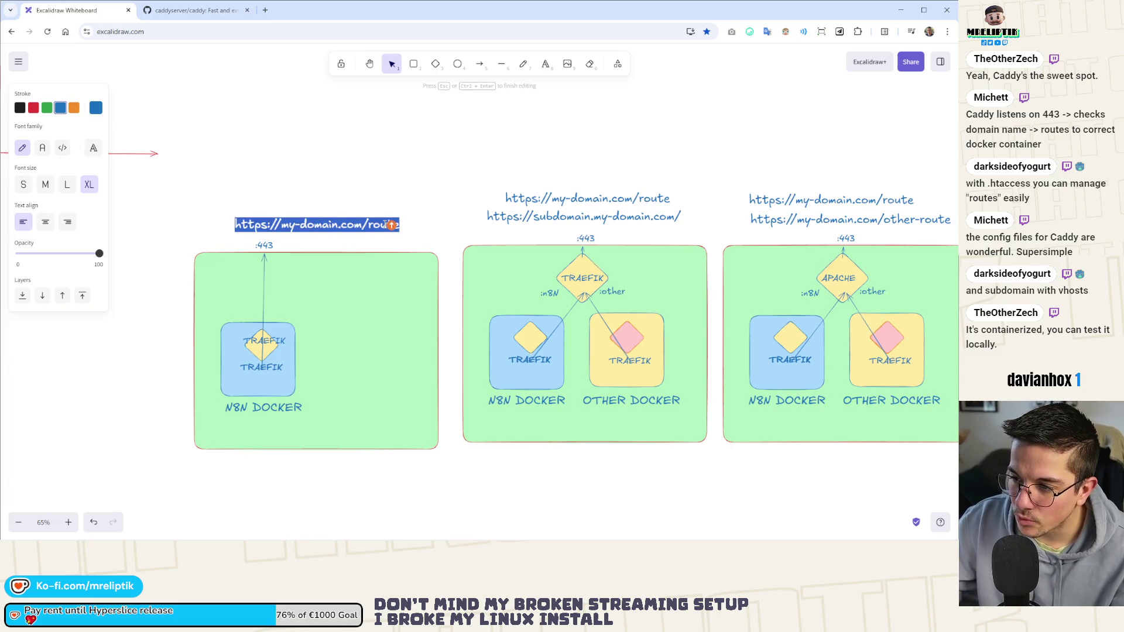
{"action": "double_click", "coordinate": [386, 224]}
{"action": "key", "text": "BackSpace"}
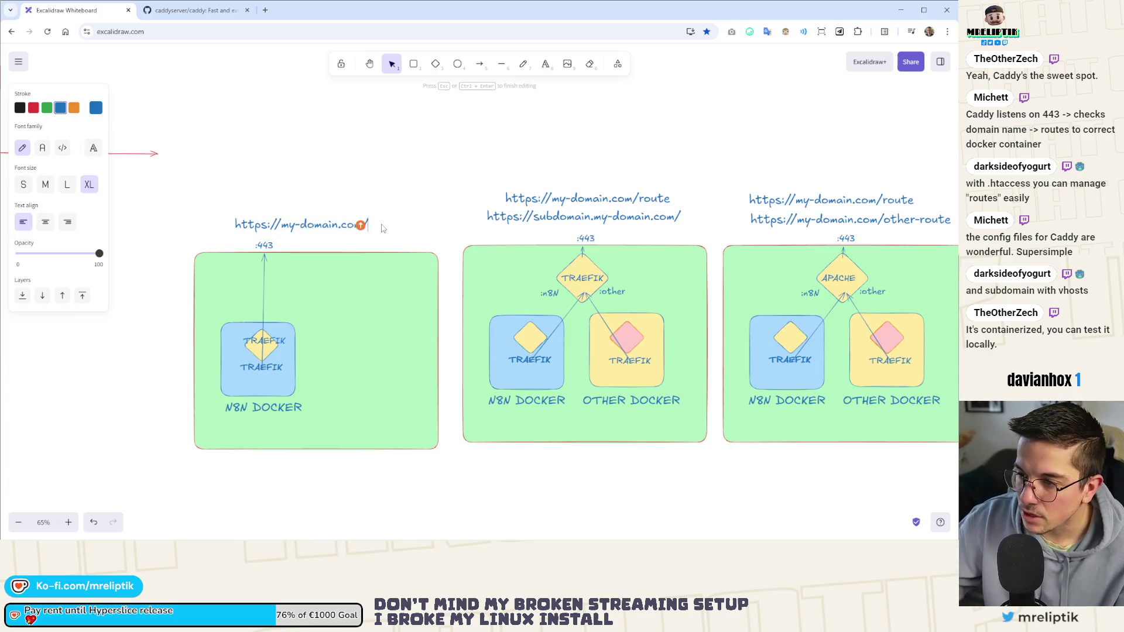
{"action": "left_click", "coordinate": [389, 186]}
{"action": "left_click_drag", "start_coordinate": [296, 227], "coordinate": [310, 230]}
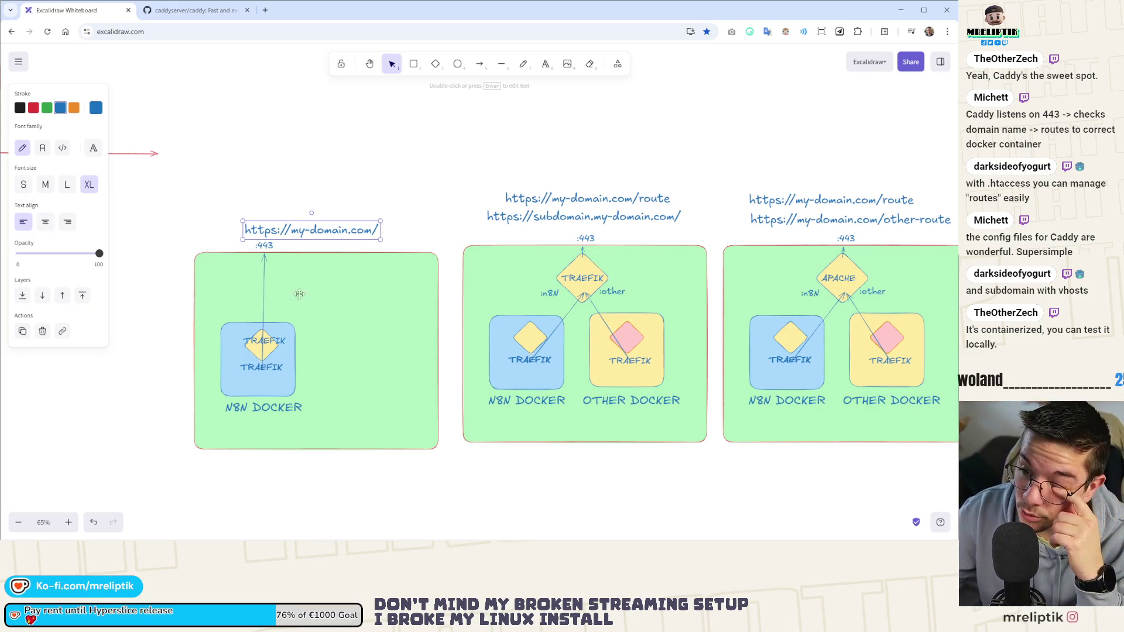
{"action": "mouse_move", "coordinate": [330, 237]}
{"action": "left_mouse_down"}
{"action": "mouse_move", "coordinate": [228, 323]}
{"action": "mouse_move", "coordinate": [198, 297]}
{"action": "left_mouse_up"}
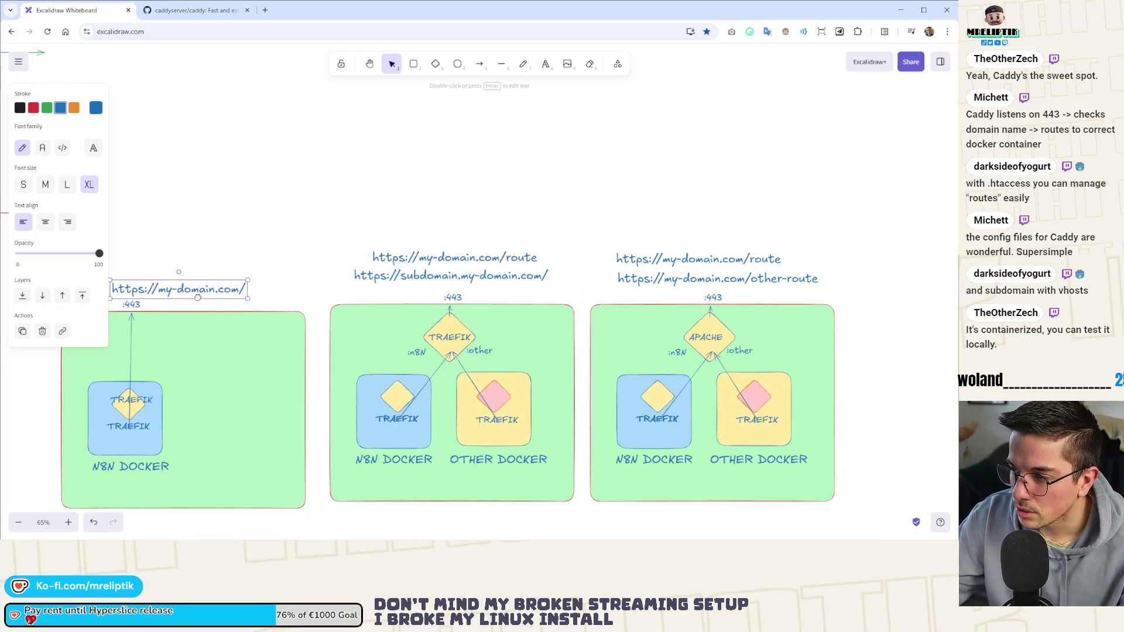
Pan to the third diagram and change its APACHE diamond label to a centered CADDY.
{"action": "left_click", "coordinate": [724, 259]}
{"action": "left_click_drag", "start_coordinate": [724, 260], "coordinate": [527, 248]}
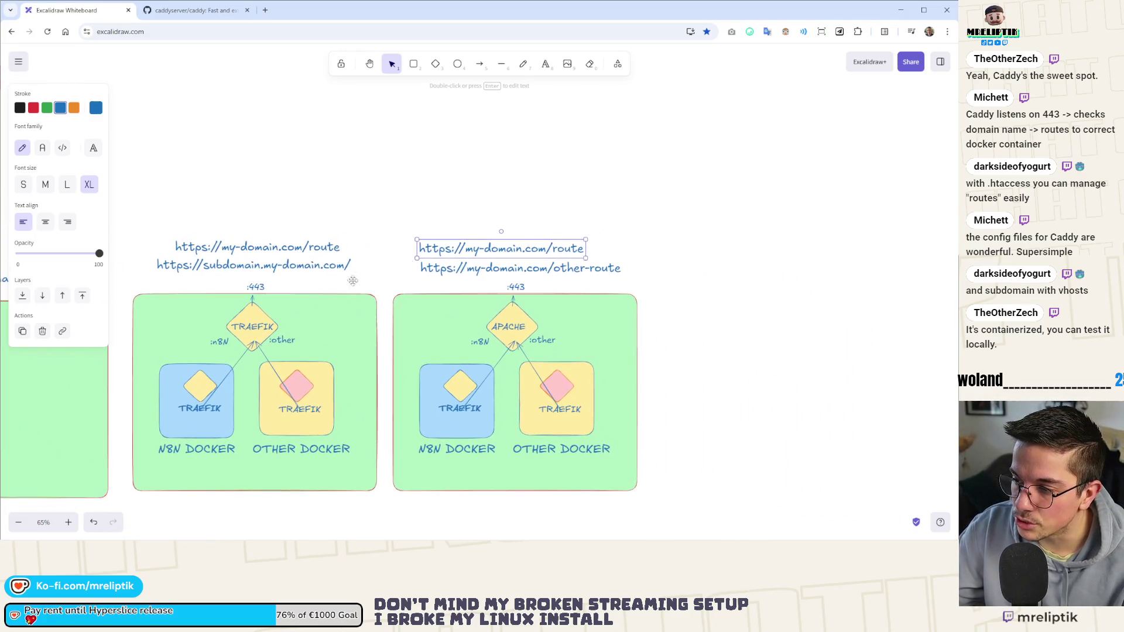
{"action": "left_click", "coordinate": [502, 271]}
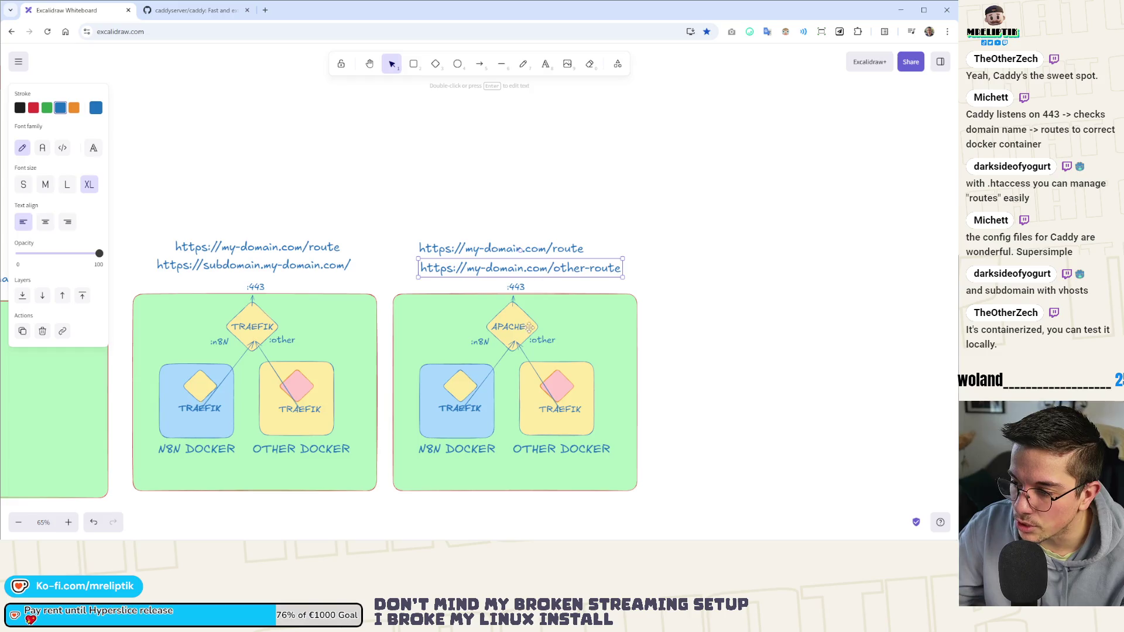
{"action": "double_click", "coordinate": [508, 326]}
{"action": "type", "text": "CADDY"}
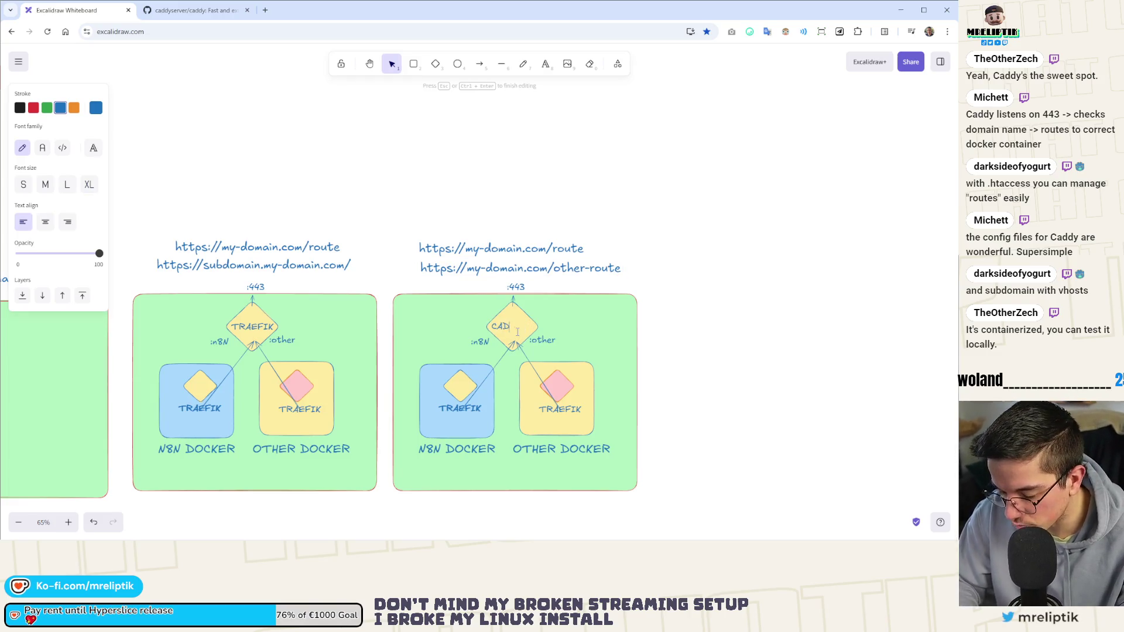
{"action": "left_click", "coordinate": [652, 333]}
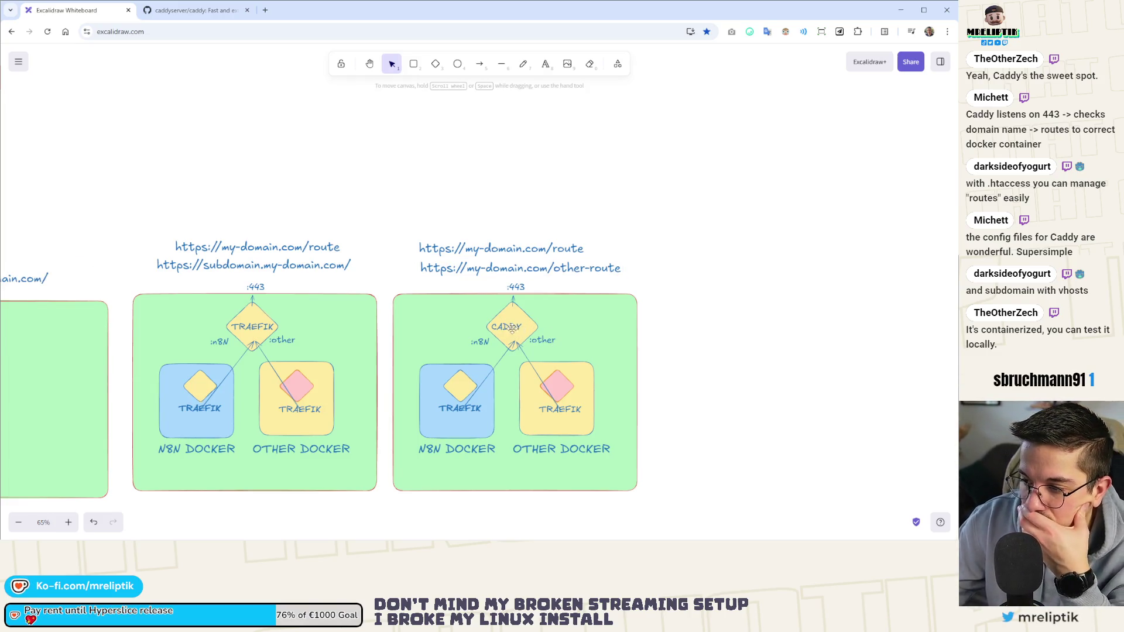
{"action": "left_click_drag", "start_coordinate": [506, 327], "coordinate": [514, 327]}
{"action": "left_click", "coordinate": [702, 326]}
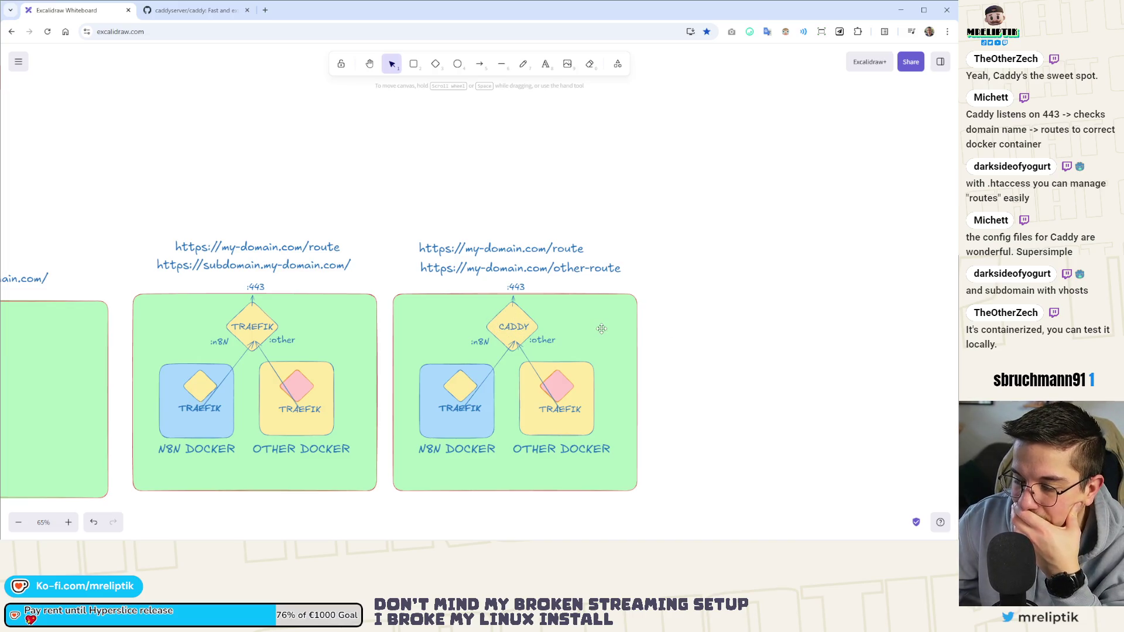
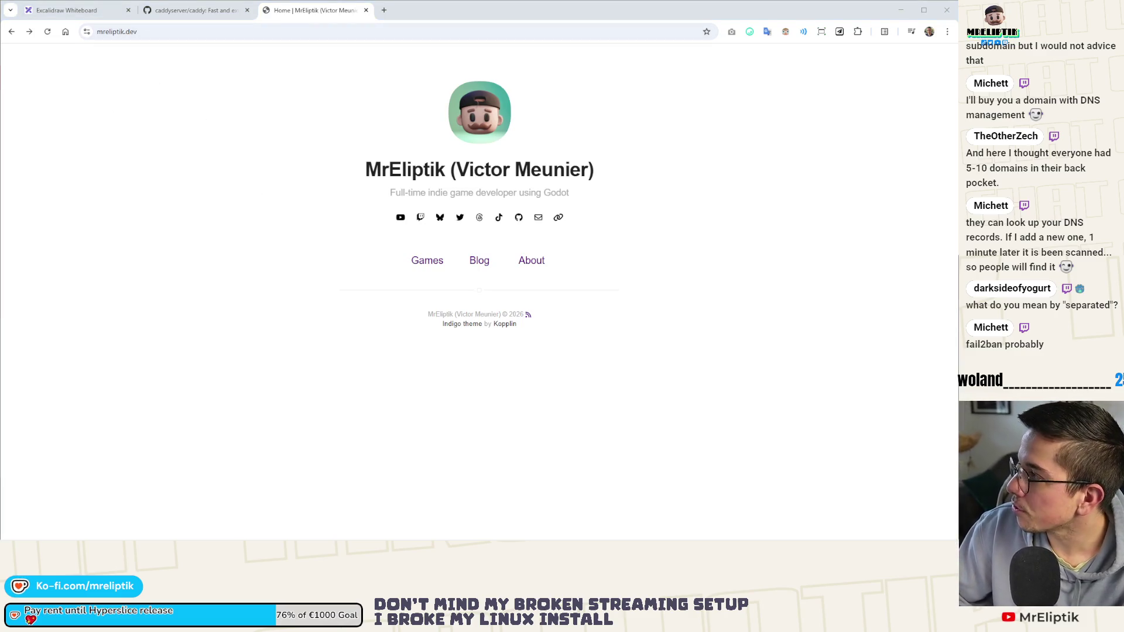
Dock the separate n8n workflows overview window into Chrome as its own tab.
{"action": "mouse_move", "coordinate": [176, 59]}
{"action": "left_mouse_down"}
{"action": "mouse_move", "coordinate": [144, 57]}
{"action": "mouse_move", "coordinate": [143, 36]}
{"action": "left_mouse_up"}
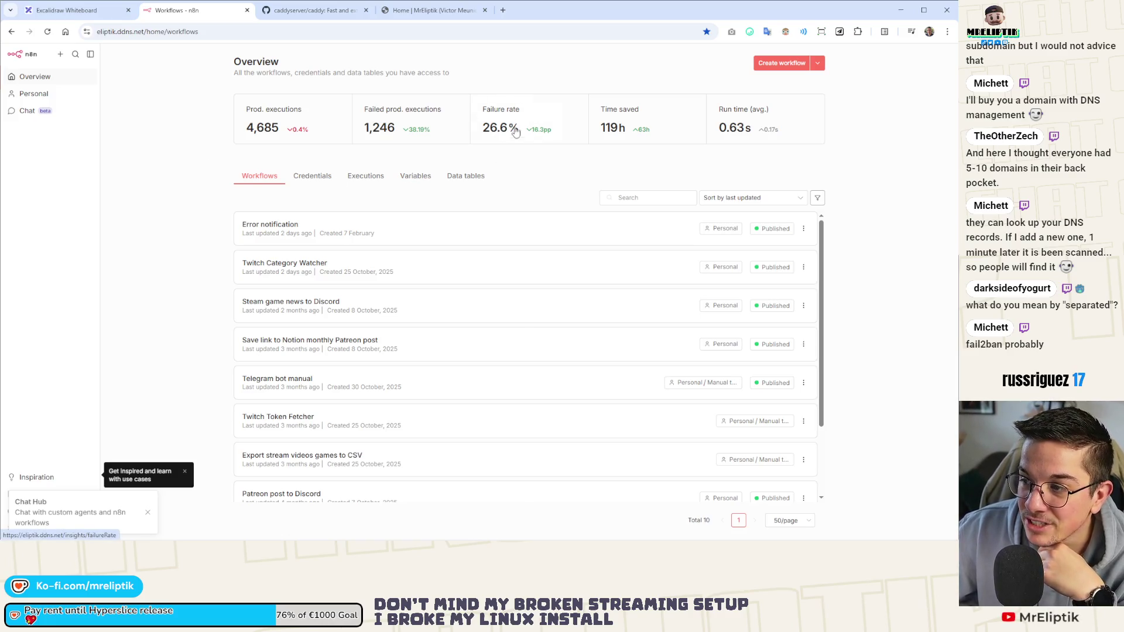
Check the n8n failure rate and production executions insights, then return to the overview.
{"action": "left_click", "coordinate": [497, 144]}
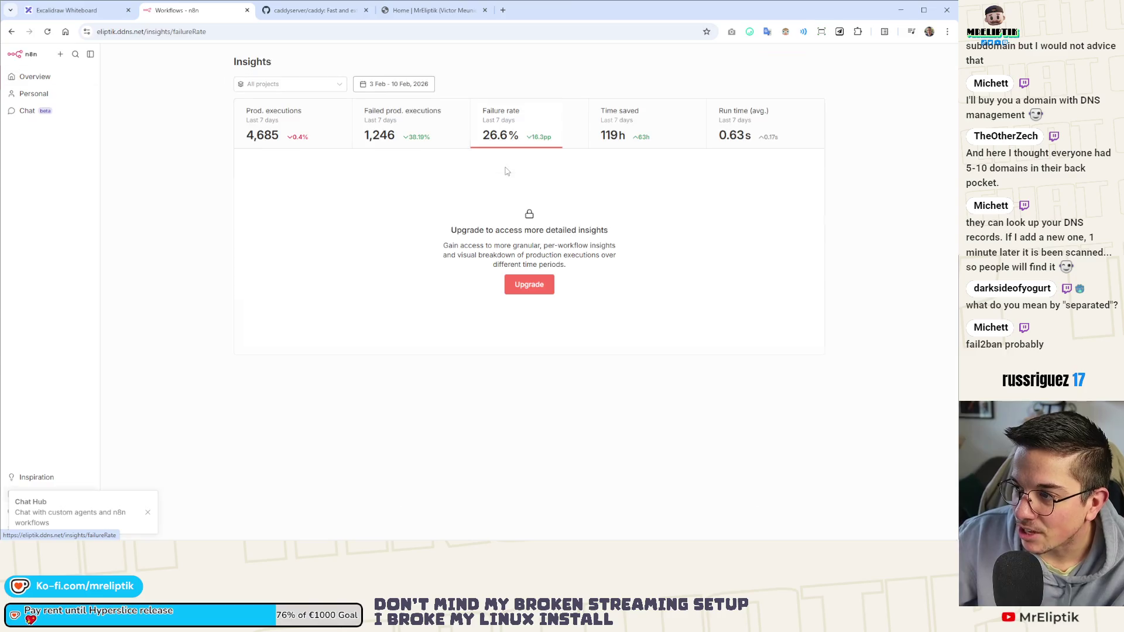
{"action": "left_click", "coordinate": [307, 145]}
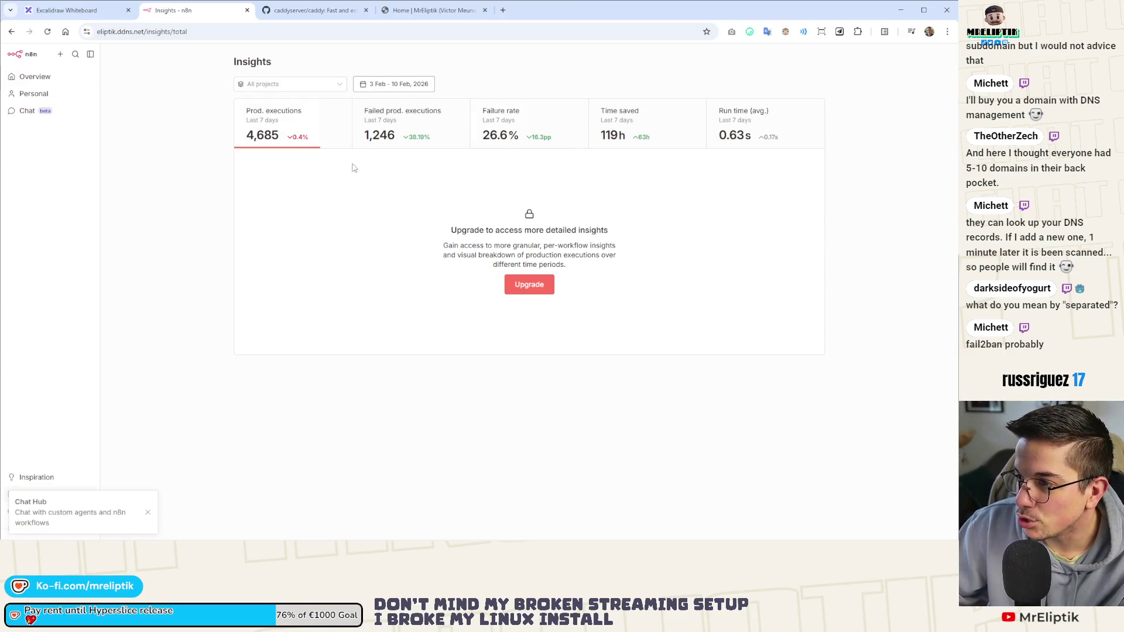
{"action": "left_click", "coordinate": [10, 56]}
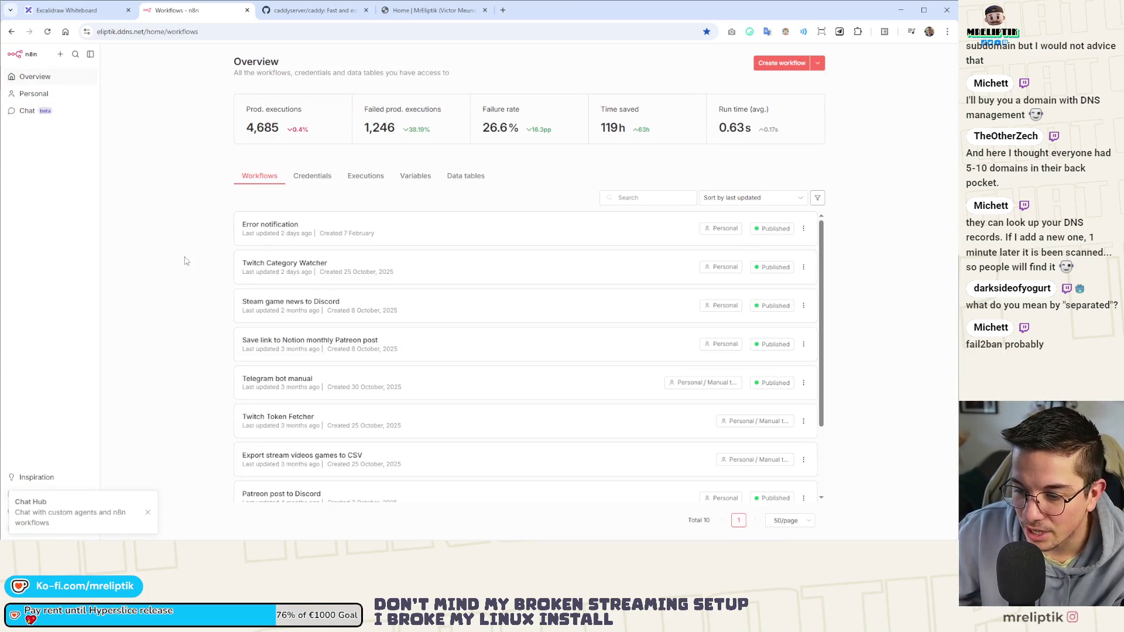
Close the n8n tab and go back to the Excalidraw Traefik/Caddy diagram.
{"action": "middle_click", "coordinate": [183, 12]}
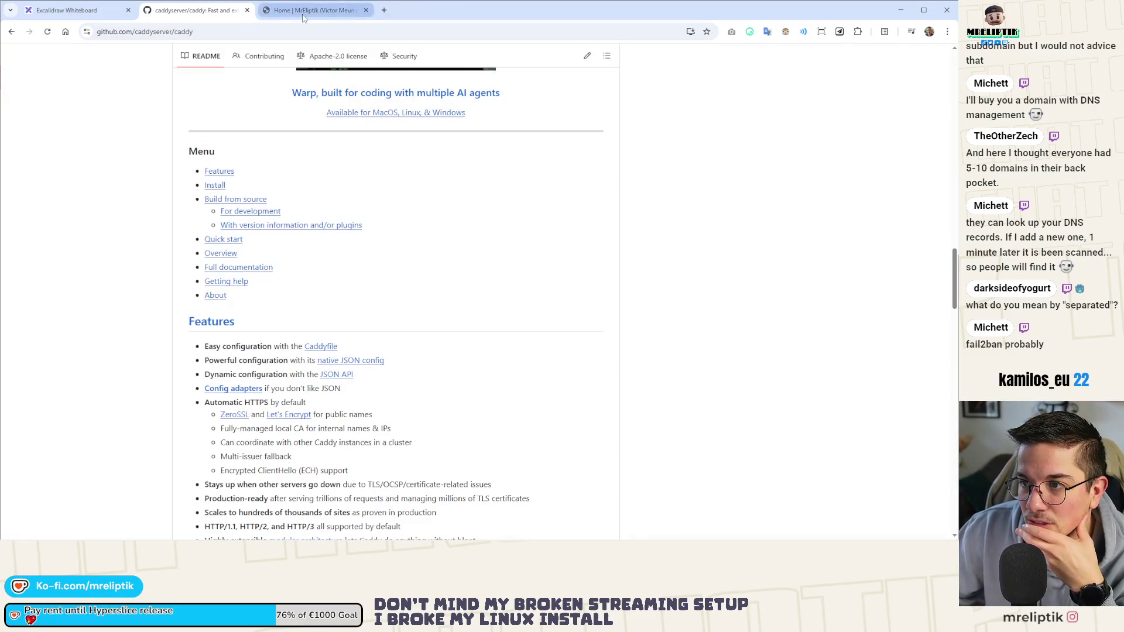
{"action": "left_click", "coordinate": [303, 16]}
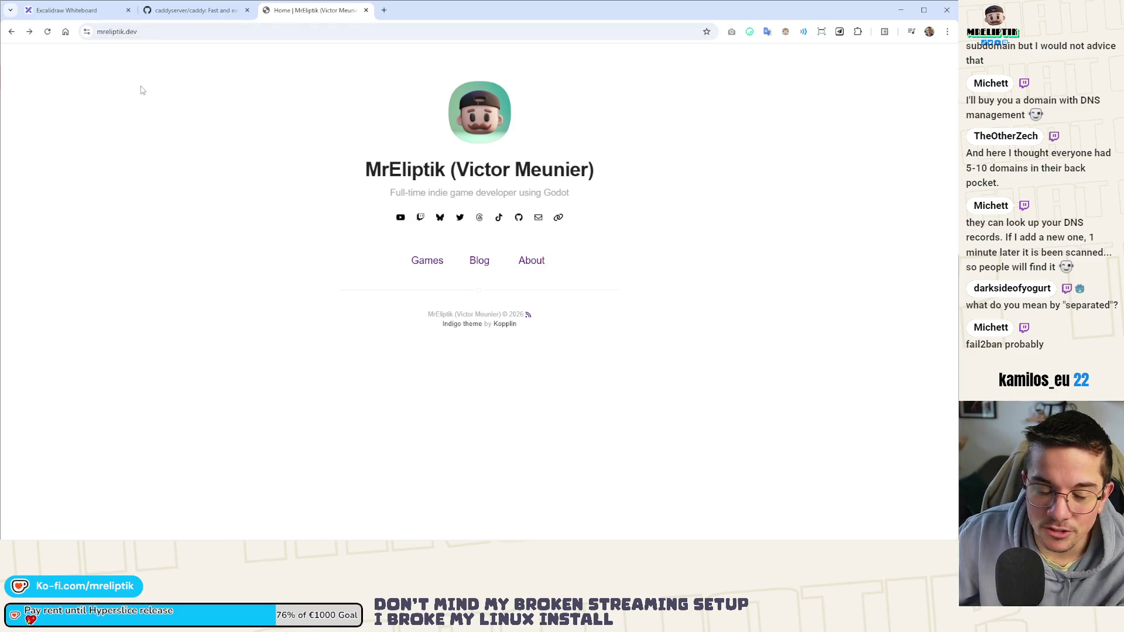
{"action": "left_click", "coordinate": [70, 10]}
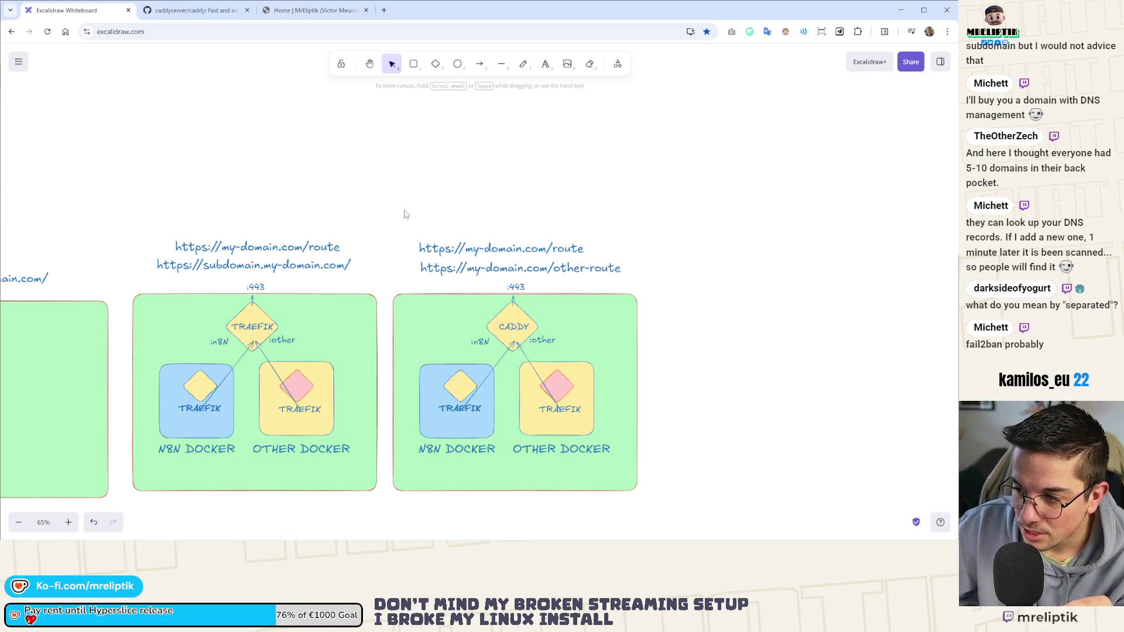
Delete the TRAEFIK label and yellow diamond from the Caddy N8N DOCKER box.
{"action": "mouse_move", "coordinate": [427, 218]}
{"action": "left_mouse_down"}
{"action": "mouse_move", "coordinate": [487, 188]}
{"action": "mouse_move", "coordinate": [486, 176]}
{"action": "left_mouse_up"}
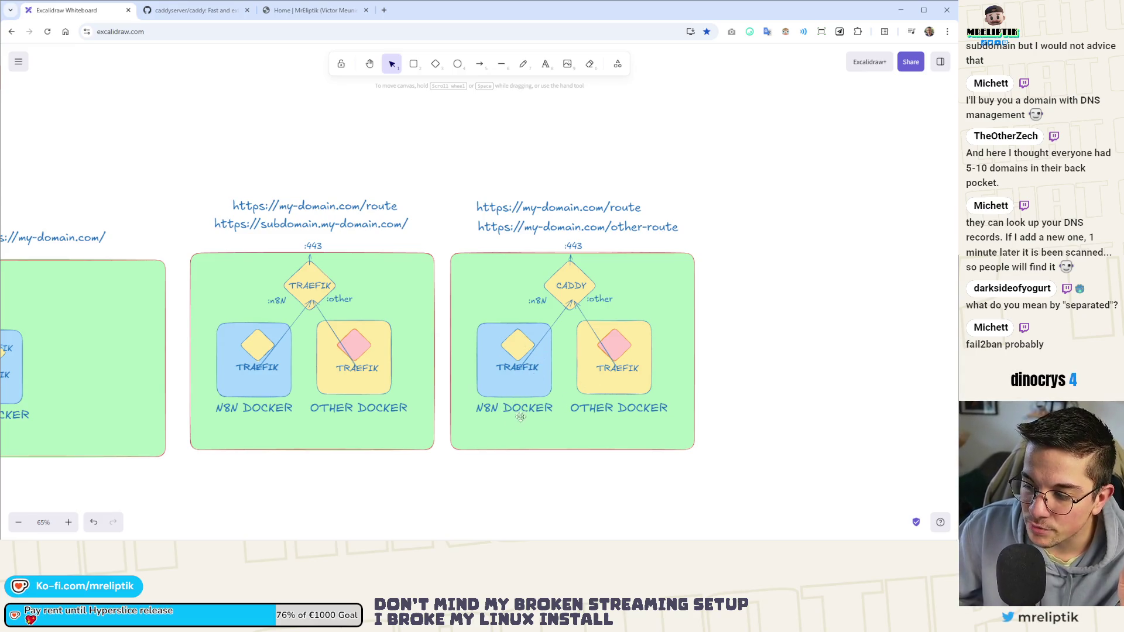
{"action": "left_click", "coordinate": [513, 374]}
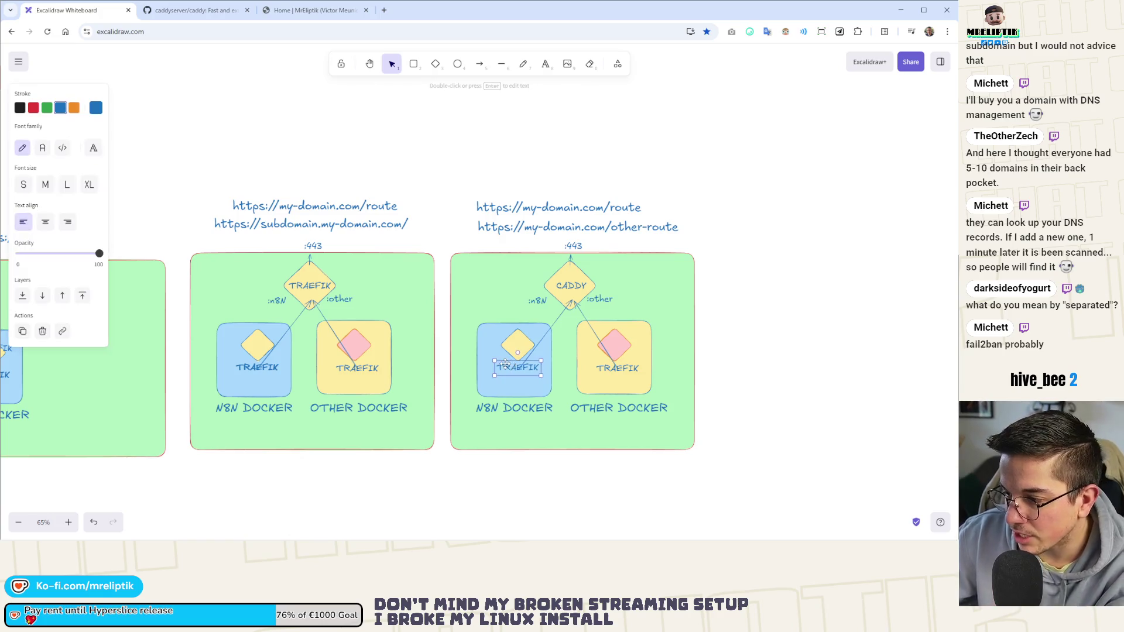
{"action": "key", "text": "Delete"}
{"action": "left_click", "coordinate": [518, 345]}
{"action": "key", "text": "Delete"}
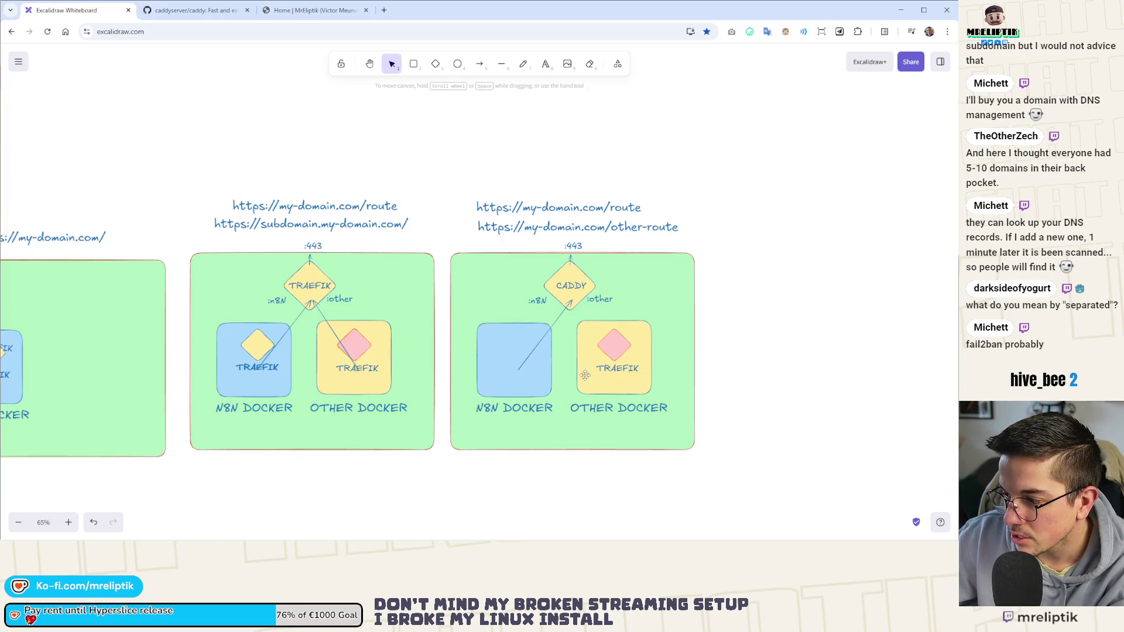
Delete the pink diamond and TRAEFIK label from the OTHER DOCKER box, then open the homepage tab.
{"action": "left_click", "coordinate": [628, 348]}
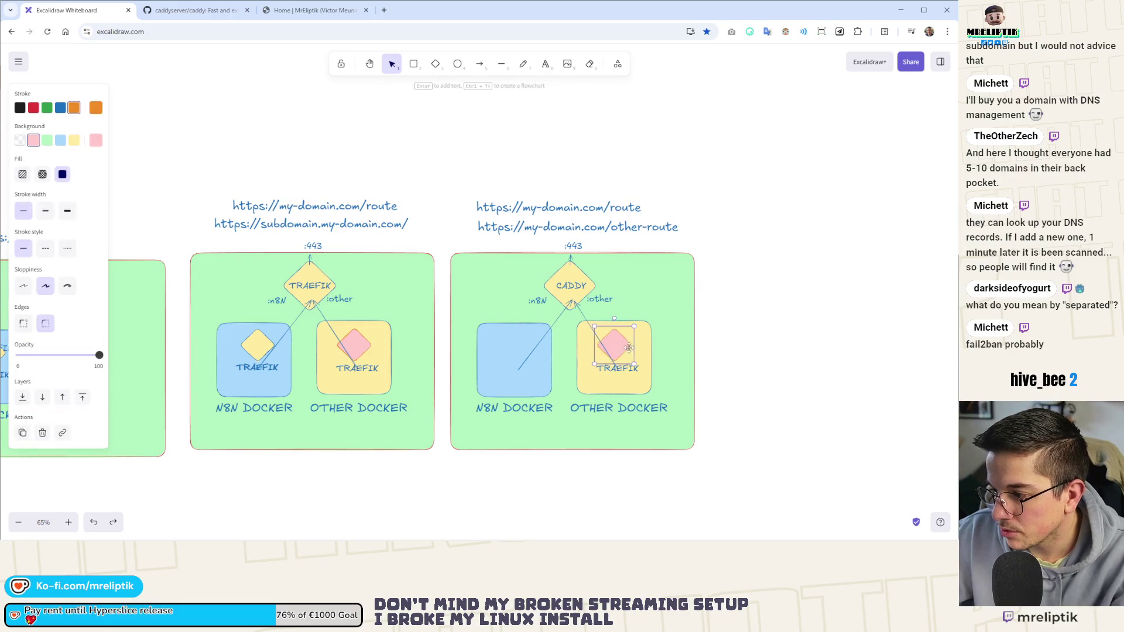
{"action": "key", "text": "Delete"}
{"action": "left_click", "coordinate": [628, 366]}
{"action": "key", "text": "Delete"}
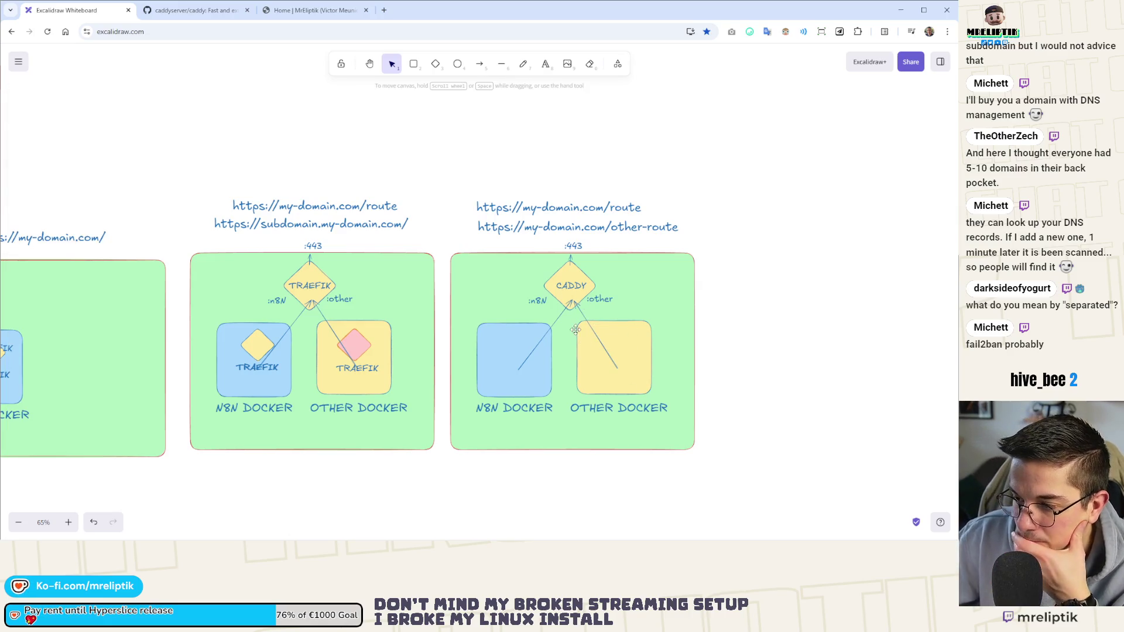
{"action": "mouse_move", "coordinate": [328, 368]}
{"action": "left_mouse_down"}
{"action": "mouse_move", "coordinate": [206, 368]}
{"action": "mouse_move", "coordinate": [396, 369]}
{"action": "left_mouse_up"}
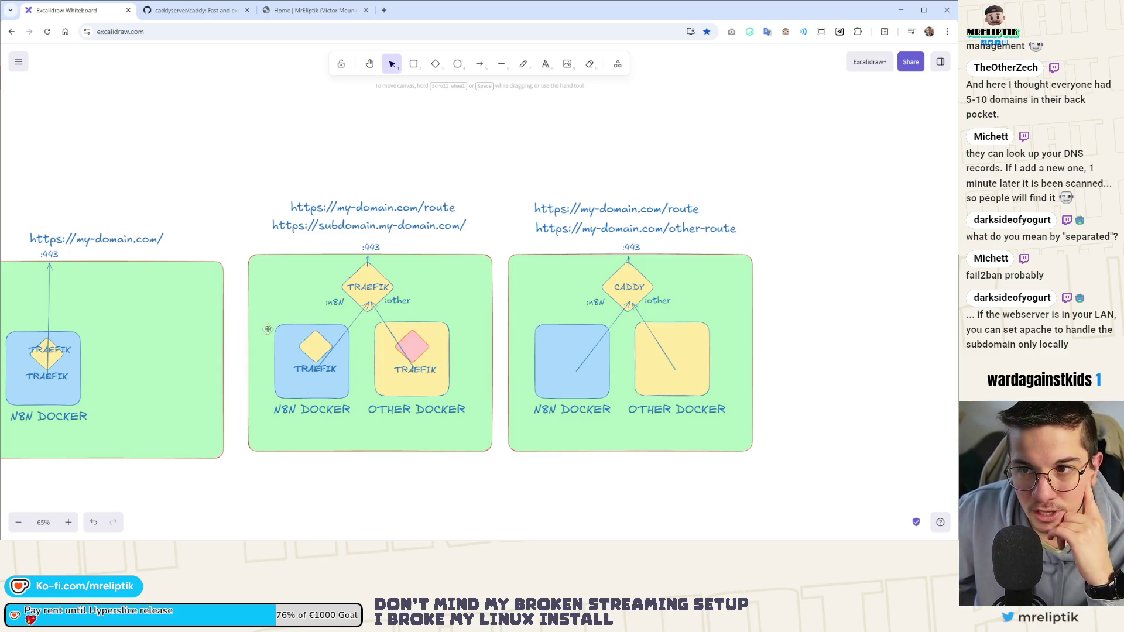
{"action": "left_click", "coordinate": [270, 10]}
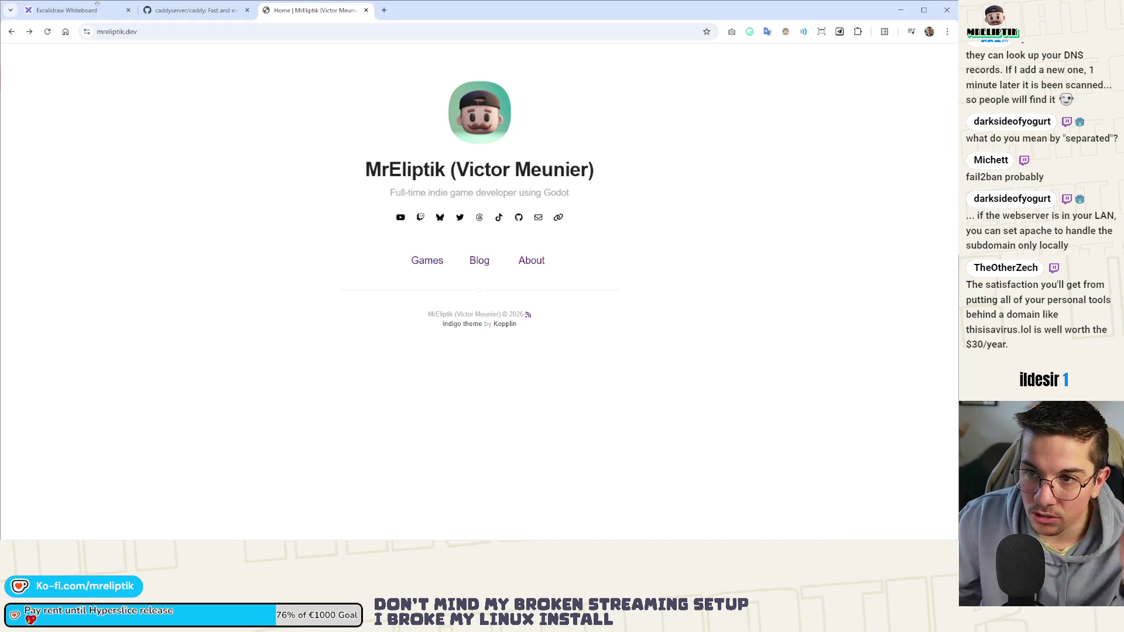
Return to the Excalidraw whiteboard with the reverse-proxy diagrams.
{"action": "left_click", "coordinate": [66, 10]}
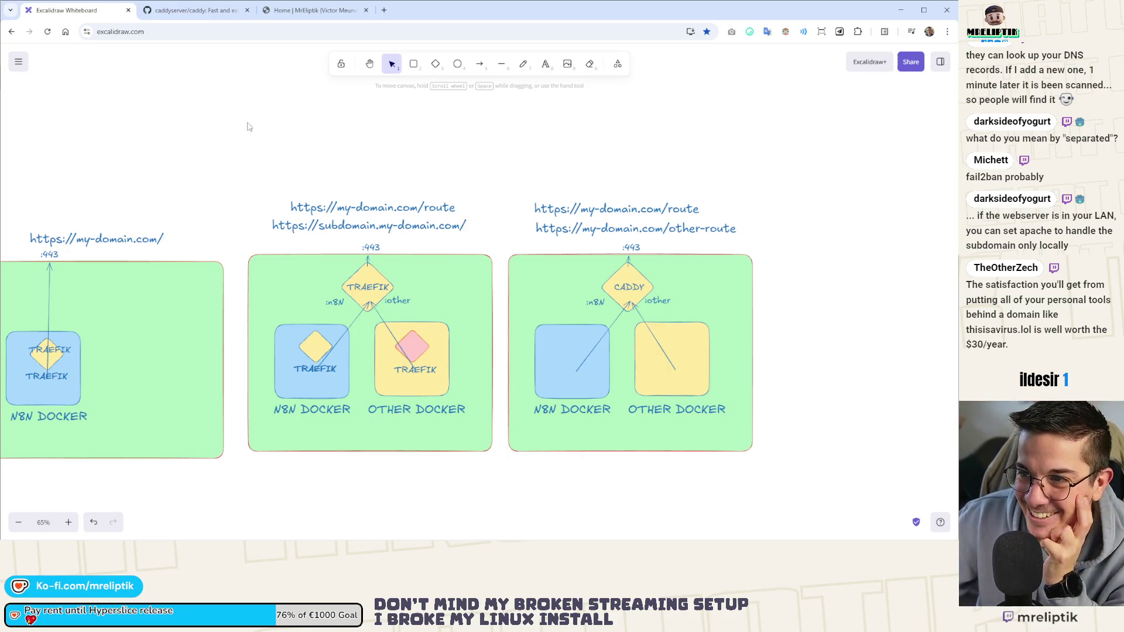
{"action": "left_click_drag", "start_coordinate": [248, 188], "coordinate": [216, 165]}
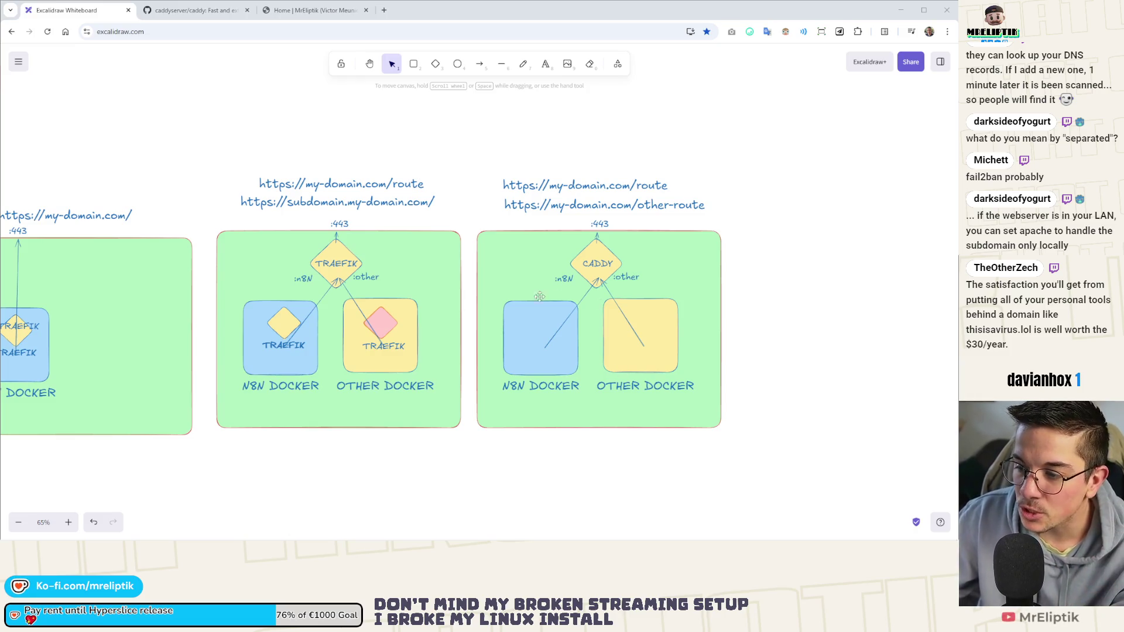
{"action": "left_click", "coordinate": [386, 388]}
{"action": "scroll", "coordinate": [380, 375], "scroll_direction": "down", "scroll_amount": 2}
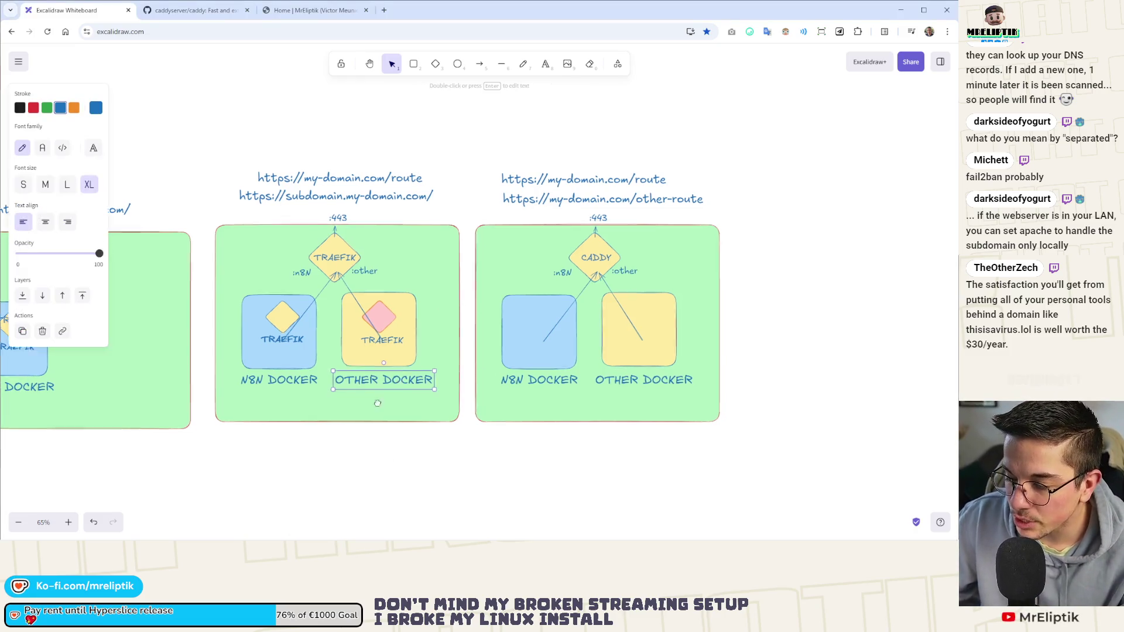
{"action": "mouse_move", "coordinate": [354, 266]}
{"action": "left_mouse_down", "text": "alt"}
{"action": "mouse_move", "coordinate": [366, 362]}
{"action": "mouse_move", "coordinate": [363, 343]}
{"action": "left_mouse_up", "text": "alt"}
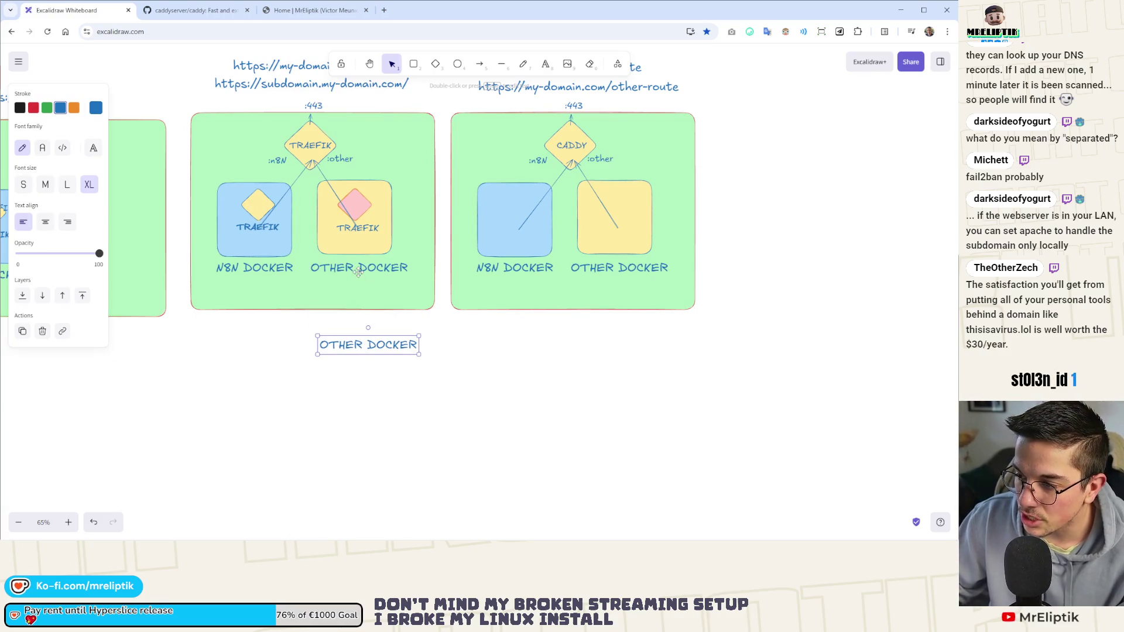
{"action": "key", "text": "ctrl+z"}
{"action": "double_click", "coordinate": [345, 267]}
{"action": "triple_click", "coordinate": [342, 267]}
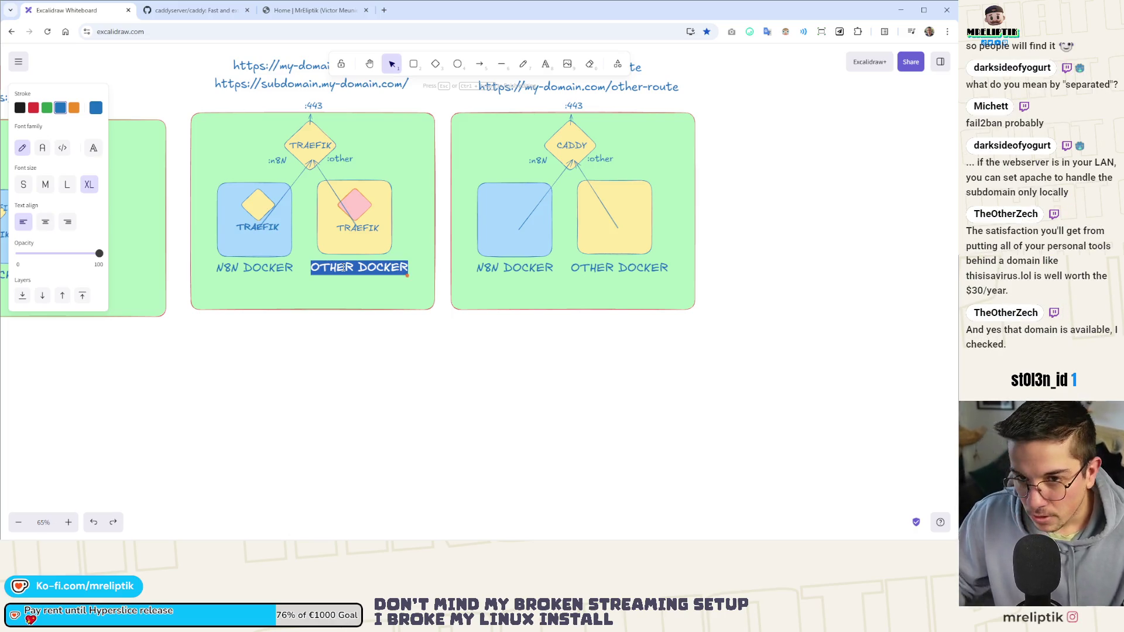
{"action": "key", "text": "Escape"}
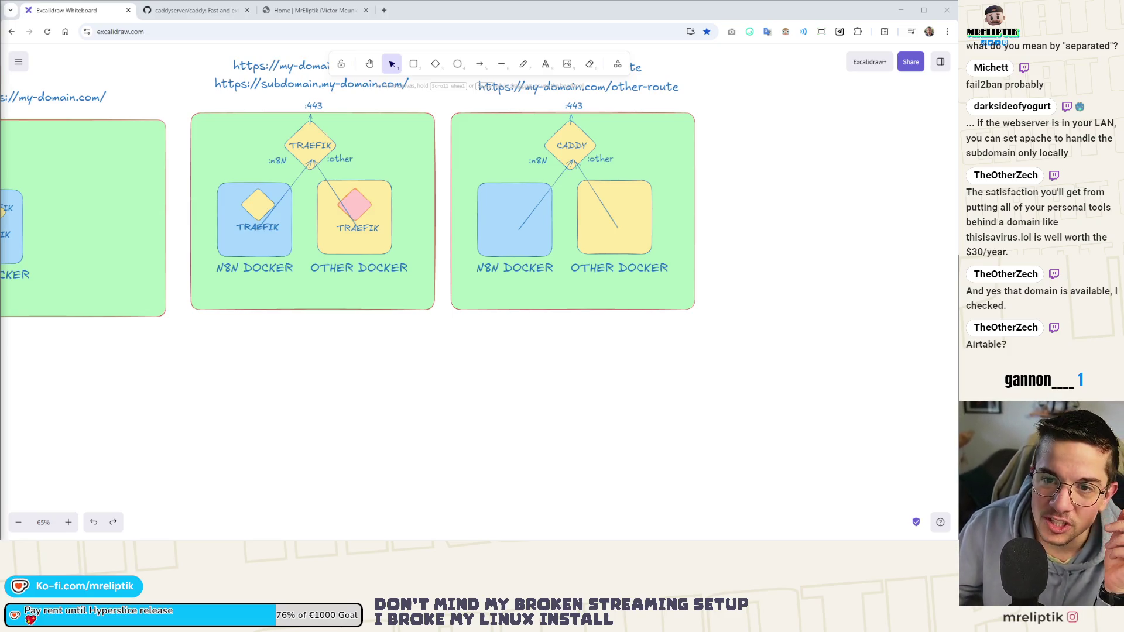
Dock the nocodb GitHub repository window into Chrome as a new tab.
{"action": "left_click_drag", "start_coordinate": [410, 53], "coordinate": [193, 10]}
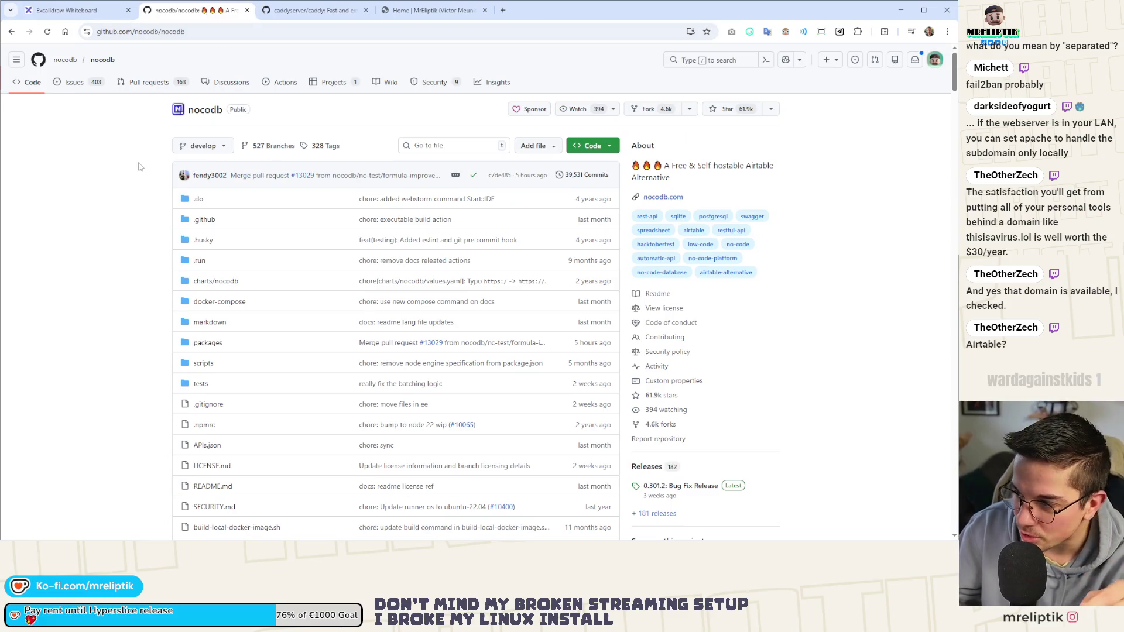
{"action": "scroll", "coordinate": [108, 180], "scroll_direction": "down", "scroll_amount": 7}
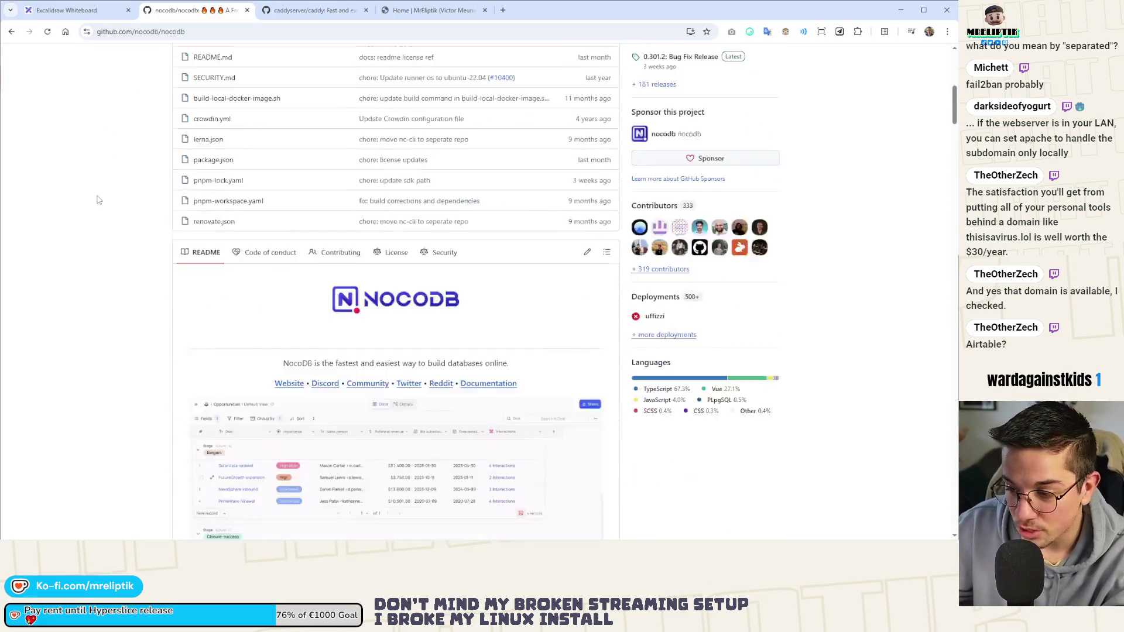
{"action": "scroll", "coordinate": [100, 211], "scroll_direction": "down", "scroll_amount": 5}
{"action": "scroll", "coordinate": [117, 222], "scroll_direction": "up", "scroll_amount": 5}
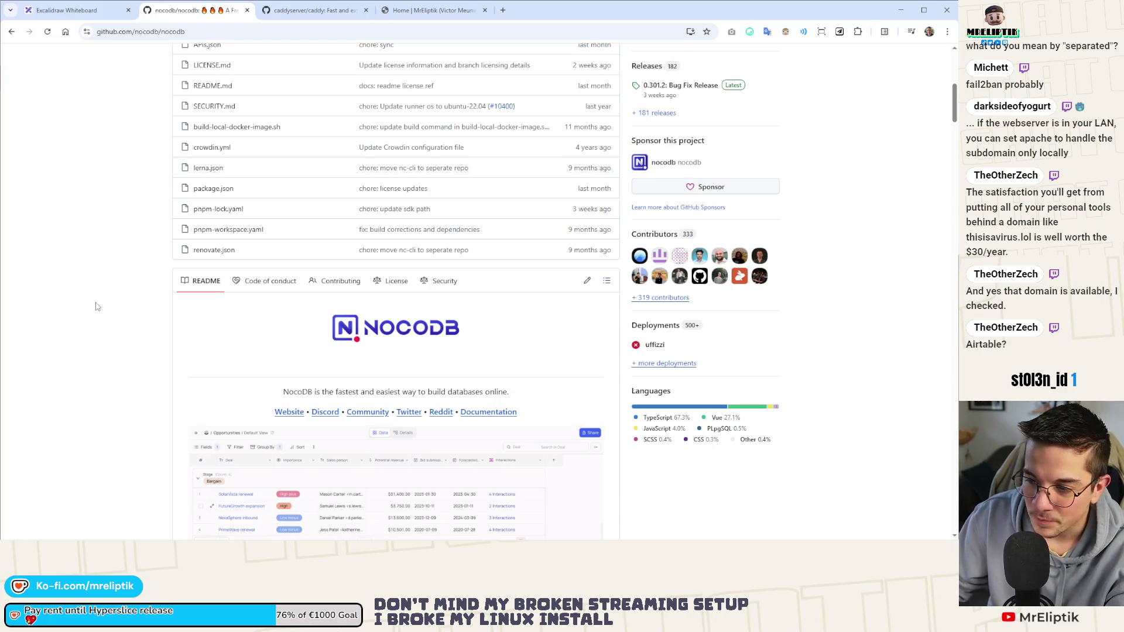
{"action": "scroll", "coordinate": [727, 443], "scroll_direction": "down", "scroll_amount": 5}
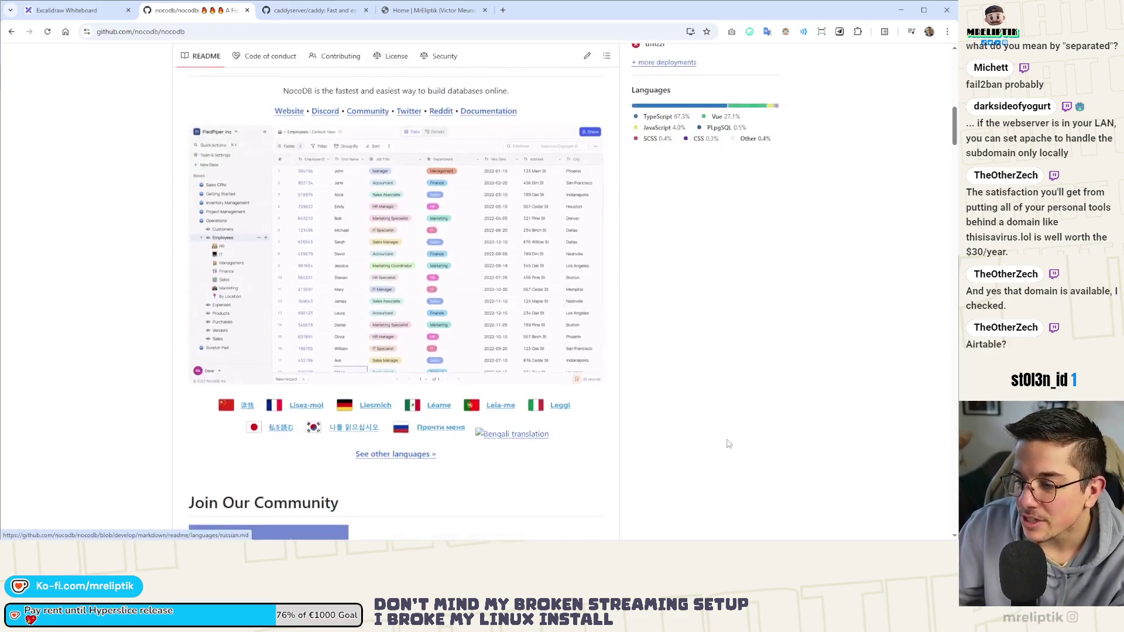
{"action": "scroll", "coordinate": [725, 433], "scroll_direction": "down", "scroll_amount": 2}
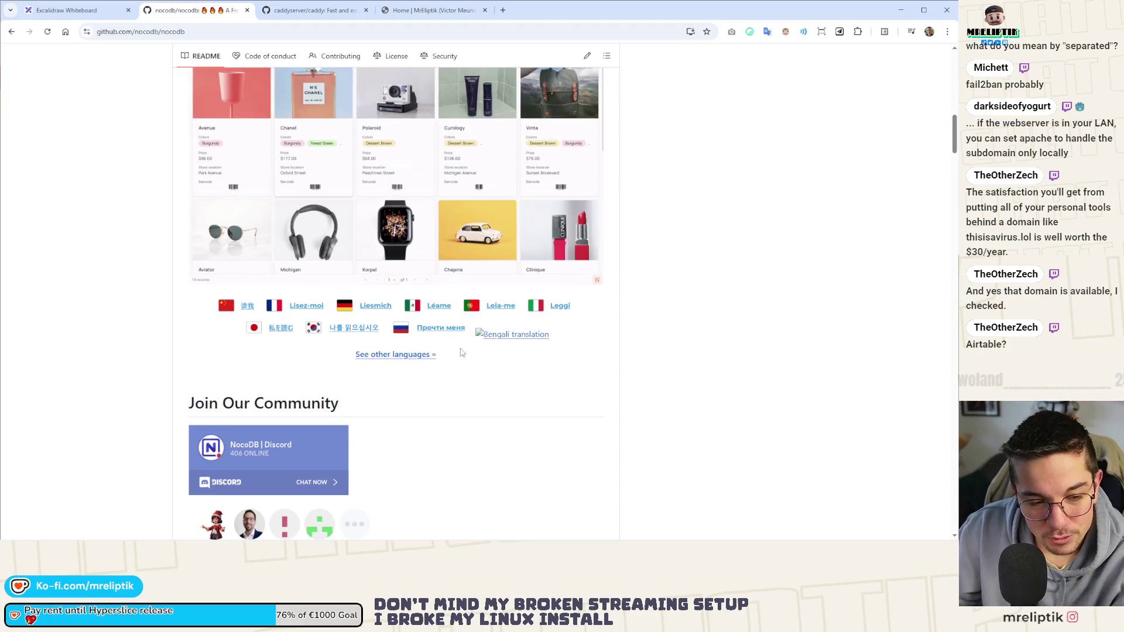
{"action": "scroll", "coordinate": [410, 363], "scroll_direction": "up", "scroll_amount": 3}
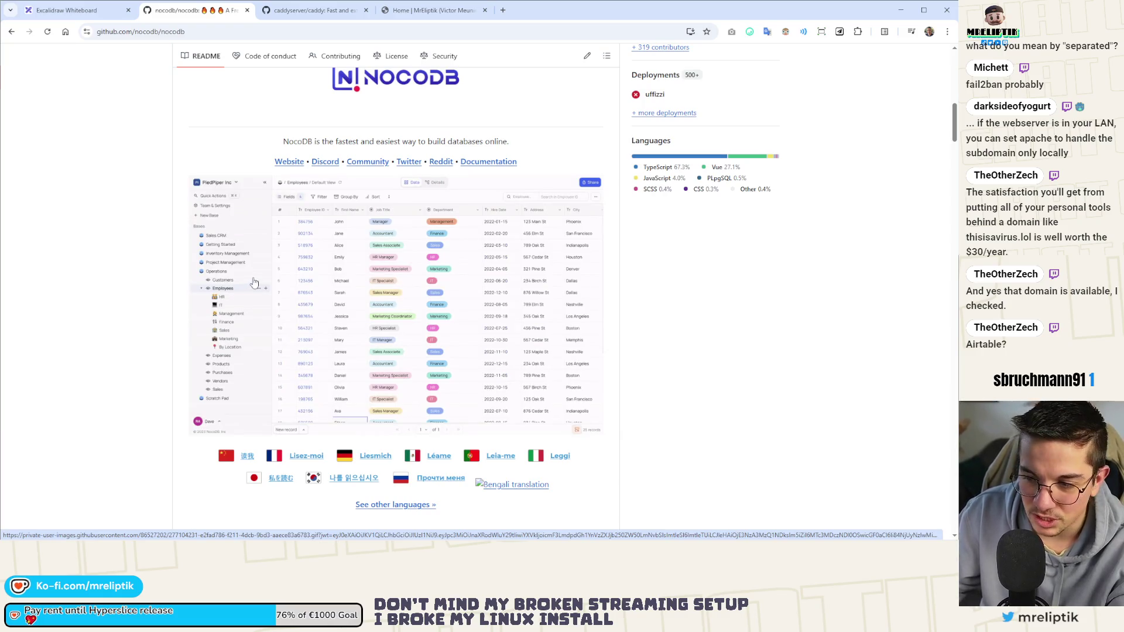
{"action": "scroll", "coordinate": [251, 287], "scroll_direction": "down", "scroll_amount": 10}
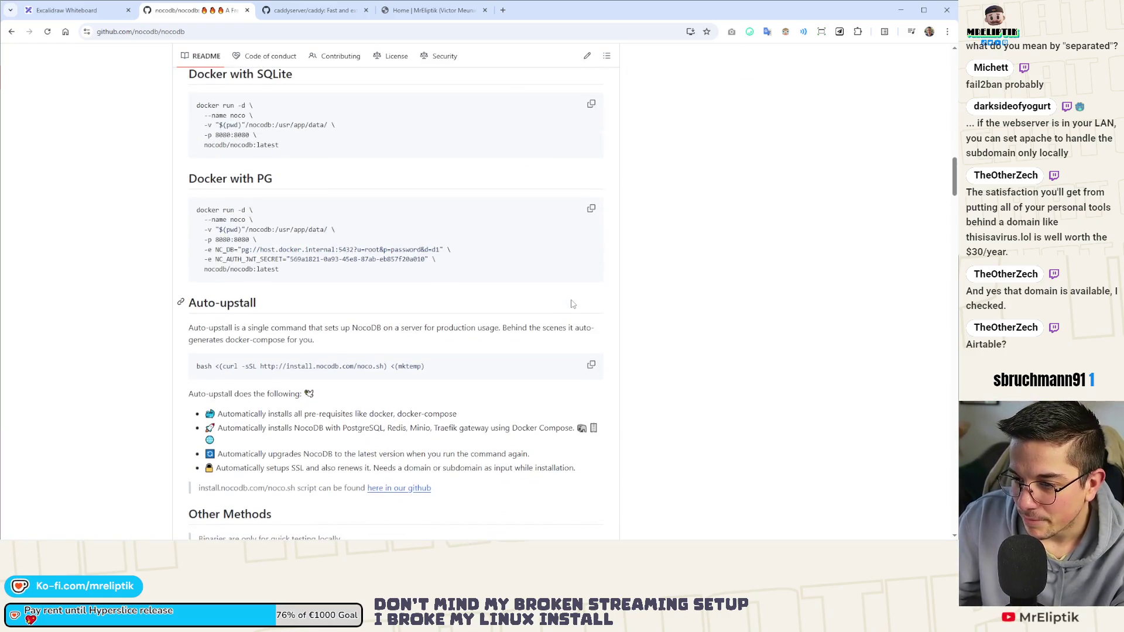
{"action": "scroll", "coordinate": [572, 304], "scroll_direction": "down", "scroll_amount": 1}
{"action": "scroll", "coordinate": [474, 323], "scroll_direction": "up", "scroll_amount": 12}
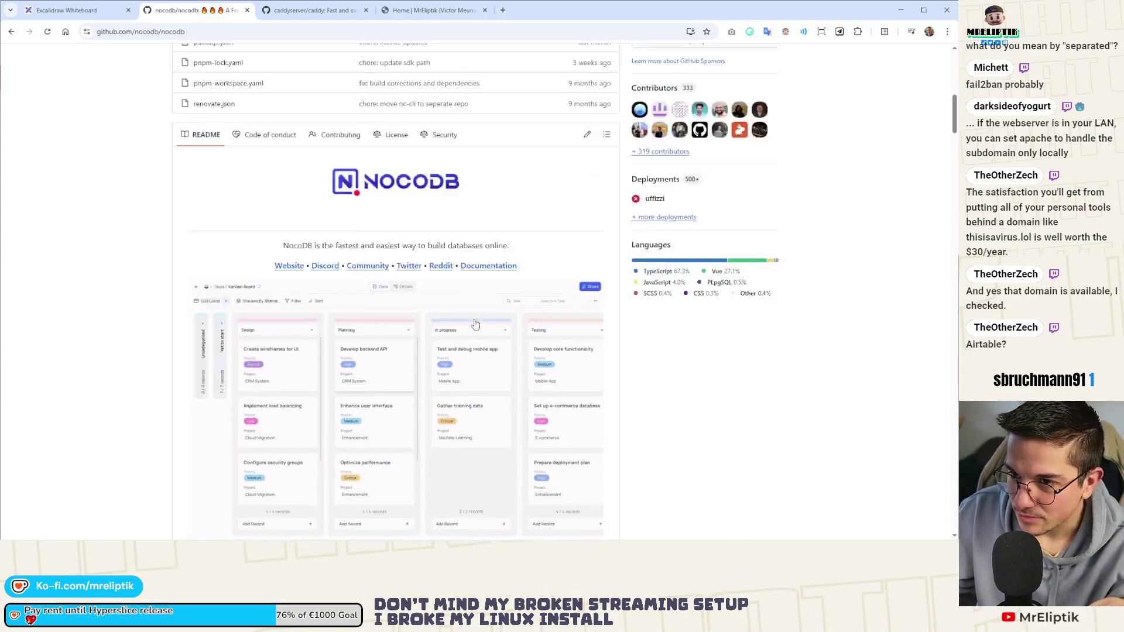
{"action": "scroll", "coordinate": [474, 324], "scroll_direction": "up", "scroll_amount": 8}
{"action": "scroll", "coordinate": [145, 244], "scroll_direction": "up", "scroll_amount": 1}
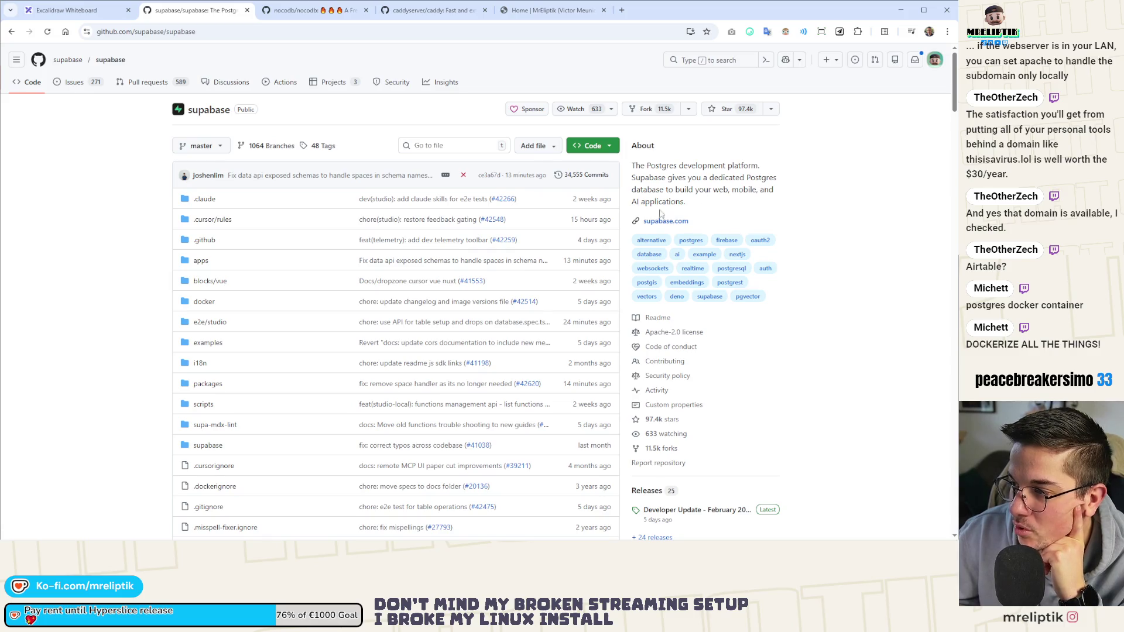
Scroll the Supabase README to its intro and feature checklist, then bring up the treadmill timer.
{"action": "scroll", "coordinate": [271, 301], "scroll_direction": "down", "scroll_amount": 20}
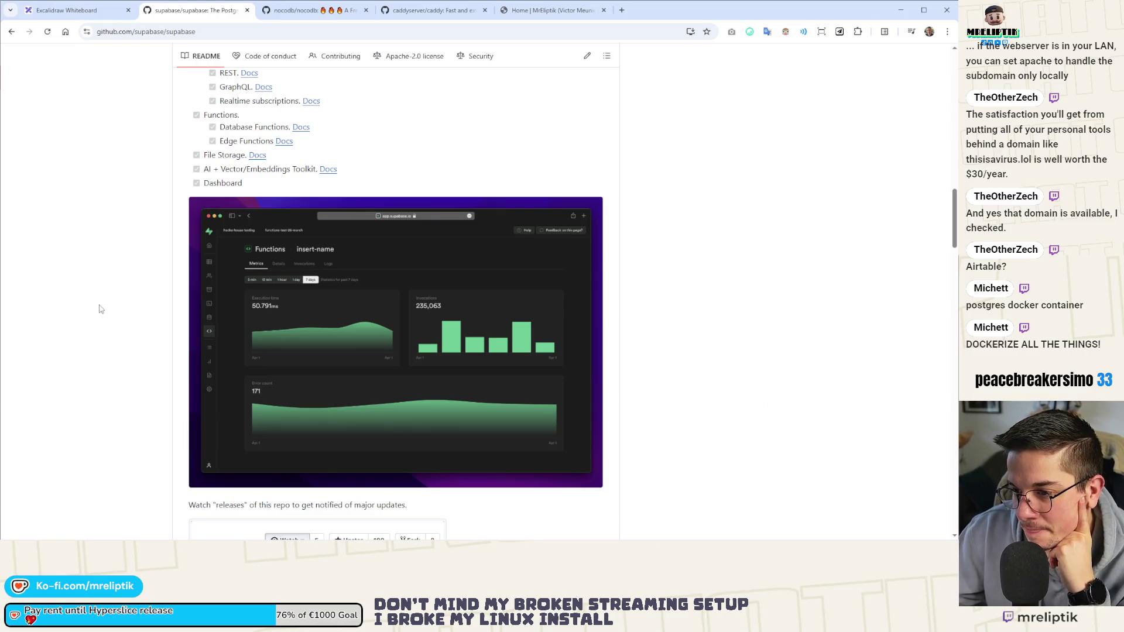
{"action": "scroll", "coordinate": [101, 313], "scroll_direction": "up", "scroll_amount": 4}
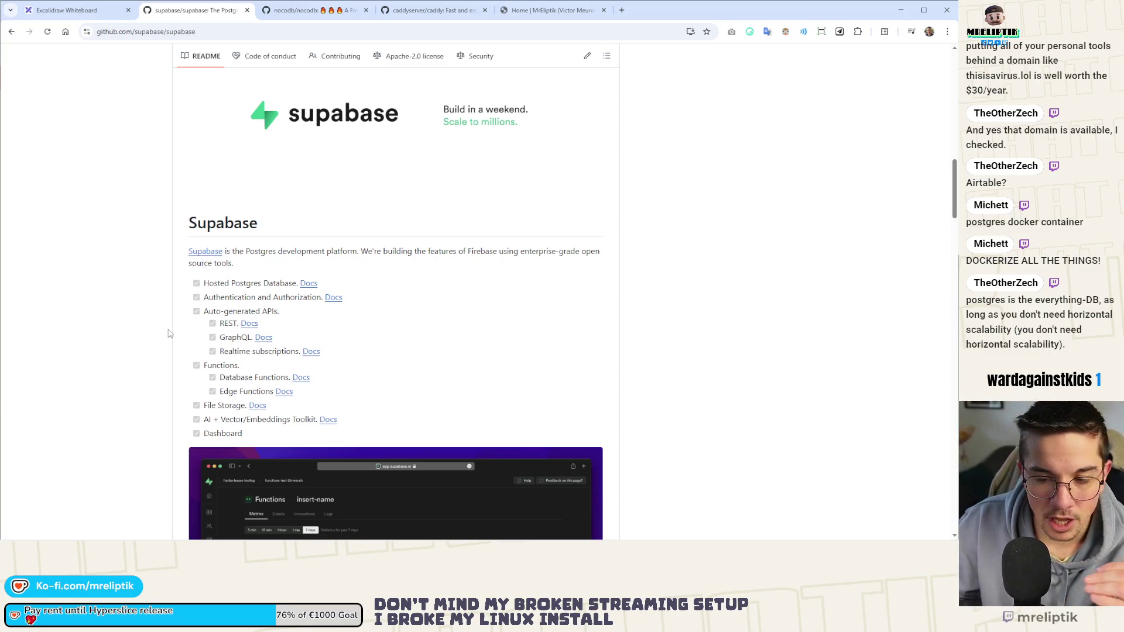
{"action": "left_click", "coordinate": [374, 531]}
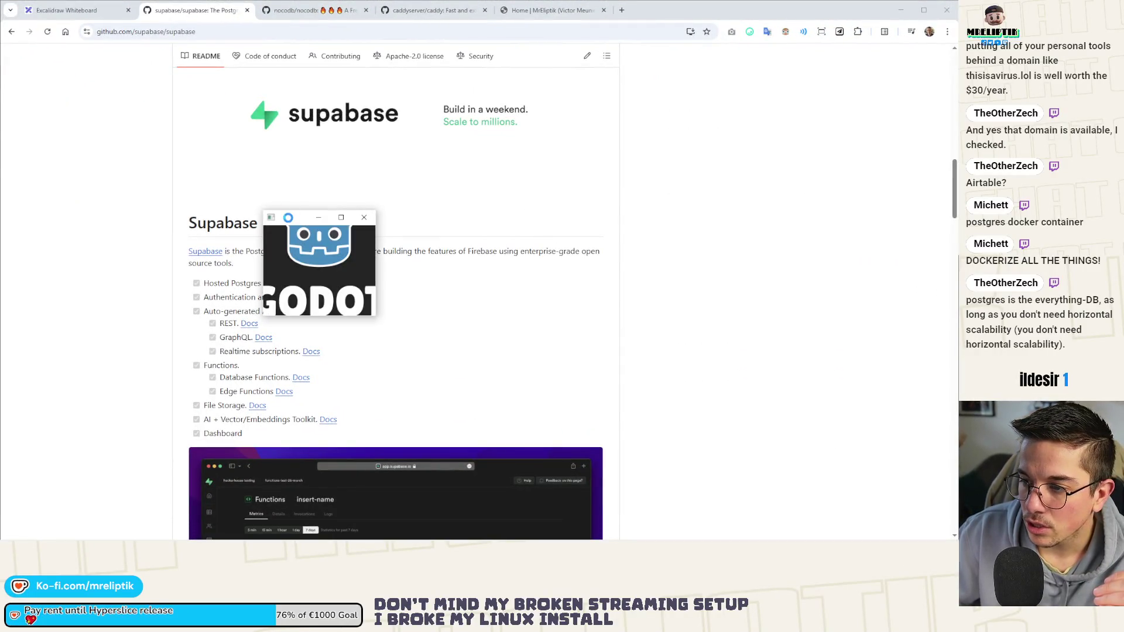
Park the treadmill timer beside the Supabase tagline and return to the nocodb repository tab.
{"action": "mouse_move", "coordinate": [292, 222]}
{"action": "left_mouse_down"}
{"action": "mouse_move", "coordinate": [543, 155]}
{"action": "mouse_move", "coordinate": [538, 131]}
{"action": "mouse_move", "coordinate": [520, 132]}
{"action": "left_mouse_up"}
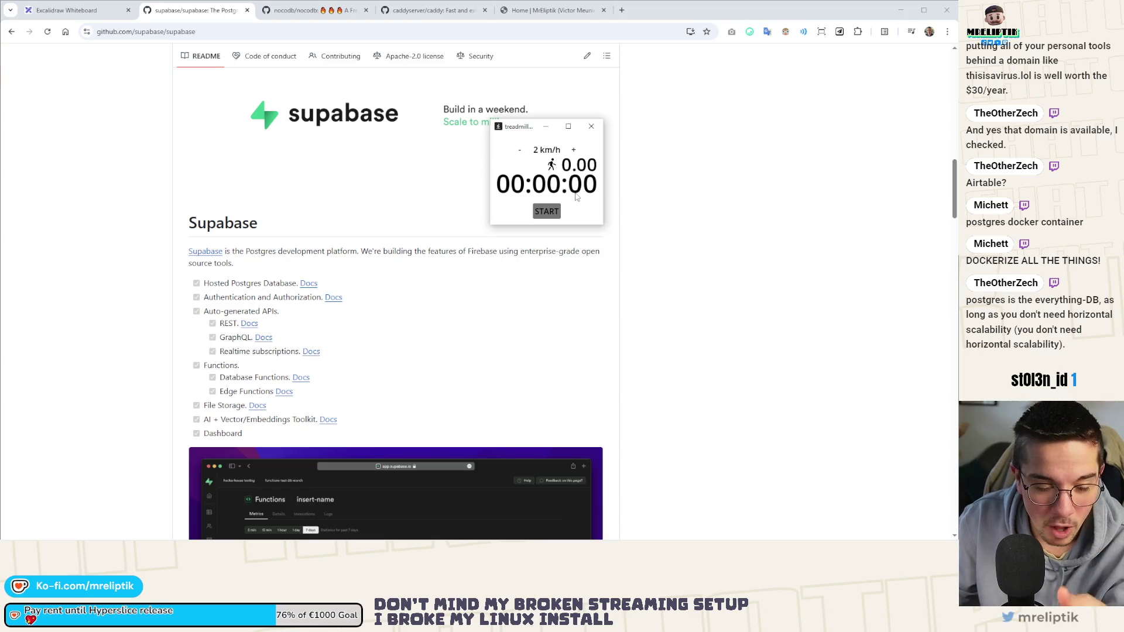
{"action": "mouse_move", "coordinate": [520, 126]}
{"action": "left_mouse_down"}
{"action": "mouse_move", "coordinate": [491, 121]}
{"action": "mouse_move", "coordinate": [580, 151]}
{"action": "mouse_move", "coordinate": [531, 136]}
{"action": "left_mouse_up"}
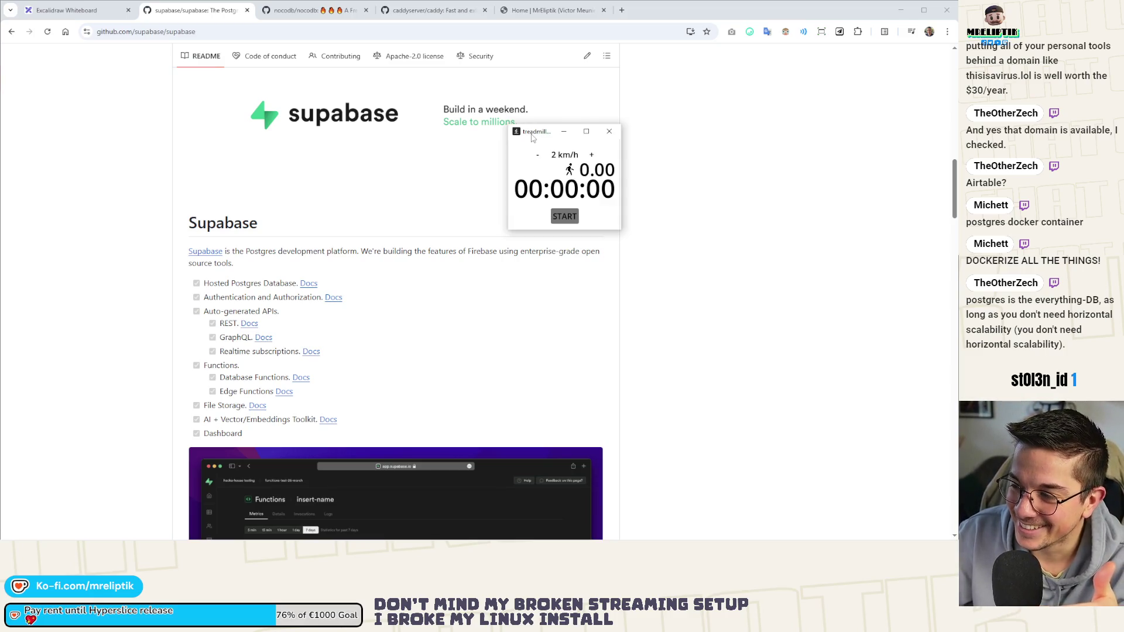
{"action": "mouse_move", "coordinate": [532, 137]}
{"action": "left_mouse_down"}
{"action": "mouse_move", "coordinate": [673, 73]}
{"action": "mouse_move", "coordinate": [595, 112]}
{"action": "mouse_move", "coordinate": [508, 134]}
{"action": "mouse_move", "coordinate": [518, 132]}
{"action": "left_mouse_up"}
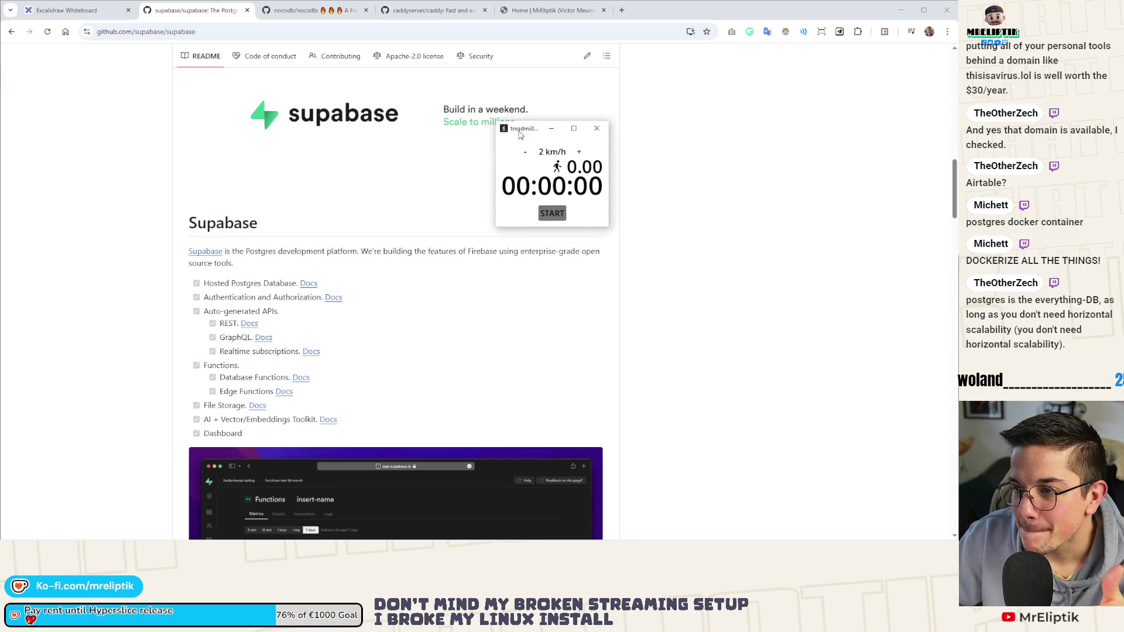
{"action": "left_click", "coordinate": [400, 143]}
{"action": "left_click", "coordinate": [292, 12]}
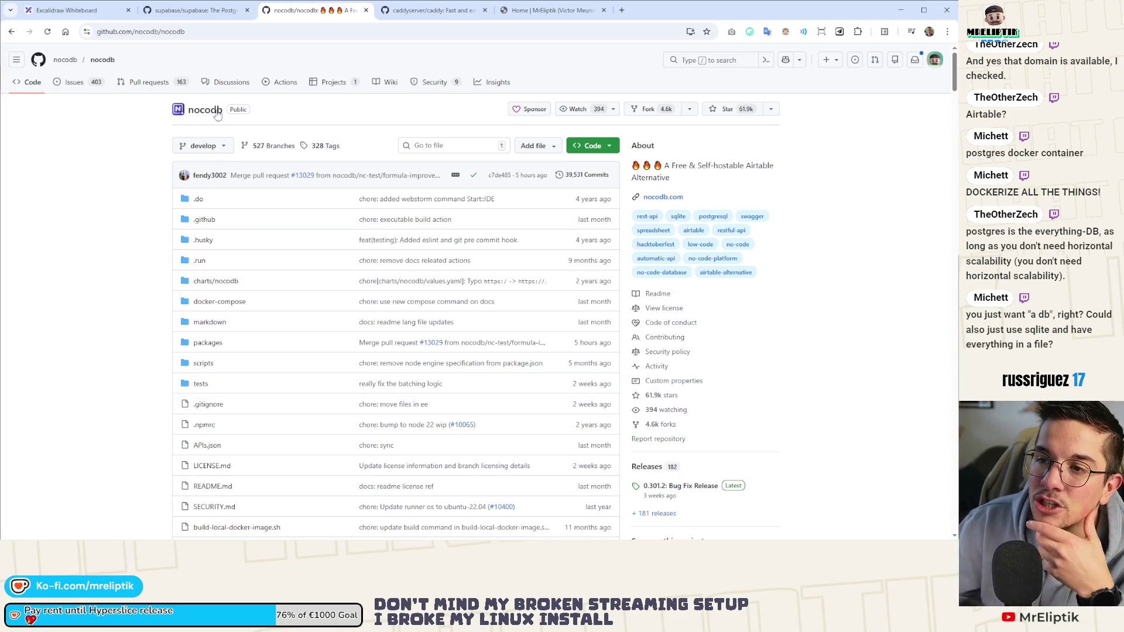
{"action": "scroll", "coordinate": [269, 329], "scroll_direction": "down", "scroll_amount": 20}
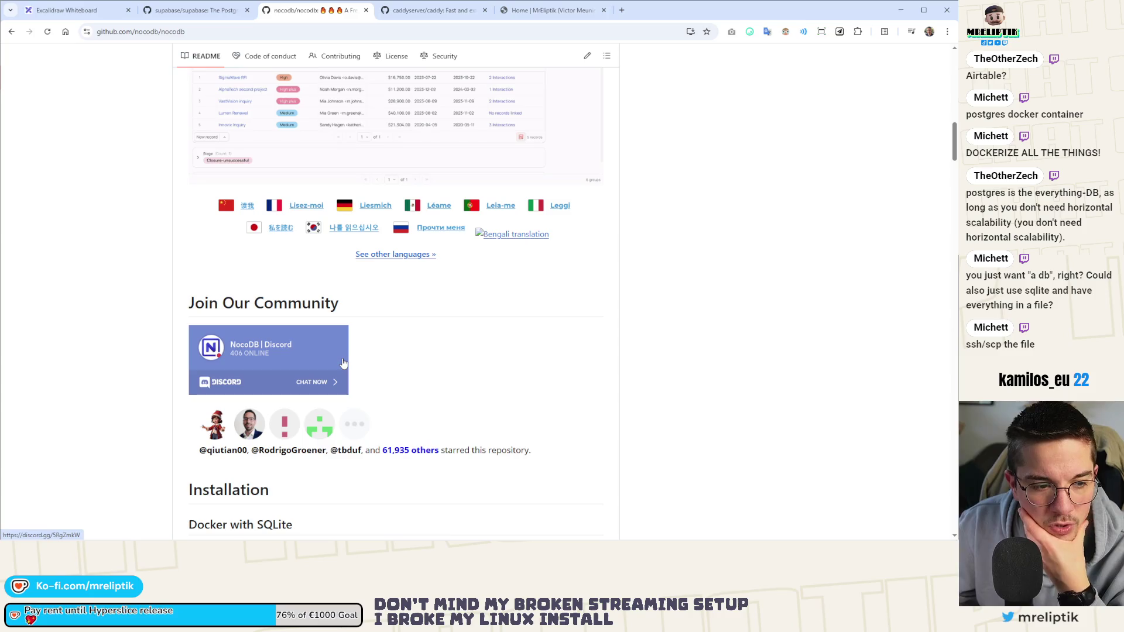
{"action": "scroll", "coordinate": [154, 300], "scroll_direction": "up", "scroll_amount": 5}
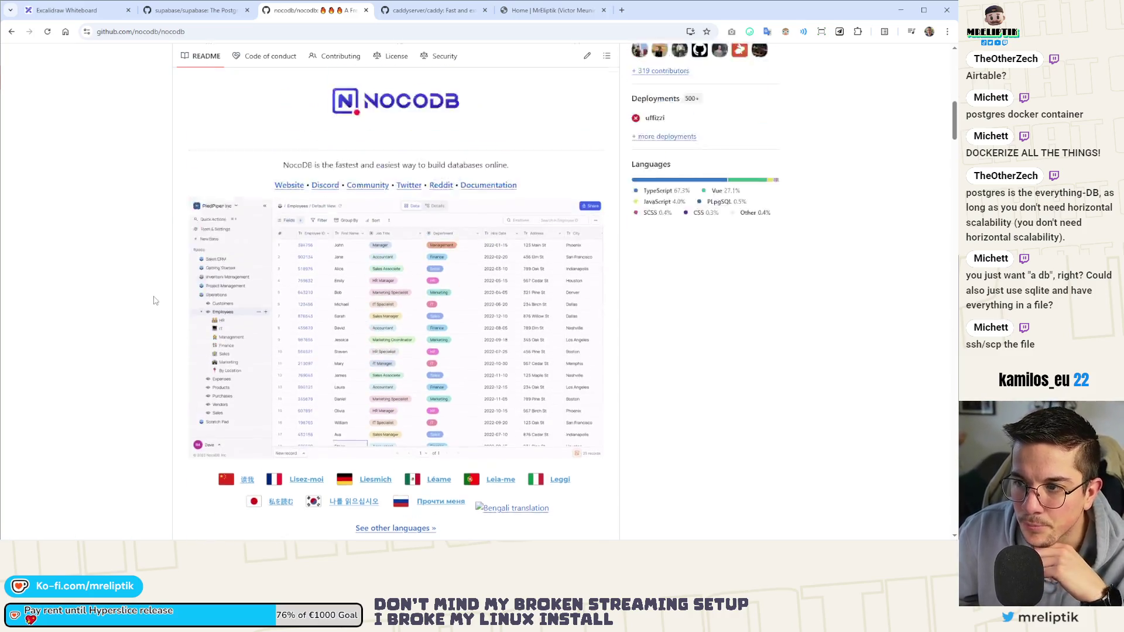
{"action": "scroll", "coordinate": [154, 300], "scroll_direction": "up", "scroll_amount": 3}
{"action": "scroll", "coordinate": [155, 300], "scroll_direction": "down", "scroll_amount": 3}
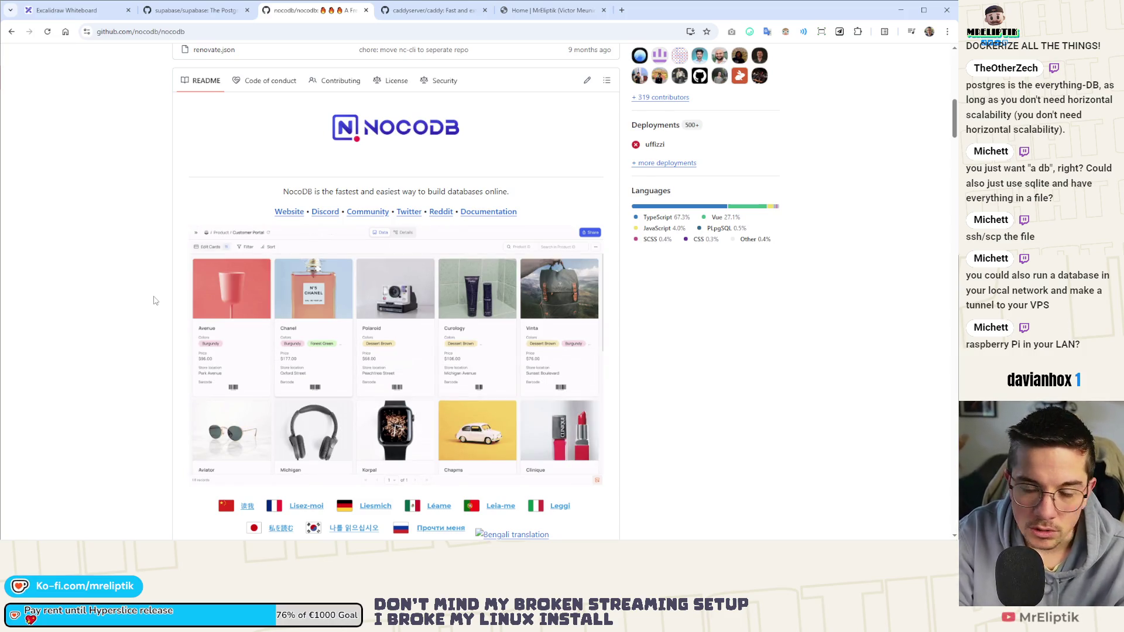
{"action": "scroll", "coordinate": [392, 271], "scroll_direction": "up", "scroll_amount": 10}
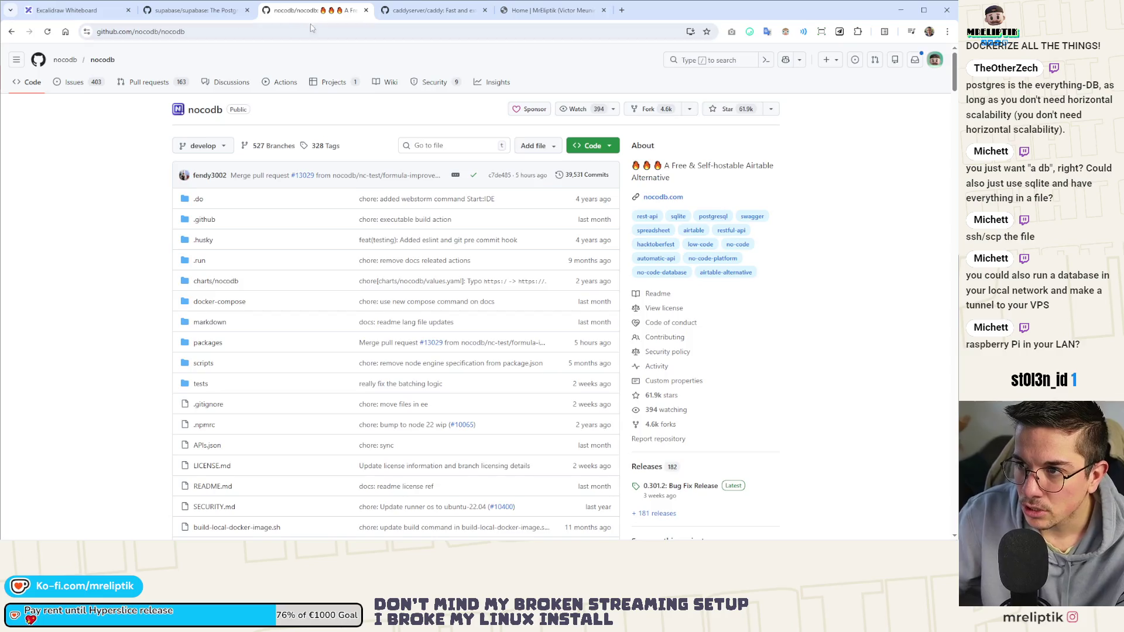
Skim the nocodb README, then switch left to the supabase/supabase tab with Ctrl+Shift+Tab.
{"action": "scroll", "coordinate": [313, 229], "scroll_direction": "down", "scroll_amount": 8}
{"action": "scroll", "coordinate": [313, 229], "scroll_direction": "down", "scroll_amount": 10}
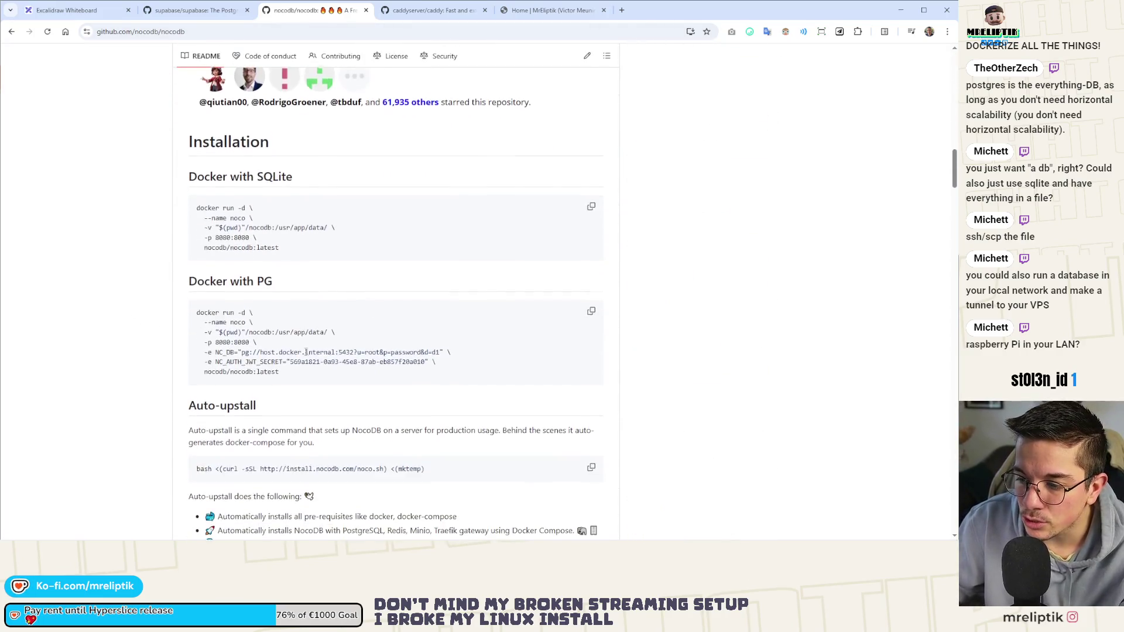
{"action": "scroll", "coordinate": [459, 360], "scroll_direction": "up", "scroll_amount": 7}
{"action": "scroll", "coordinate": [458, 361], "scroll_direction": "up", "scroll_amount": 6}
{"action": "scroll", "coordinate": [451, 354], "scroll_direction": "down", "scroll_amount": 3}
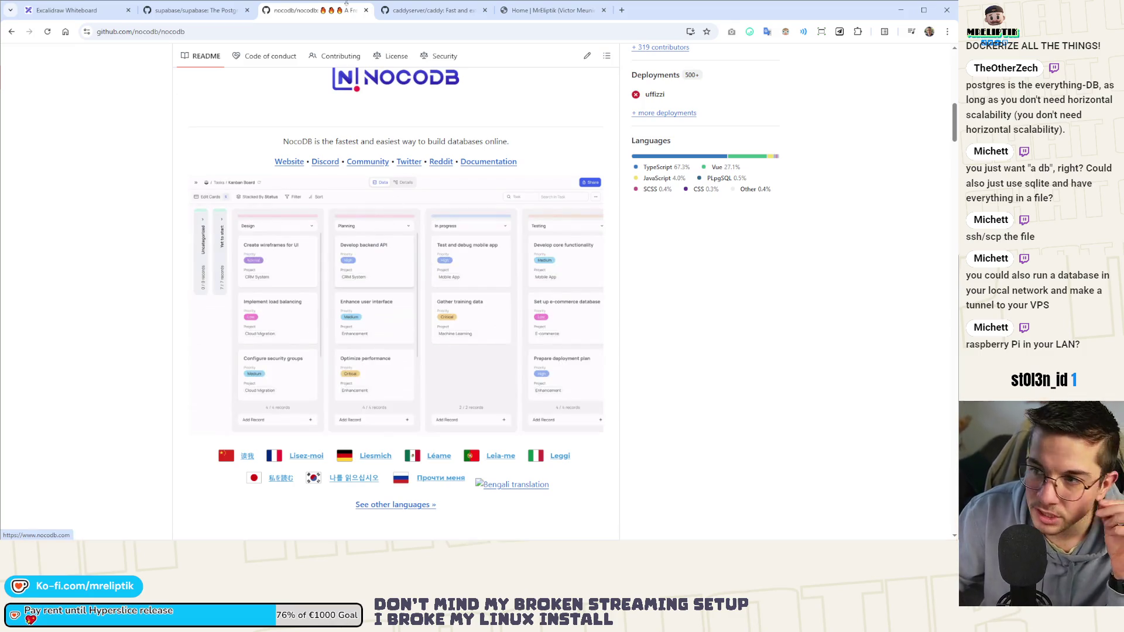
{"action": "key", "text": "ctrl+shift+Tab"}
Glance at the nocodb tab and switch back to the Supabase README.
{"action": "scroll", "coordinate": [347, 431], "scroll_direction": "up", "scroll_amount": 7}
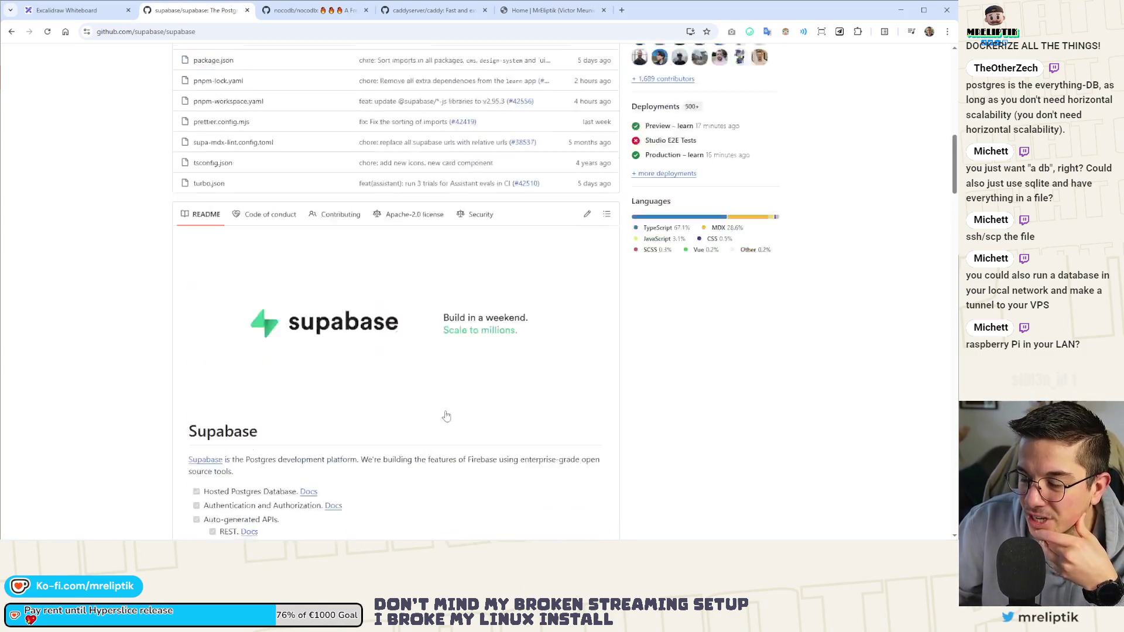
{"action": "scroll", "coordinate": [347, 430], "scroll_direction": "down", "scroll_amount": 4}
{"action": "left_click", "coordinate": [328, 7]}
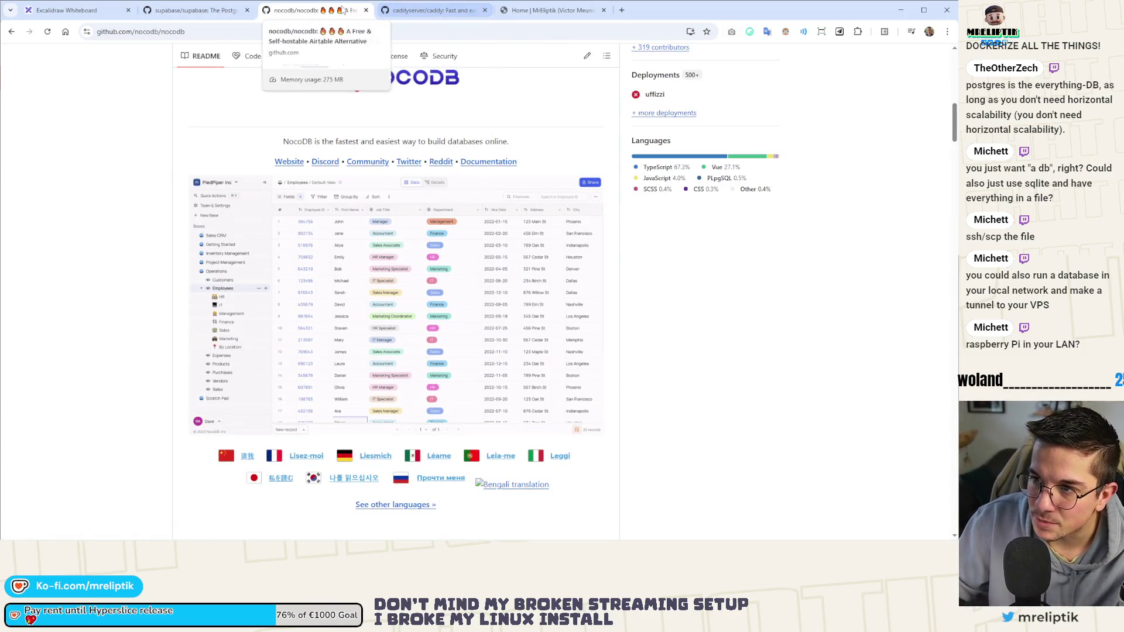
{"action": "left_click", "coordinate": [196, 10]}
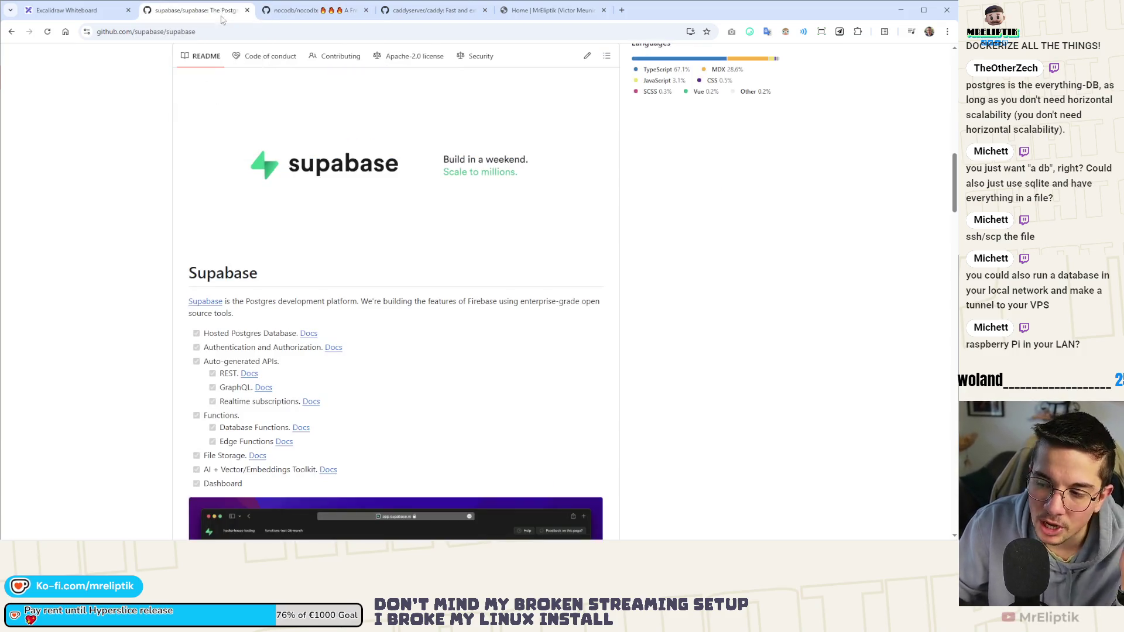
Scroll the Supabase README down to the Kong and PostgreSQL architecture diagram.
{"action": "scroll", "coordinate": [529, 231], "scroll_direction": "down", "scroll_amount": 12}
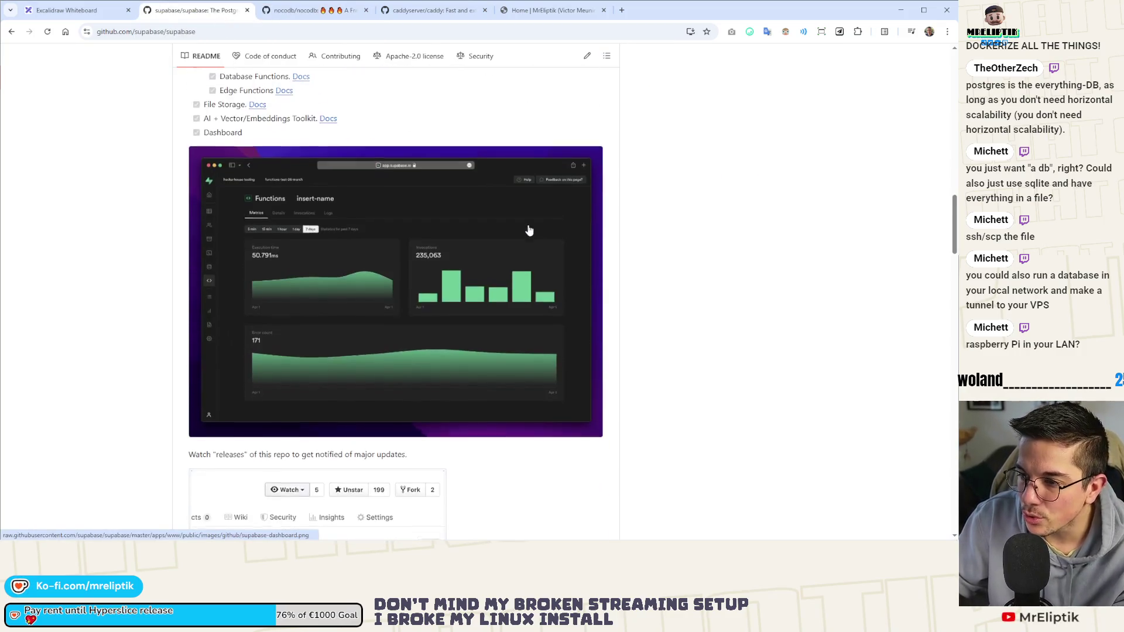
{"action": "scroll", "coordinate": [546, 232], "scroll_direction": "down", "scroll_amount": 6}
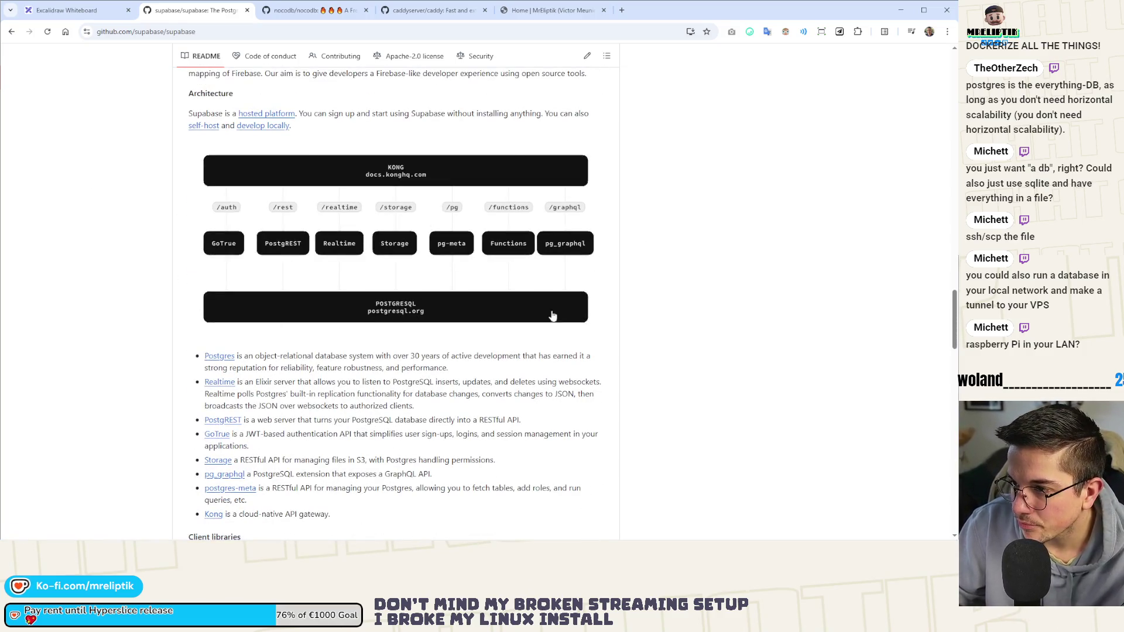
{"action": "scroll", "coordinate": [438, 336], "scroll_direction": "down", "scroll_amount": 4}
{"action": "scroll", "coordinate": [437, 336], "scroll_direction": "up", "scroll_amount": 5}
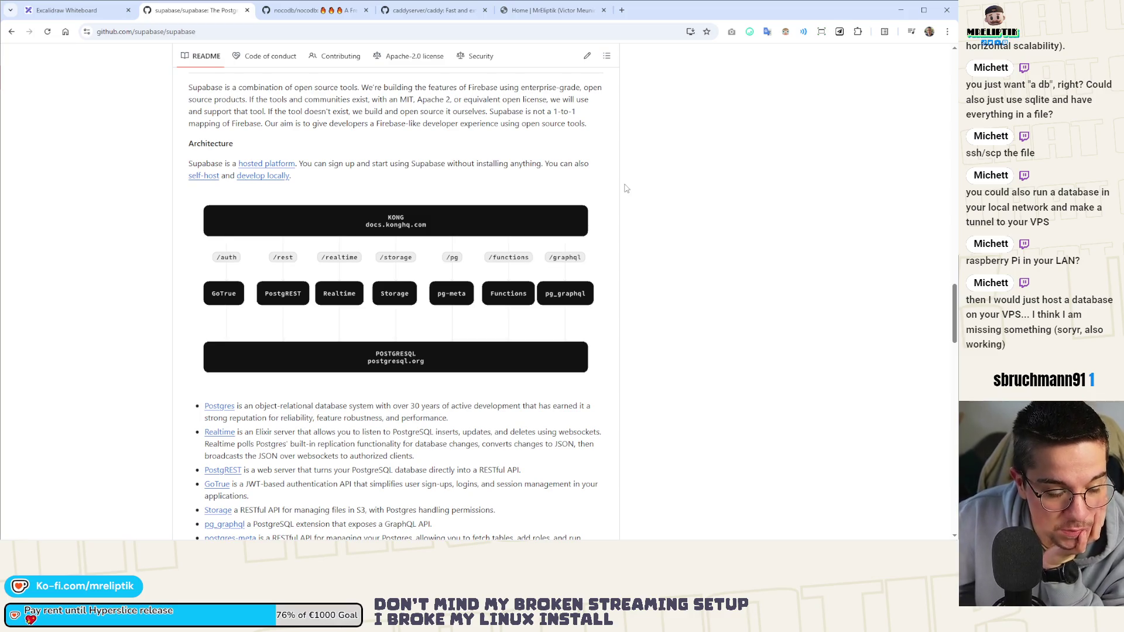
Select the Supabase heading word in the README.
{"action": "scroll", "coordinate": [625, 193], "scroll_direction": "up", "scroll_amount": 15}
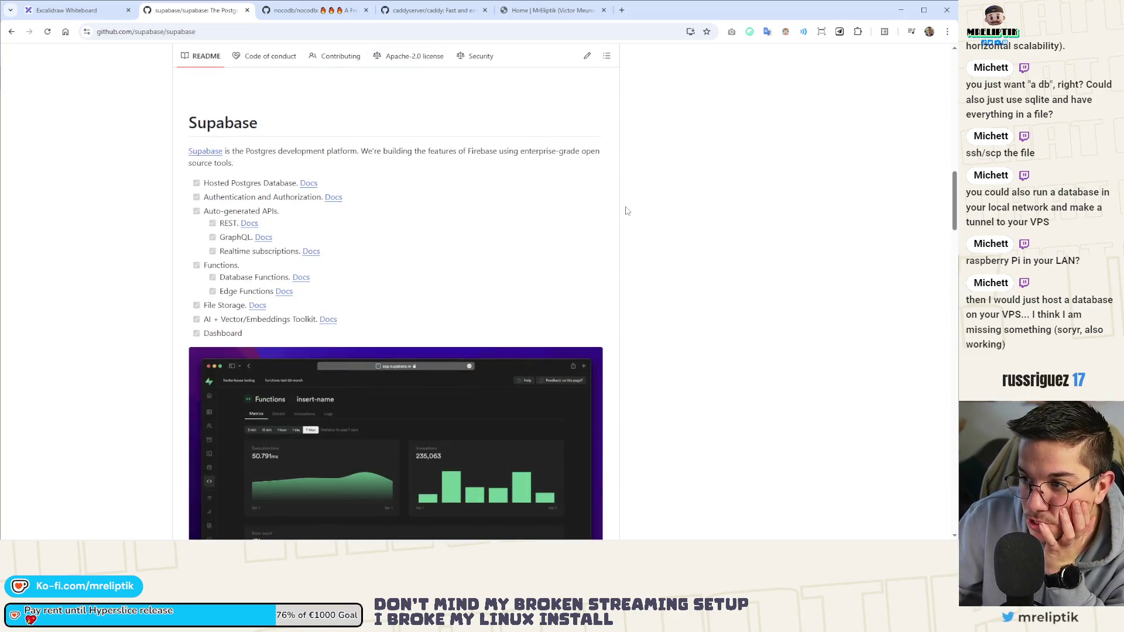
{"action": "scroll", "coordinate": [628, 216], "scroll_direction": "up", "scroll_amount": 4}
{"action": "scroll", "coordinate": [629, 221], "scroll_direction": "down", "scroll_amount": 4}
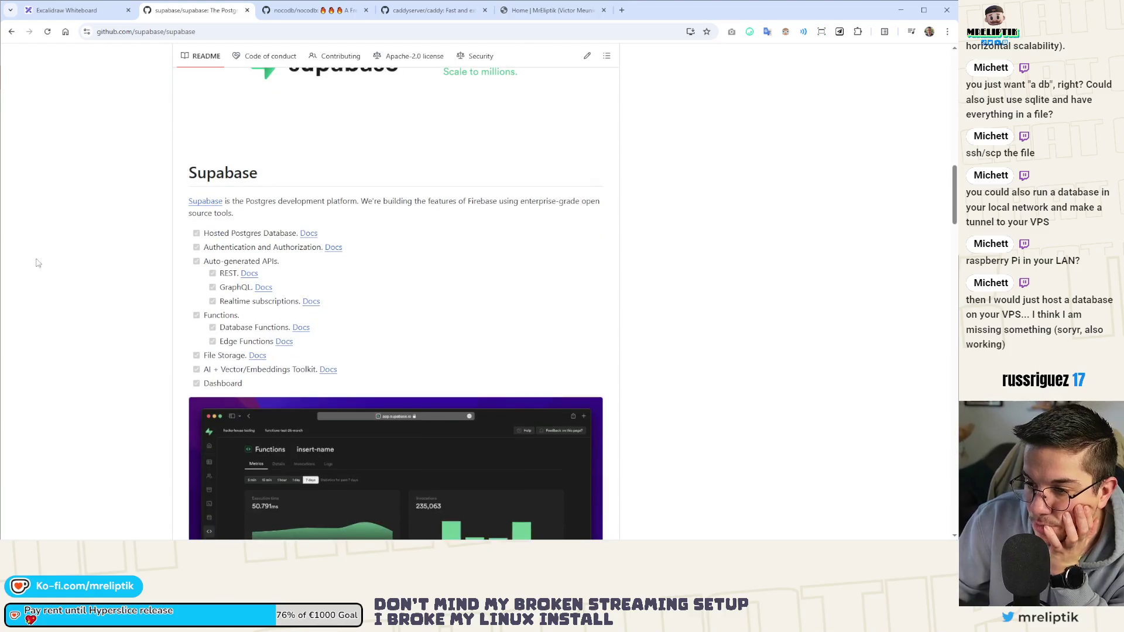
{"action": "double_click", "coordinate": [222, 173]}
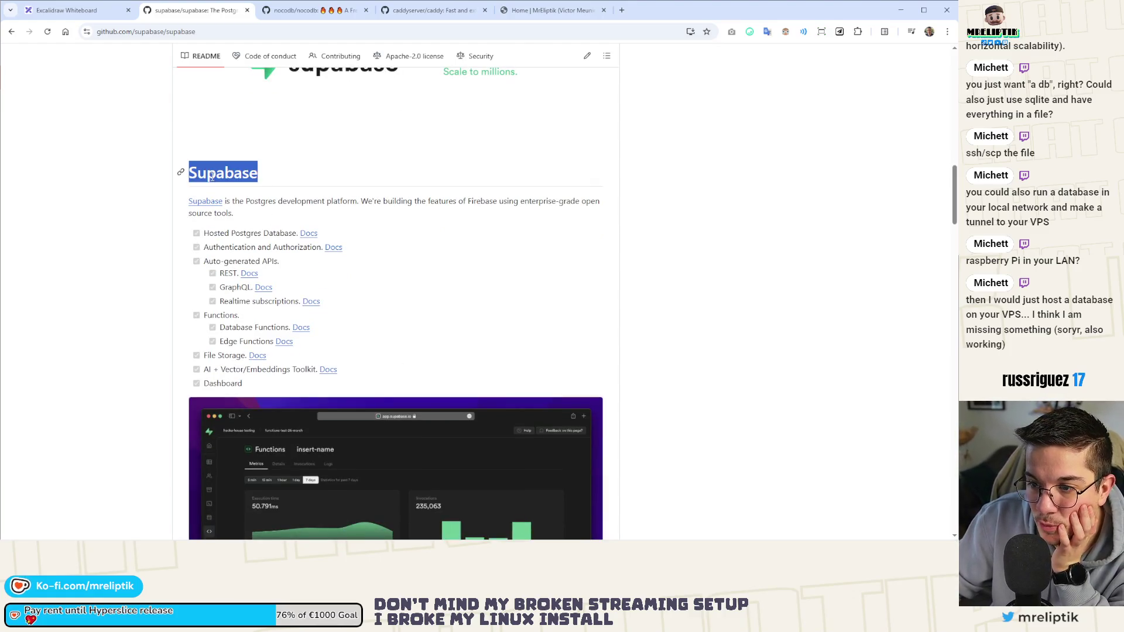
{"action": "left_click", "coordinate": [444, 242]}
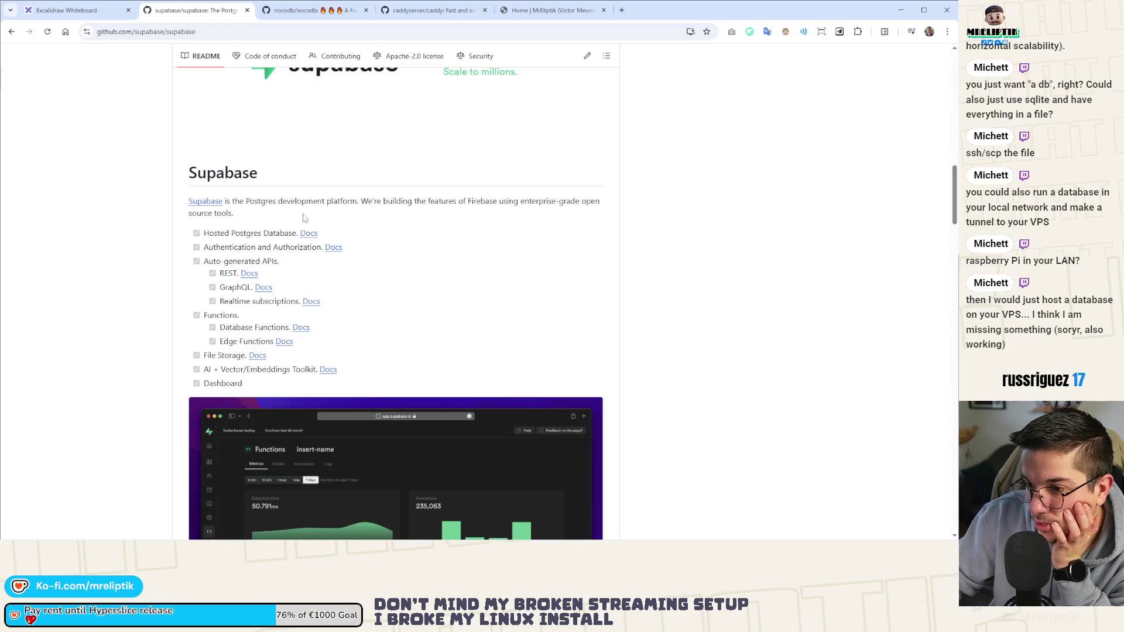
{"action": "double_click", "coordinate": [179, 169]}
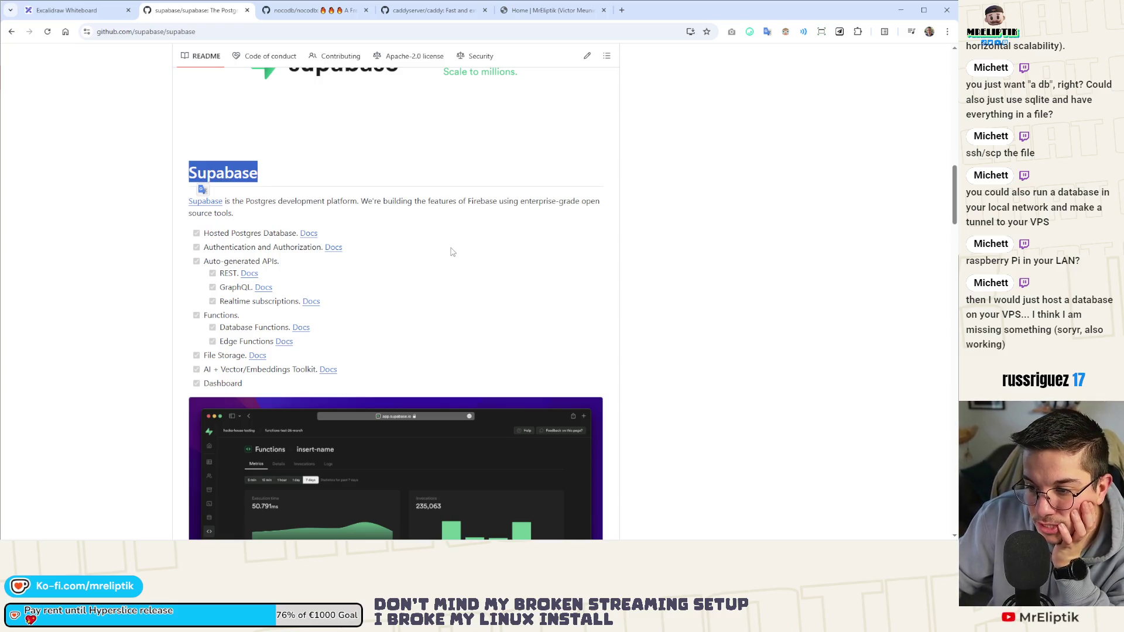
{"action": "double_click", "coordinate": [231, 174]}
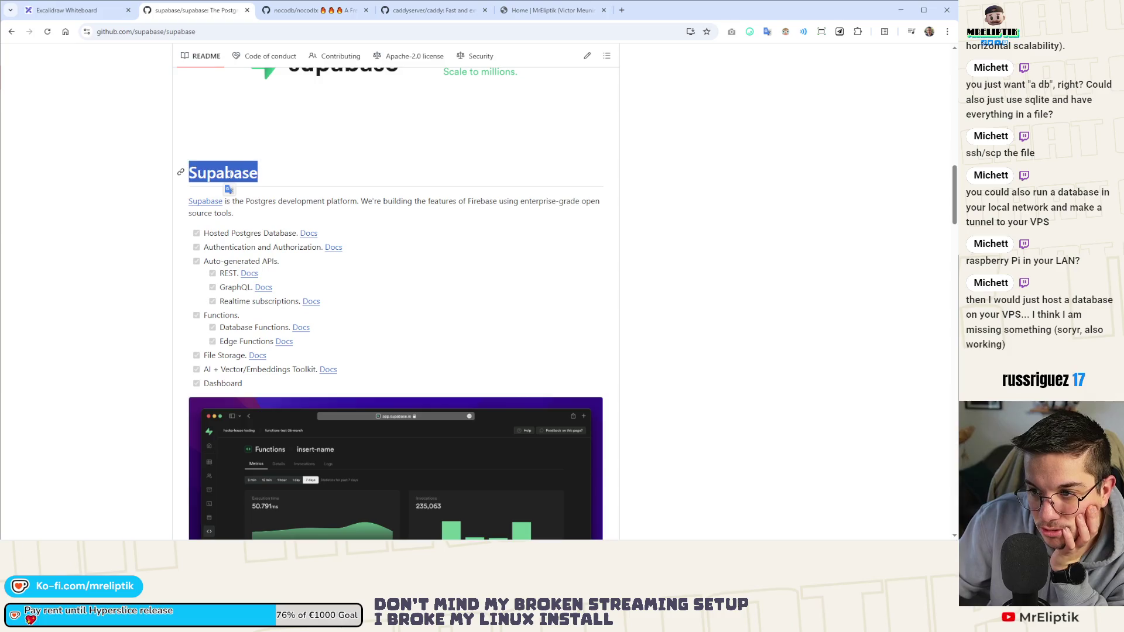
{"action": "double_click", "coordinate": [223, 174]}
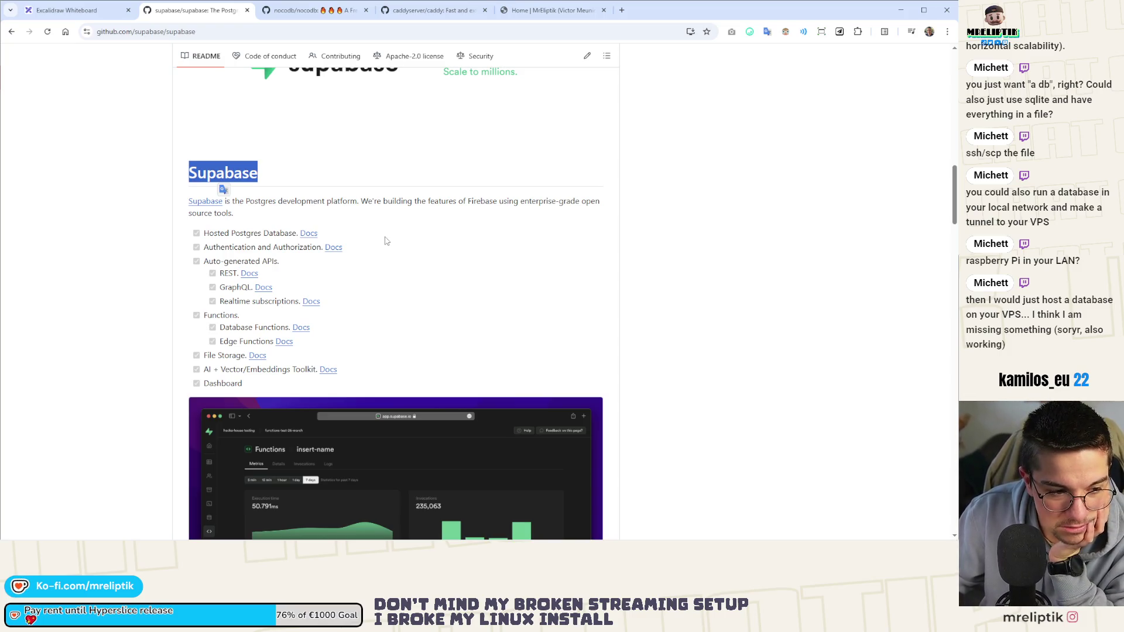
Review the architecture and client libraries table, then return to the nocodb README.
{"action": "scroll", "coordinate": [334, 209], "scroll_direction": "down", "scroll_amount": 15}
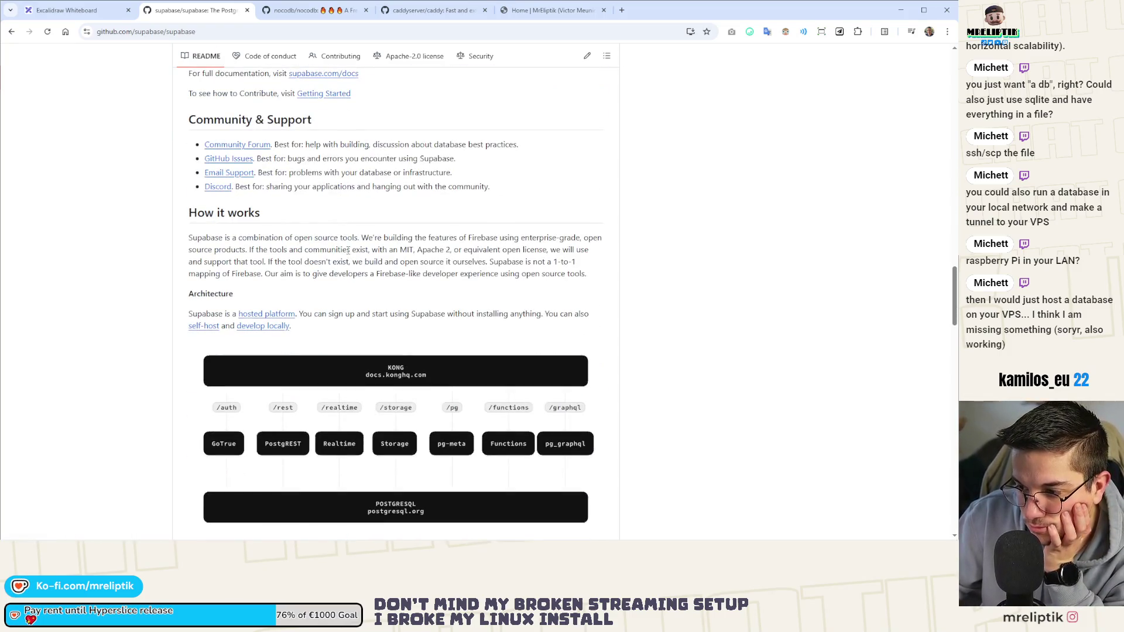
{"action": "scroll", "coordinate": [75, 263], "scroll_direction": "down", "scroll_amount": 3}
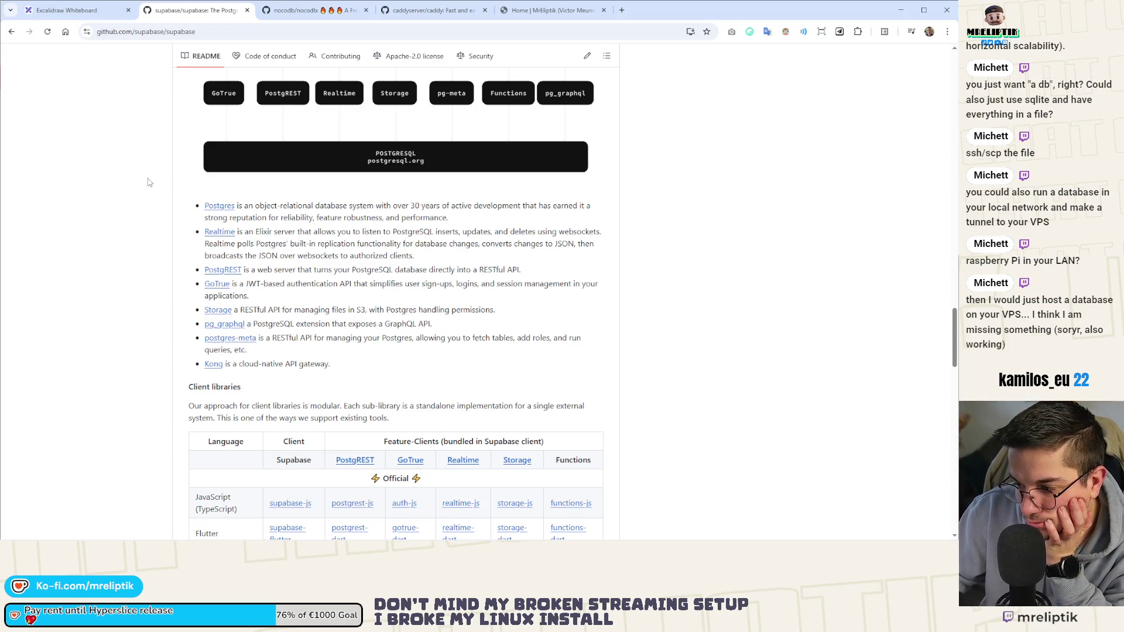
{"action": "scroll", "coordinate": [149, 182], "scroll_direction": "down", "scroll_amount": 3}
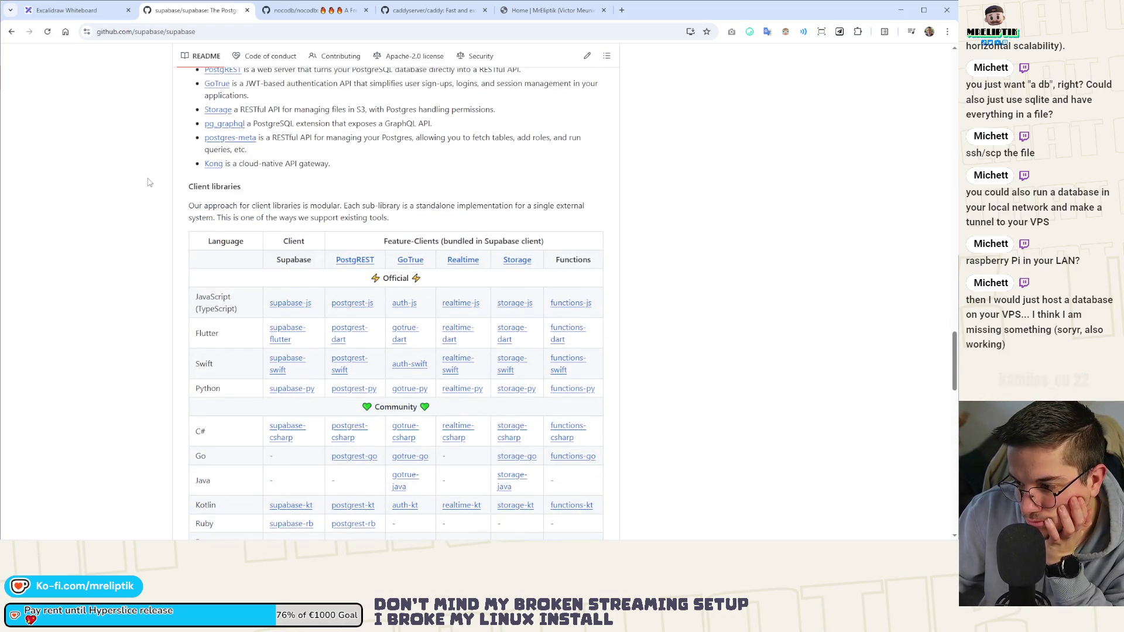
{"action": "scroll", "coordinate": [152, 182], "scroll_direction": "up", "scroll_amount": 3}
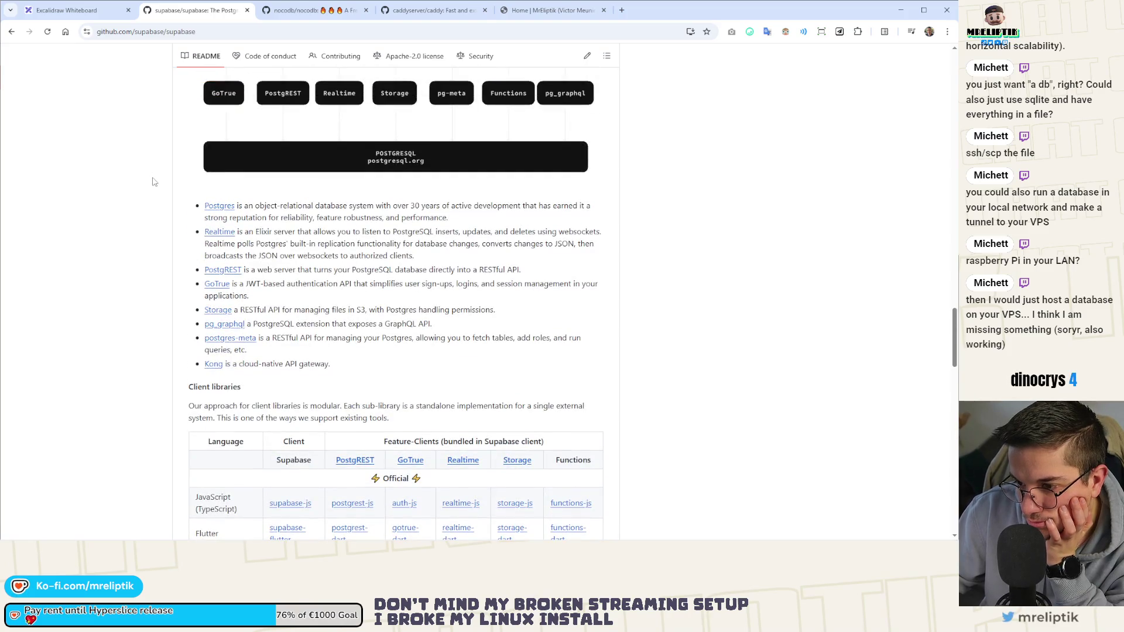
{"action": "scroll", "coordinate": [152, 183], "scroll_direction": "up", "scroll_amount": 4}
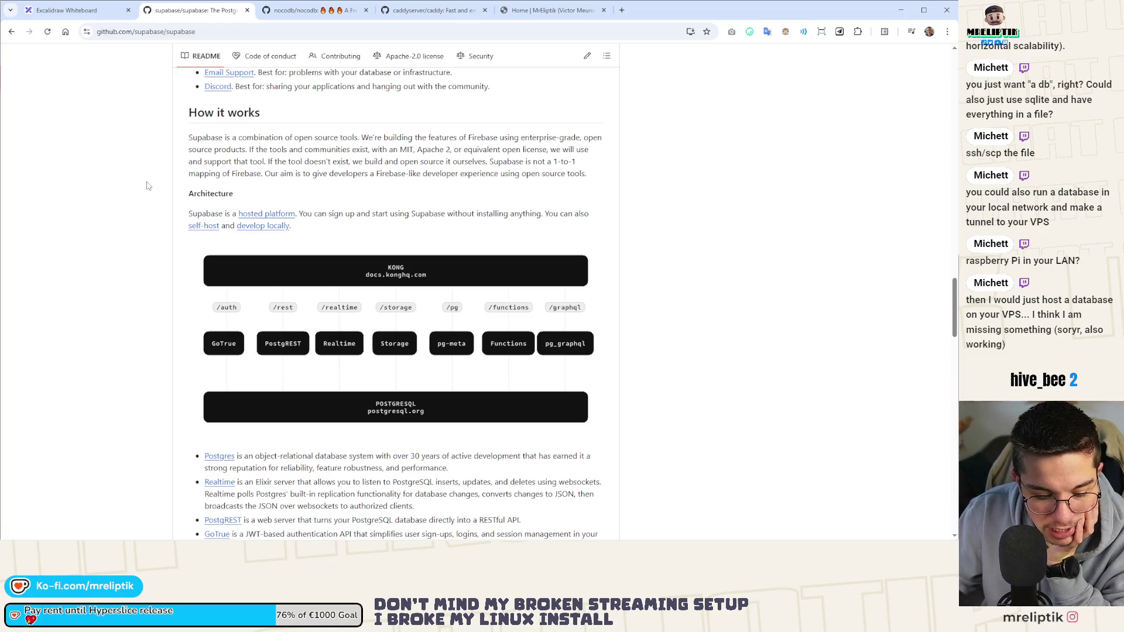
{"action": "left_click", "coordinate": [307, 11]}
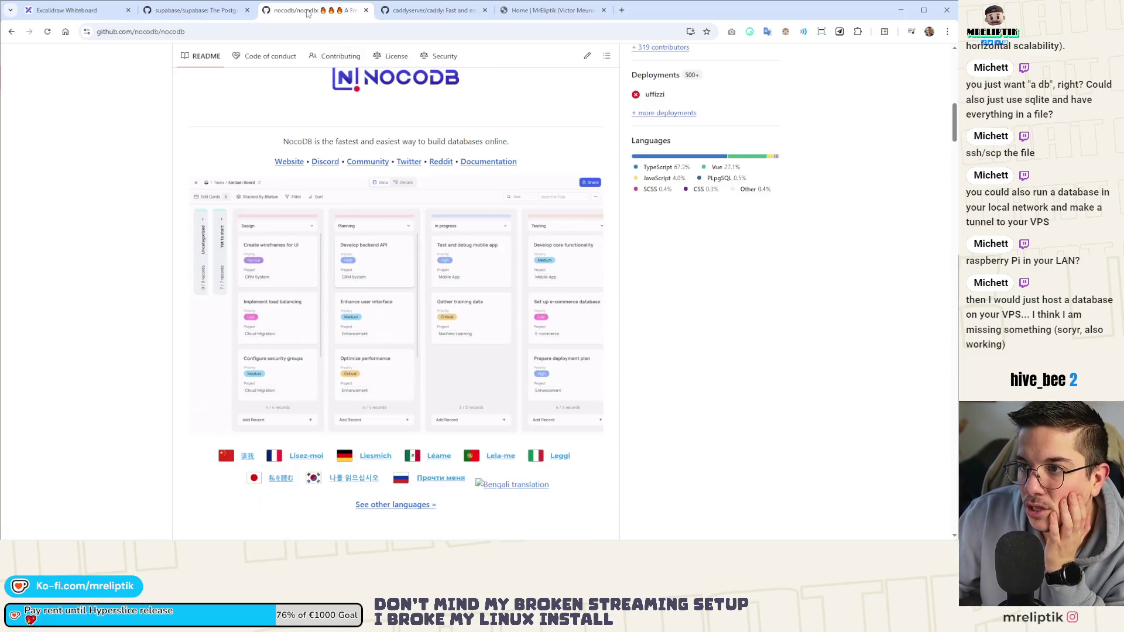
{"action": "scroll", "coordinate": [530, 243], "scroll_direction": "up", "scroll_amount": 6}
{"action": "scroll", "coordinate": [316, 205], "scroll_direction": "down", "scroll_amount": 5}
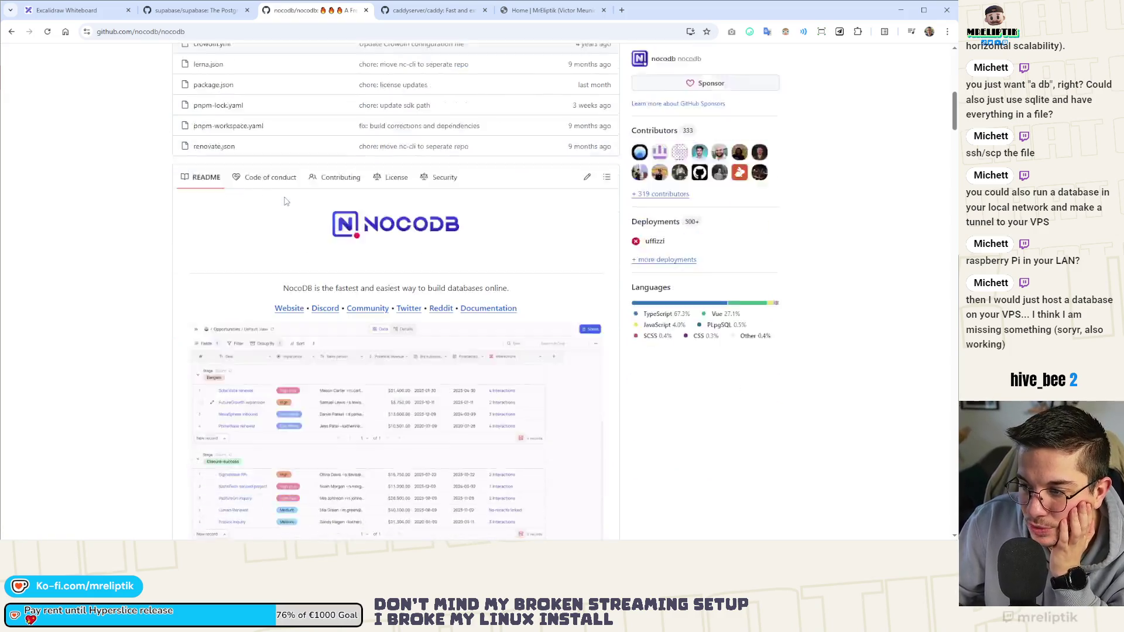